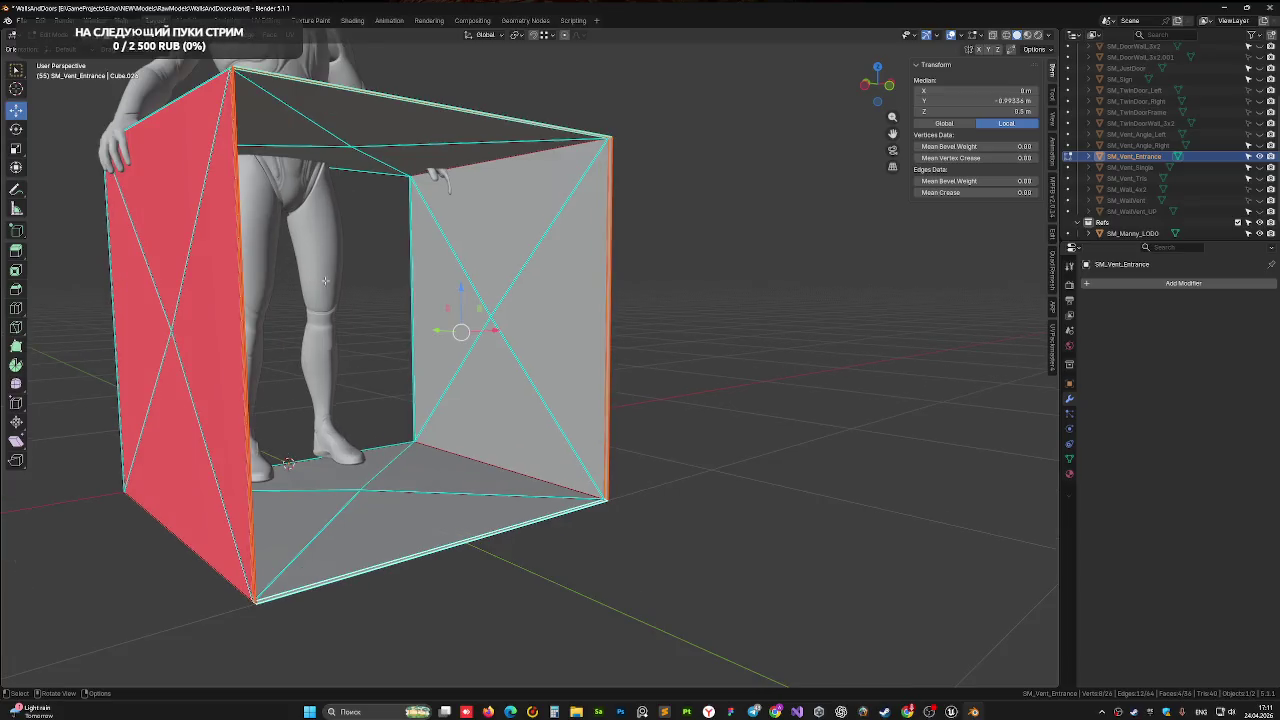
Select the opening's rim edges, cancelling a stray move, and orbit to view the box from below
shift+click(600, 490)
click(891, 96)
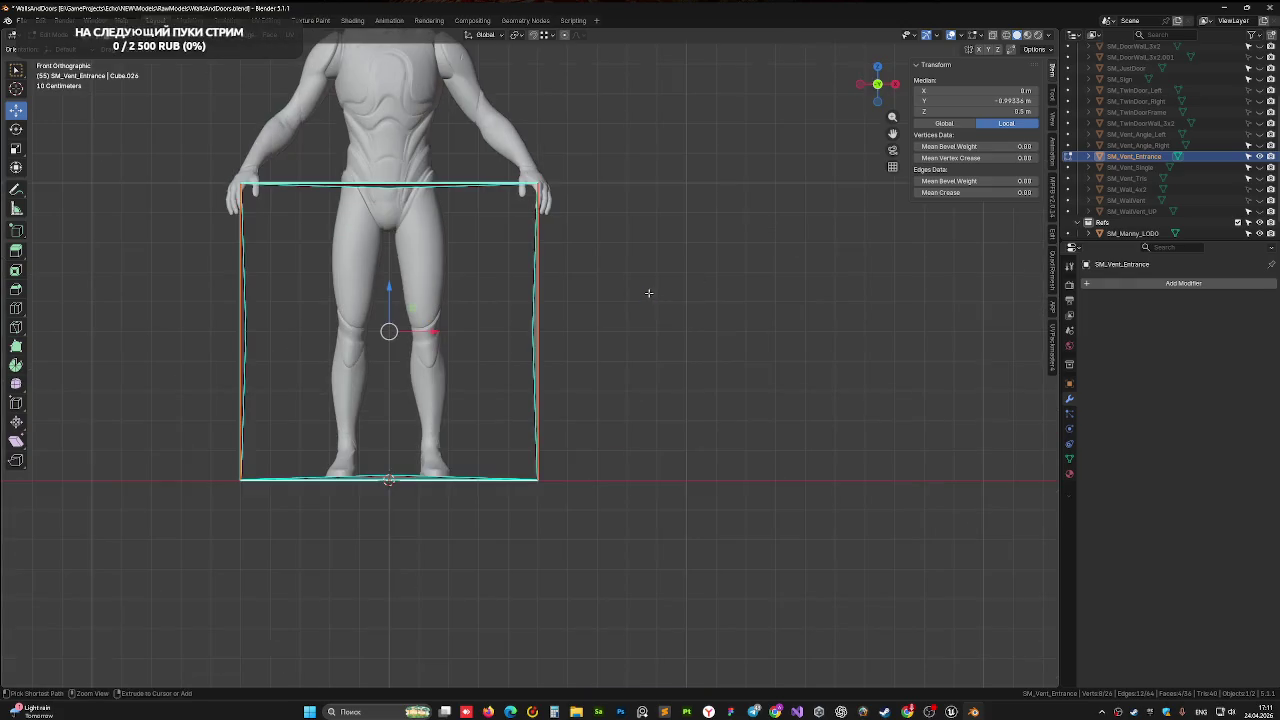
shift+middle_drag(571, 240, 574, 274)
key(g)
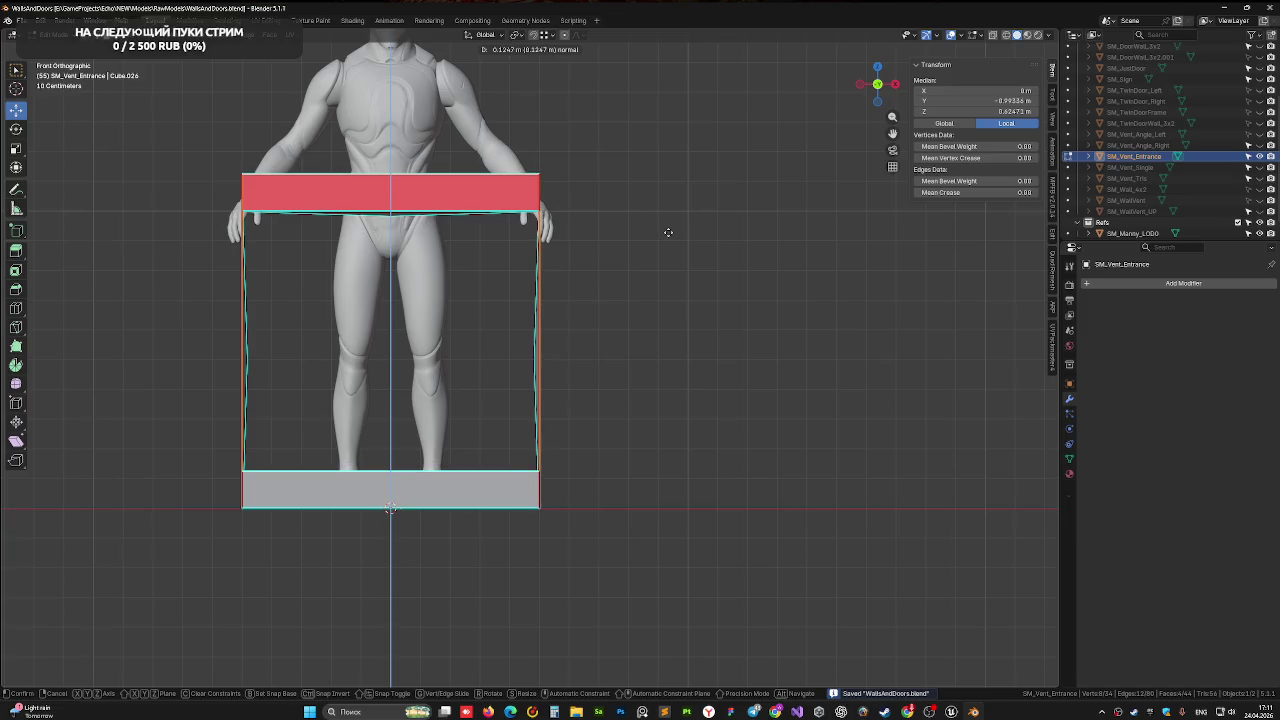
right_click(592, 260)
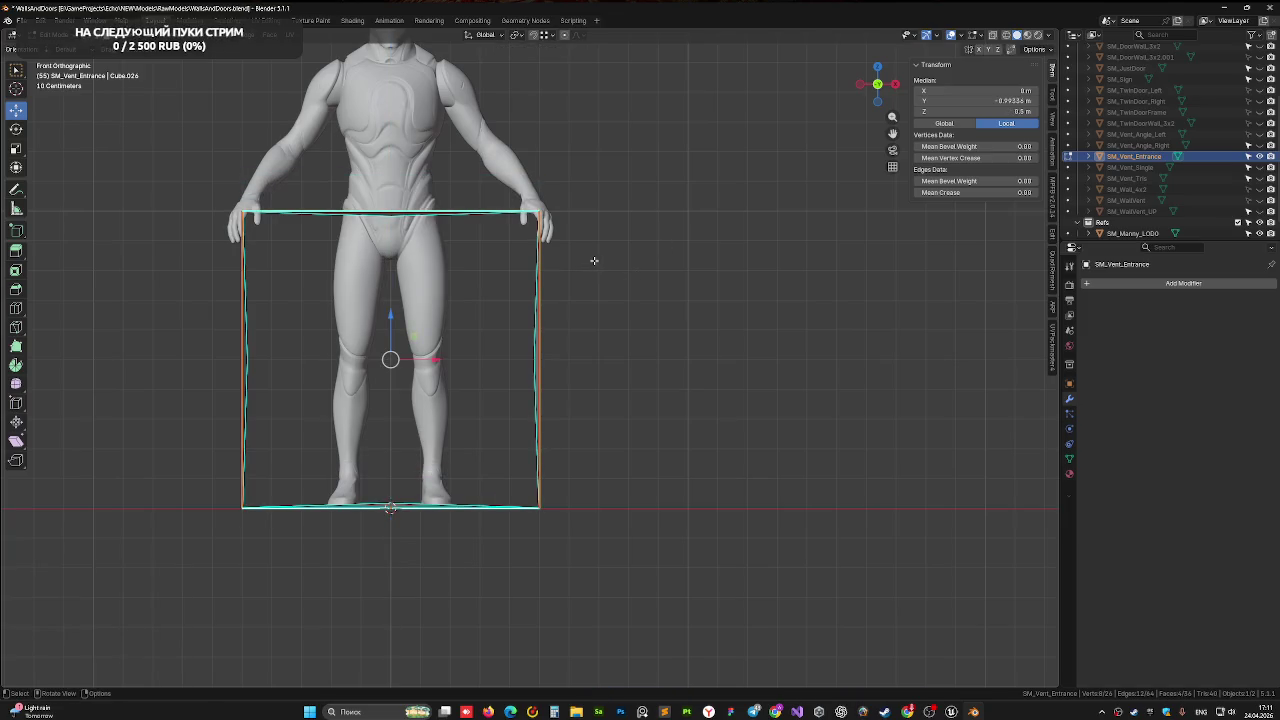
middle_drag(595, 259, 619, 316)
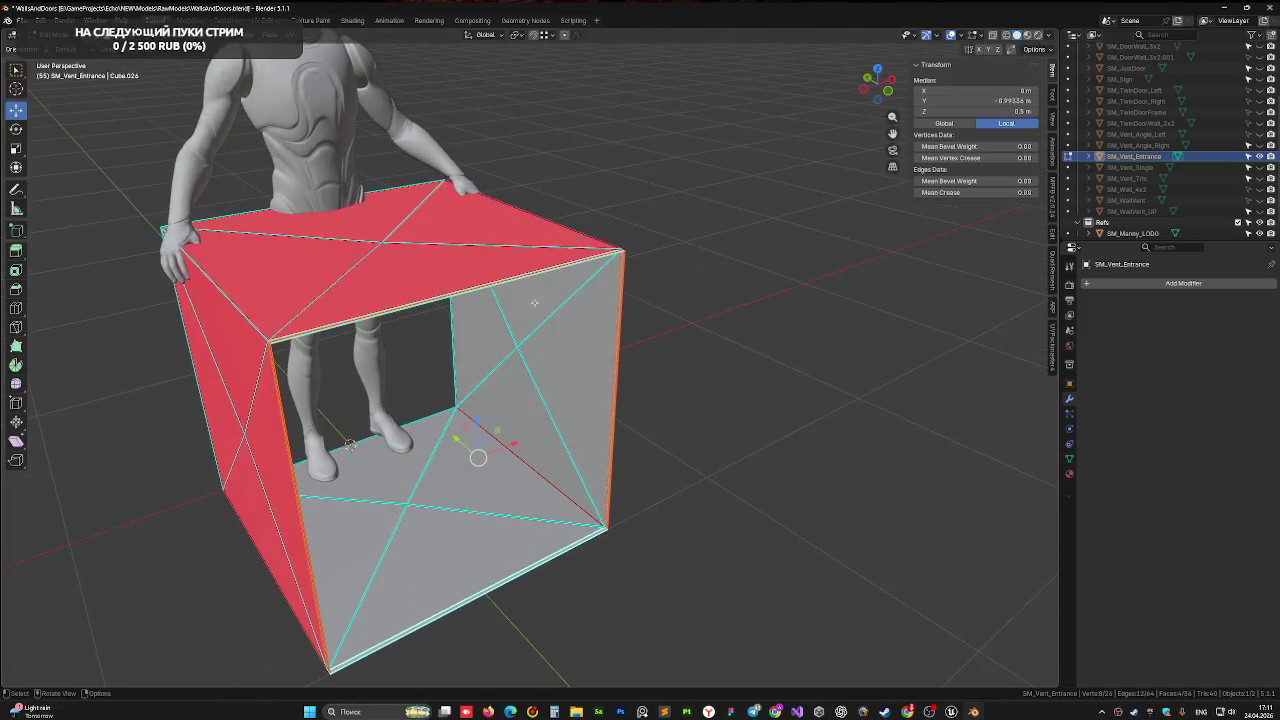
shift+click(591, 533)
mouse_move(679, 385)
middle_down()
mouse_move(668, 286)
mouse_move(684, 280)
mouse_move(652, 293)
middle_up()
scroll(684, 280, up, 3)
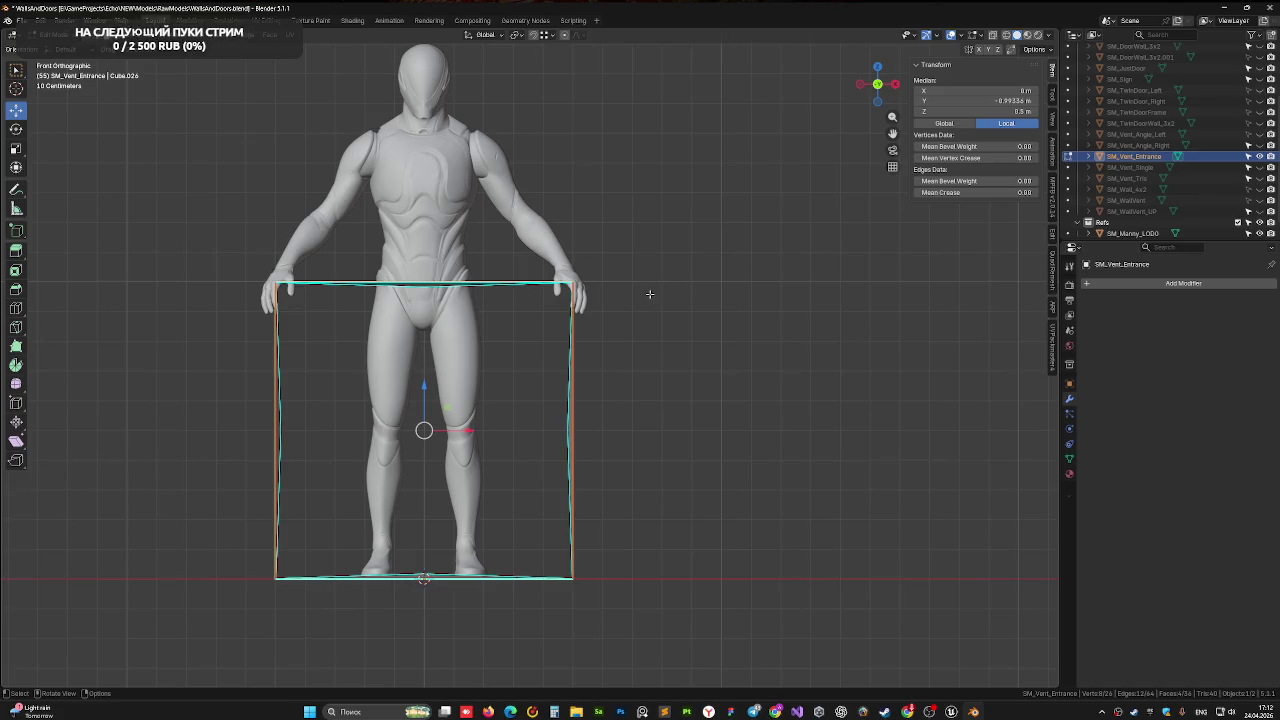
Scale the rim outward with Y locked, about 1.052 on X and Z
key(s)
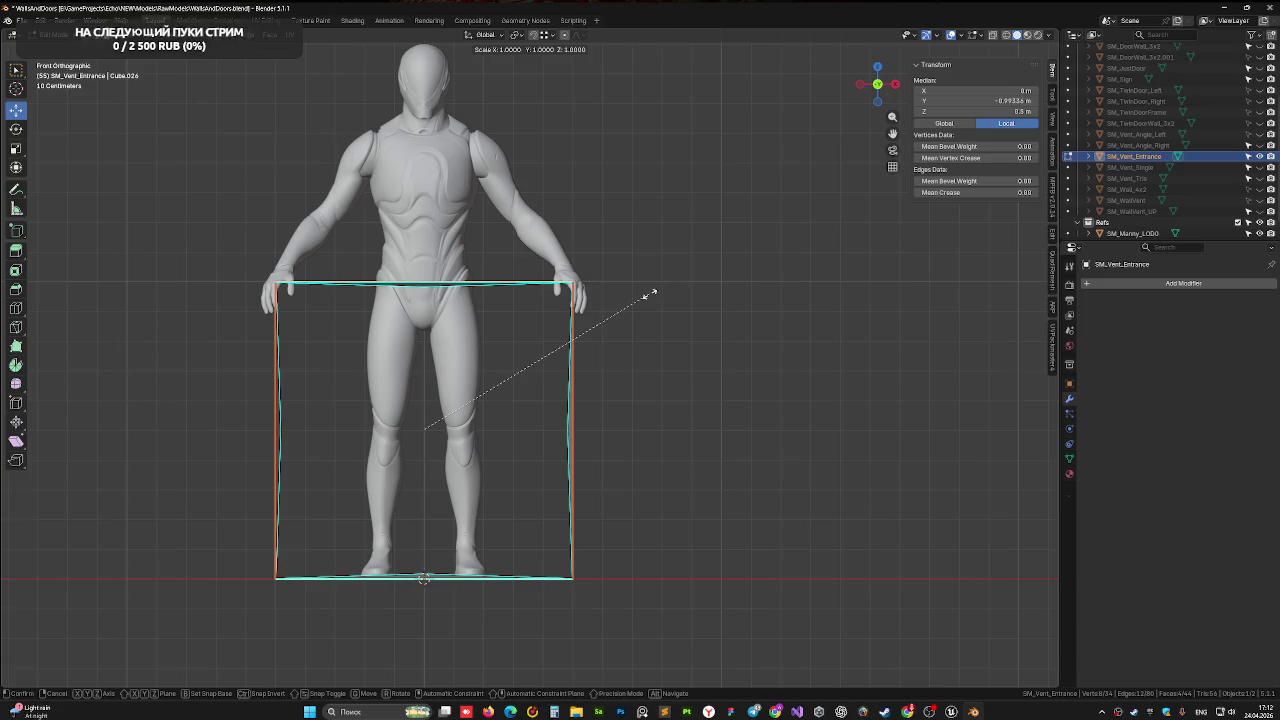
key(z)
key(x)
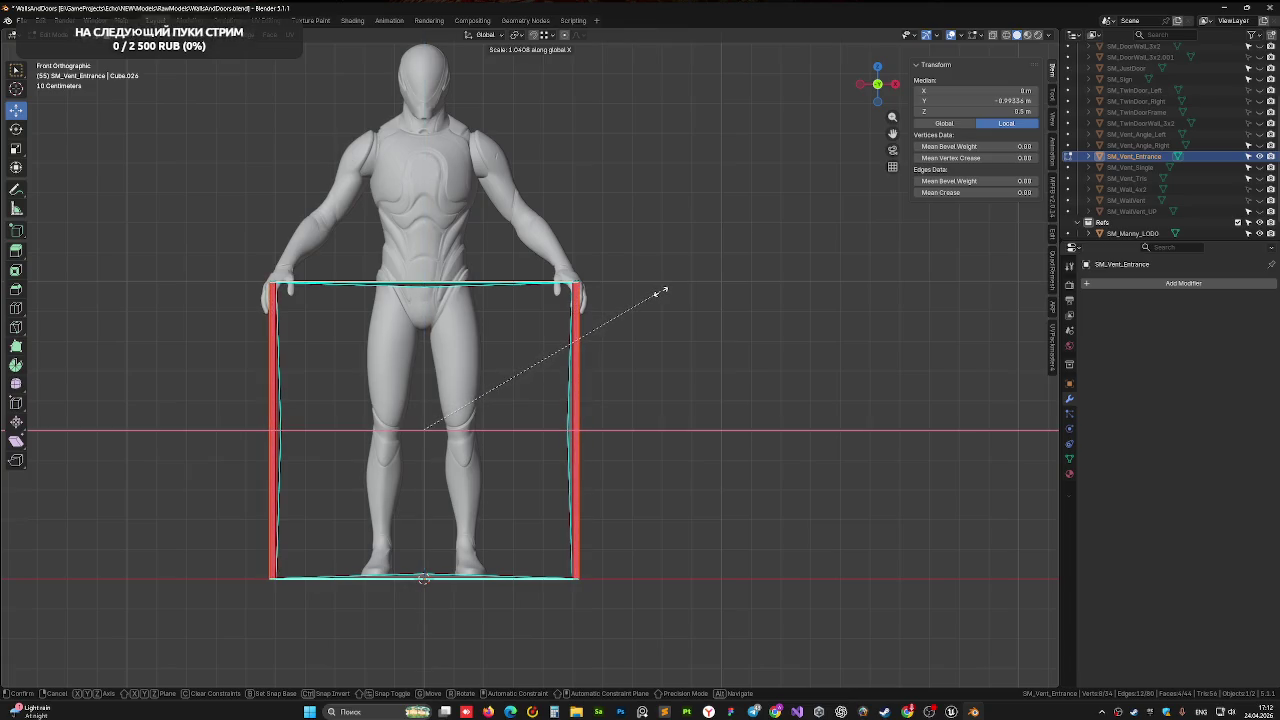
click(661, 291)
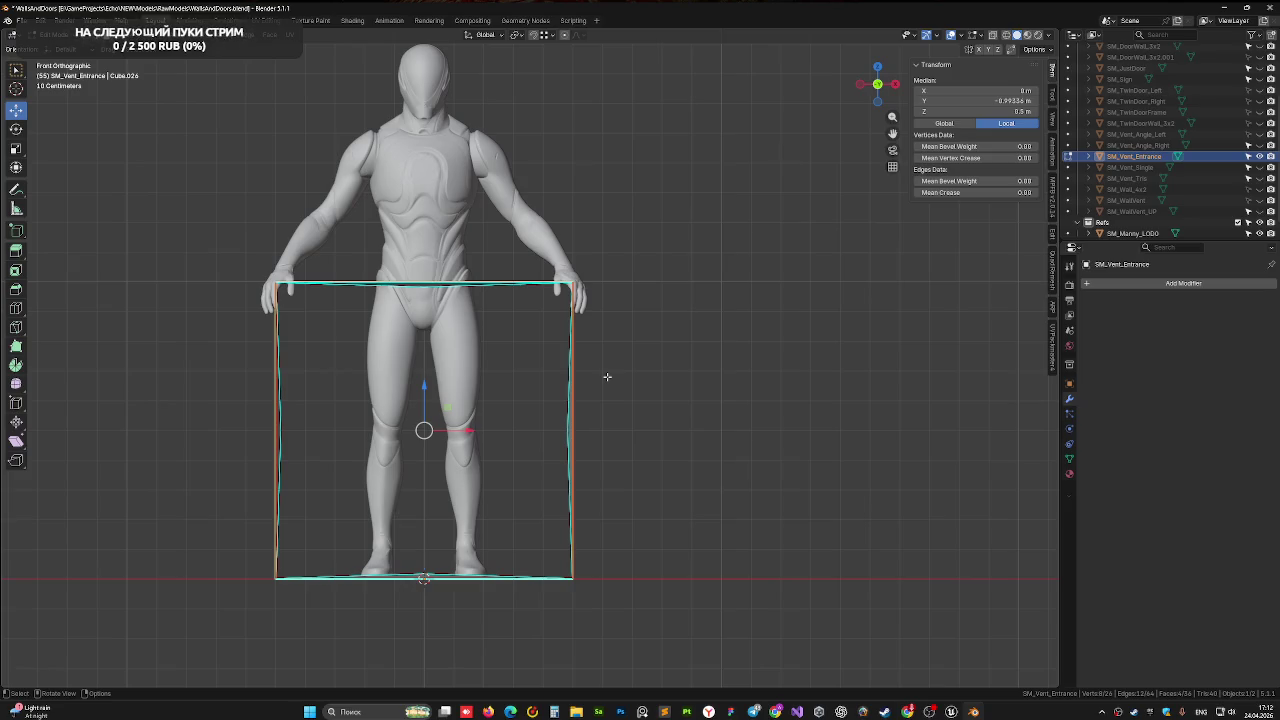
key(s)
key(shift+y)
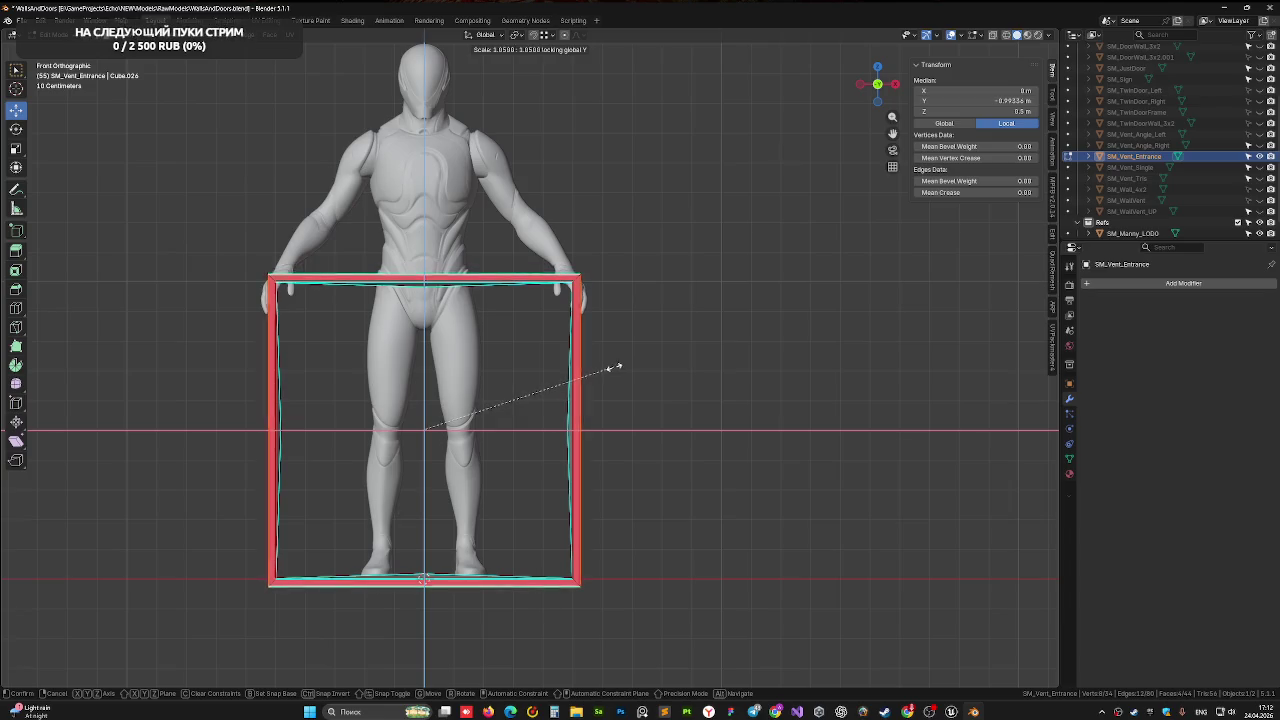
click(613, 368)
Select the frame's top and left rim edges and the thin left frame strip
mouse_move(529, 351)
middle_down()
mouse_move(625, 348)
mouse_move(380, 343)
mouse_move(300, 251)
mouse_move(608, 334)
mouse_move(592, 335)
mouse_move(591, 352)
middle_up()
scroll(300, 251, up, 3)
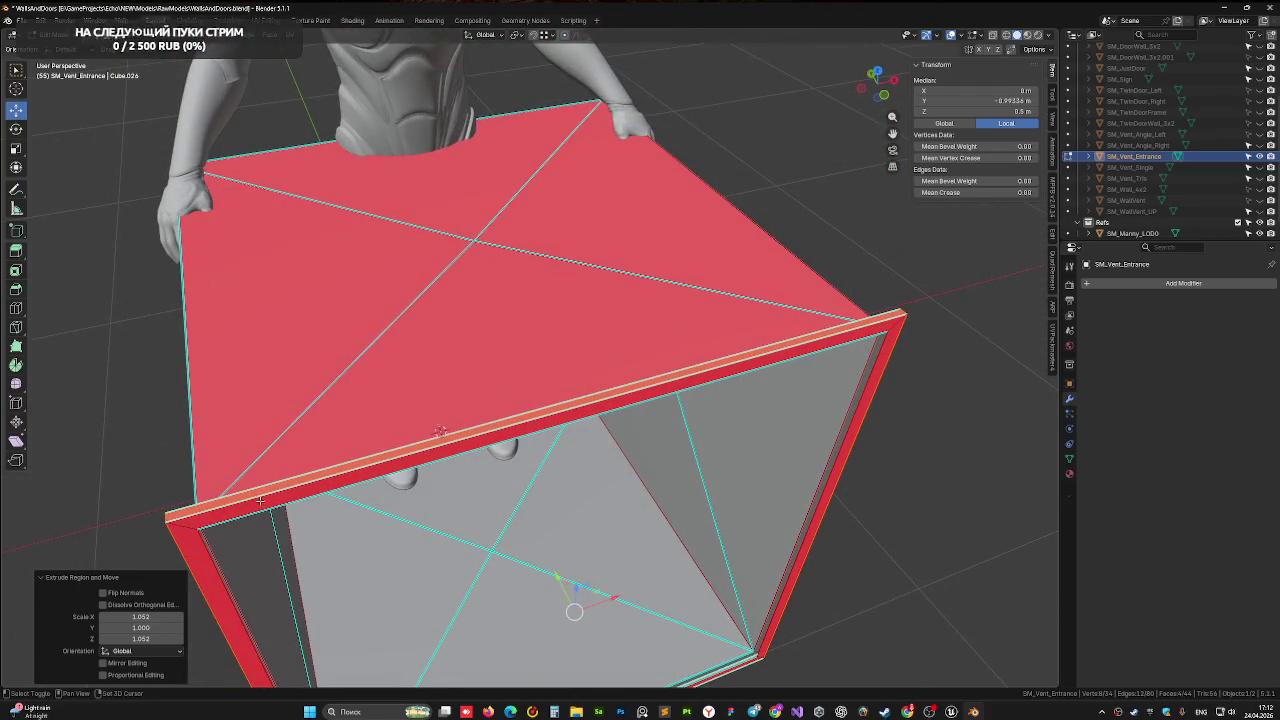
shift+click(260, 500)
shift+click(185, 580)
mouse_move(185, 580)
middle_down()
mouse_move(501, 393)
mouse_move(439, 377)
middle_up()
shift+click(366, 342)
shift+click(366, 342)
shift+click(396, 310)
middle_drag(417, 339, 256, 335)
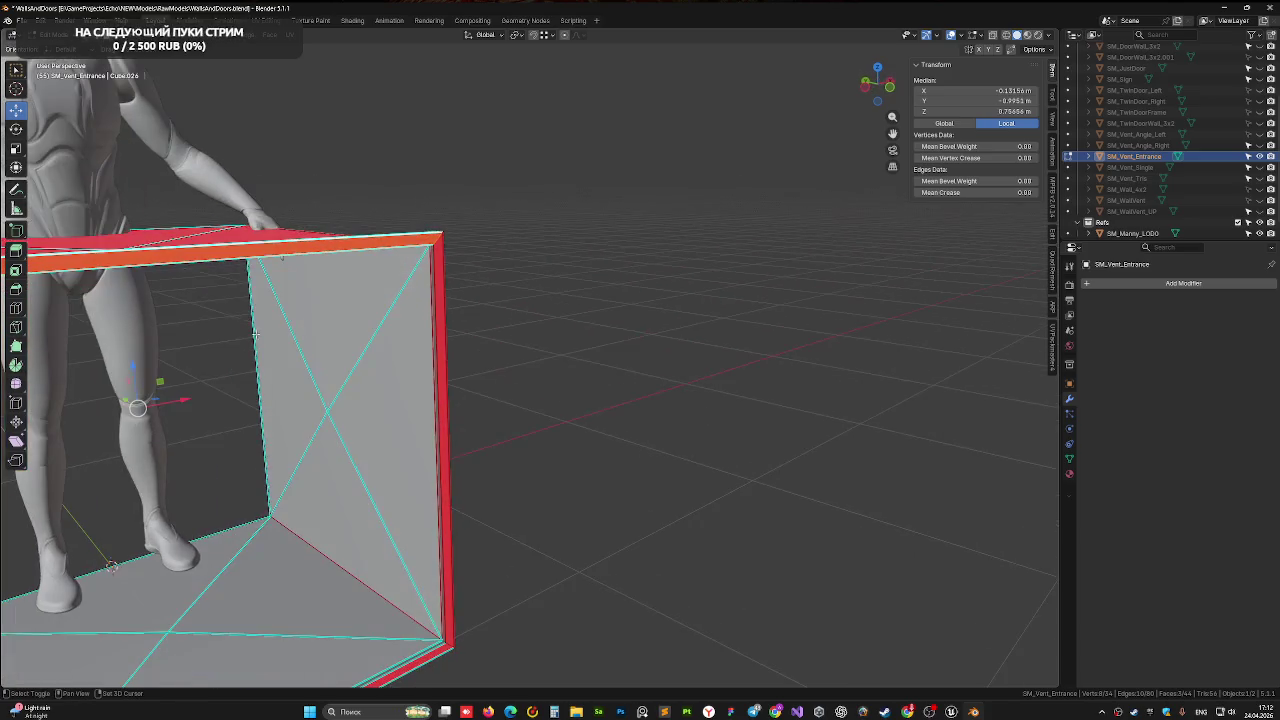
shift+click(434, 269)
mouse_move(434, 269)
middle_down()
mouse_move(386, 257)
mouse_move(392, 225)
middle_up()
shift+click(401, 200)
Look into the box's open interior and add the remaining frame faces, including the front top rim
mouse_move(372, 277)
middle_down()
mouse_move(383, 266)
mouse_move(434, 317)
mouse_move(404, 288)
mouse_move(441, 298)
mouse_move(500, 350)
middle_up()
scroll(441, 298, up, 4)
scroll(441, 298, up, 2)
scroll(441, 298, down, 5)
scroll(620, 352, up, 5)
mouse_move(620, 352)
middle_down()
mouse_move(480, 286)
mouse_move(413, 321)
middle_up()
scroll(480, 286, down, 5)
scroll(448, 392, down, 3)
mouse_move(448, 392)
middle_down()
mouse_move(352, 429)
mouse_move(410, 359)
mouse_move(380, 344)
middle_up()
shift+click(352, 429)
shift+click(380, 344)
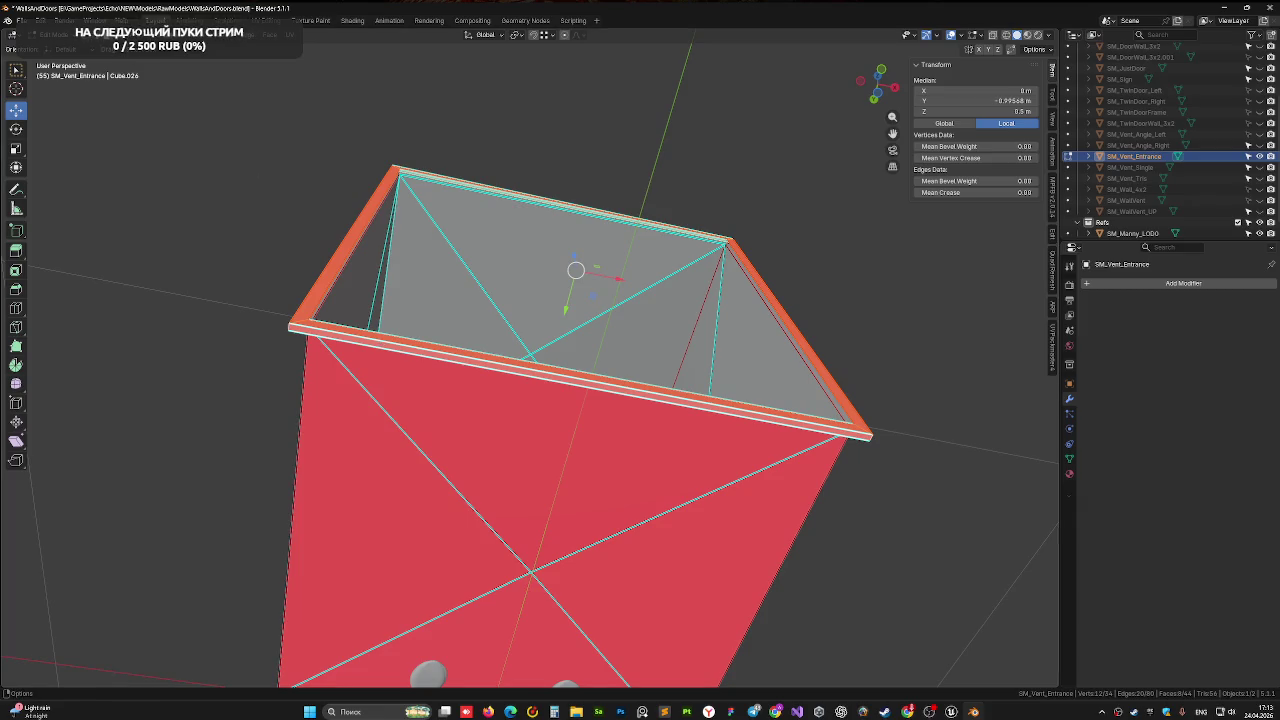
Flip the normals of the selected frame faces via Mesh > Normals, then deselect all
click(193, 34)
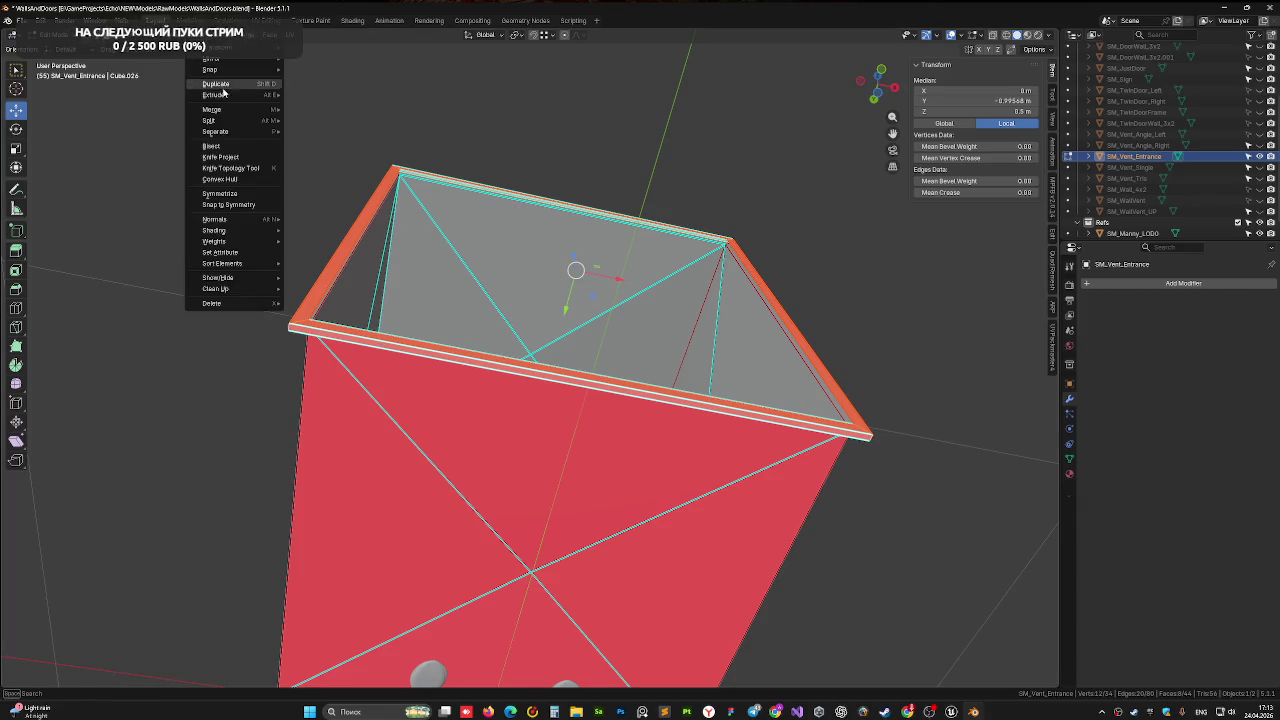
mouse_move(216, 219)
click(305, 220)
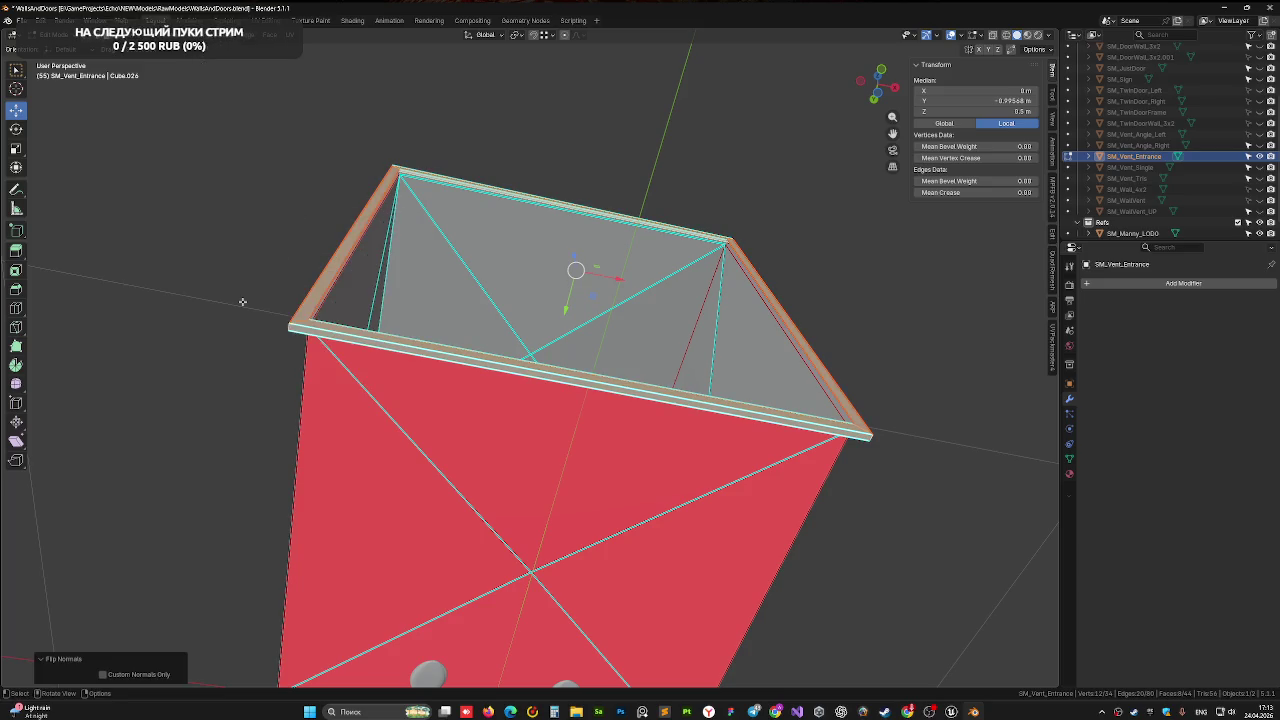
key(alt+a)
mouse_move(305, 220)
middle_down()
mouse_move(570, 373)
mouse_move(500, 423)
mouse_move(486, 409)
mouse_move(634, 329)
mouse_move(508, 340)
middle_up()
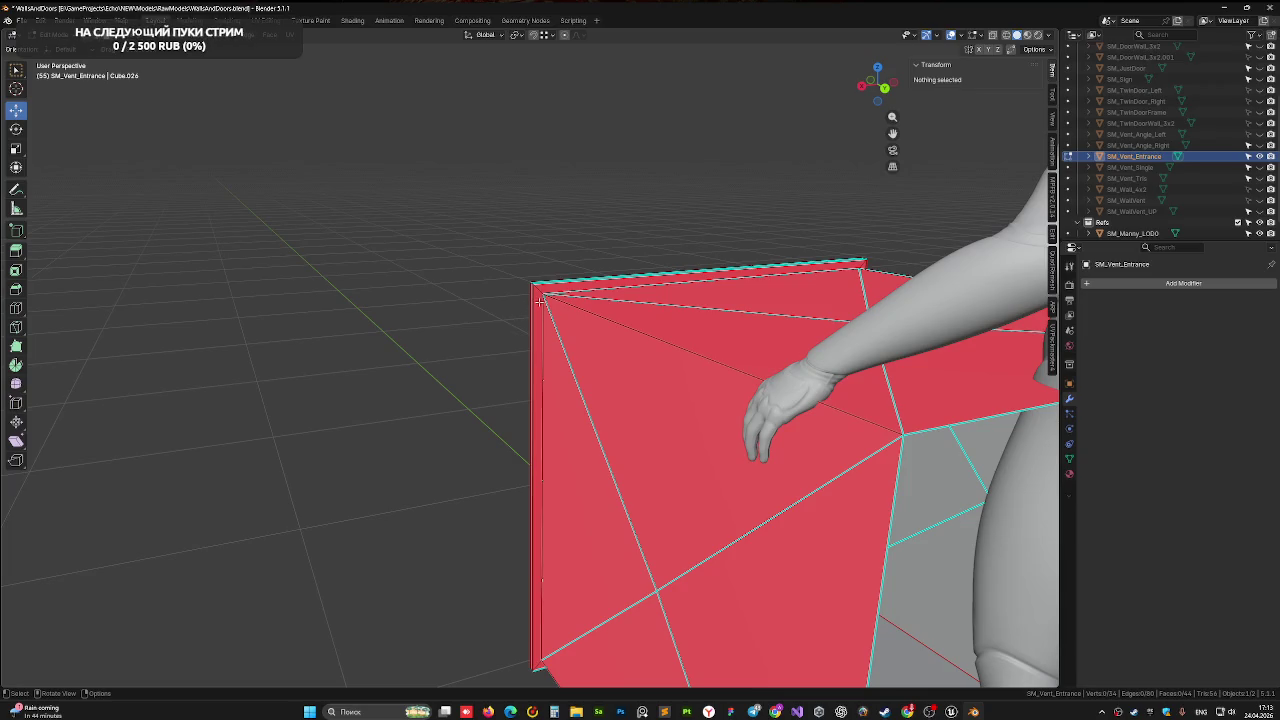
Delete the left edge strip, right side face and bottom frame strip
click(540, 300)
mouse_move(534, 486)
middle_down()
mouse_move(654, 409)
mouse_move(695, 432)
mouse_move(744, 409)
mouse_move(716, 462)
middle_up()
shift+click(698, 390)
shift+click(716, 463)
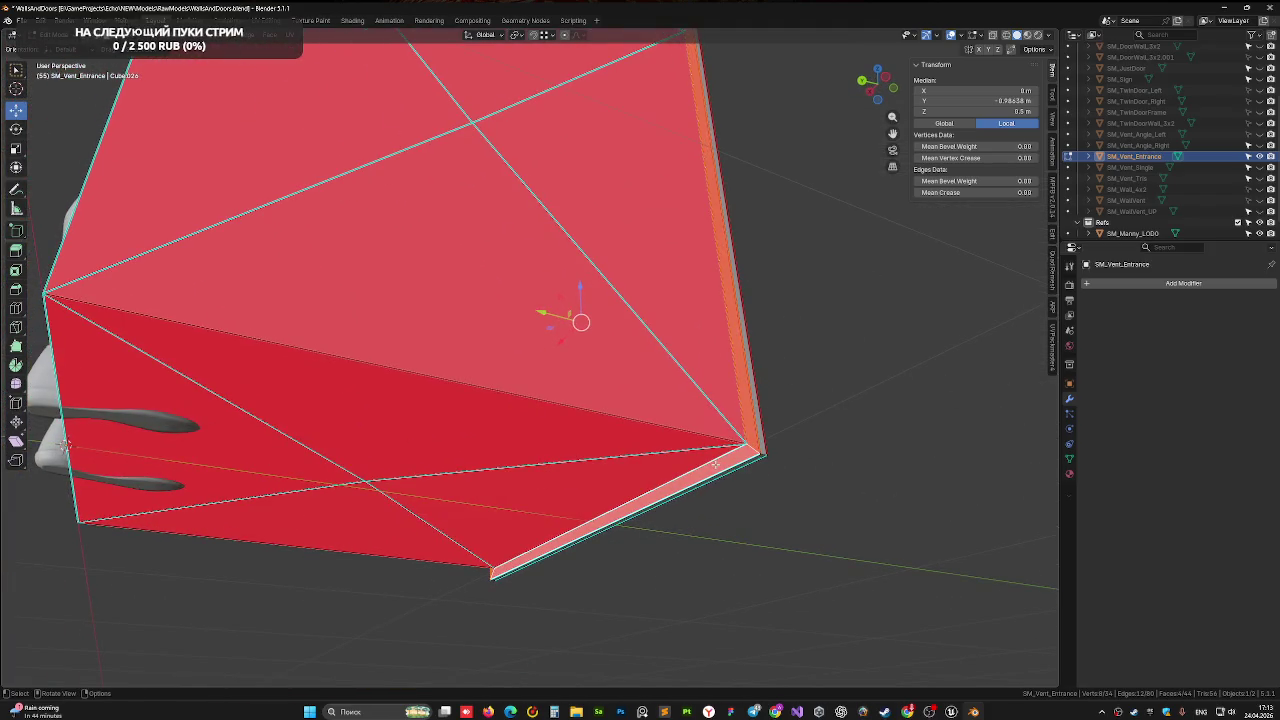
key(x)
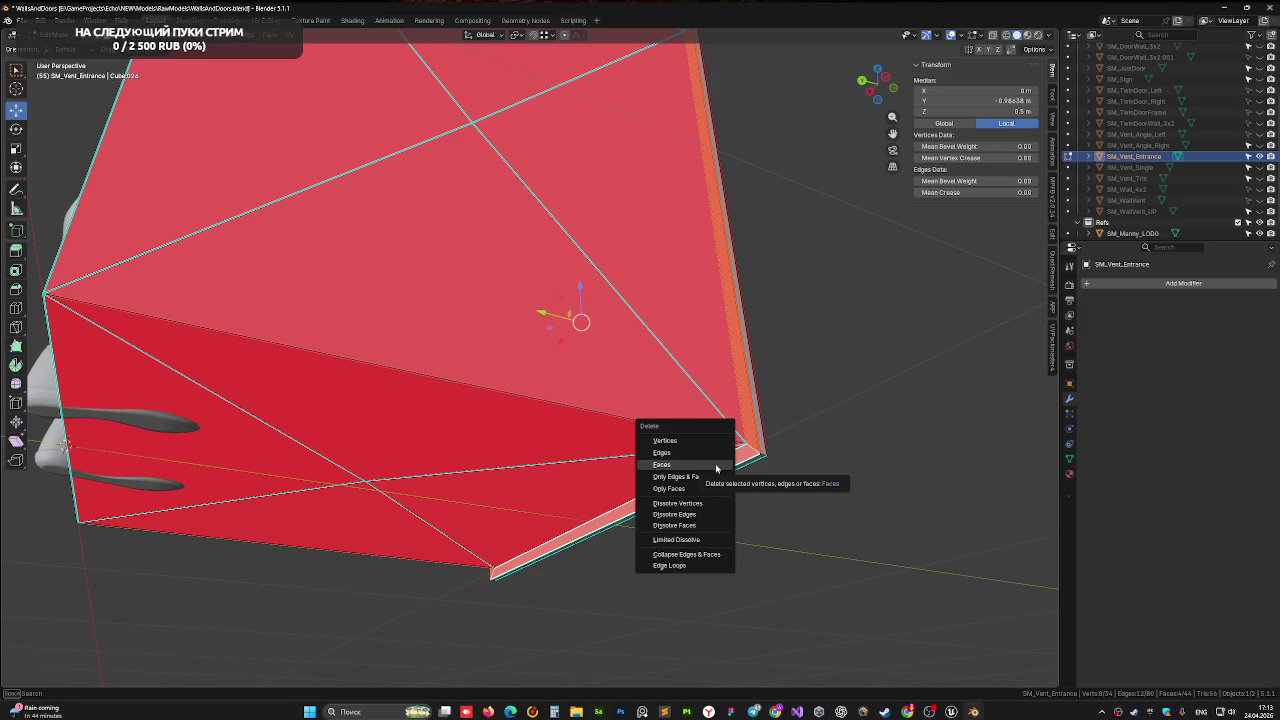
click(716, 465)
Select a wall edge strip, centre the view on it, and adjust the selection
mouse_move(829, 515)
middle_down()
mouse_move(801, 548)
mouse_move(629, 546)
mouse_move(837, 517)
mouse_move(614, 500)
mouse_move(668, 525)
middle_up()
click(668, 525)
key(KP_Decimal)
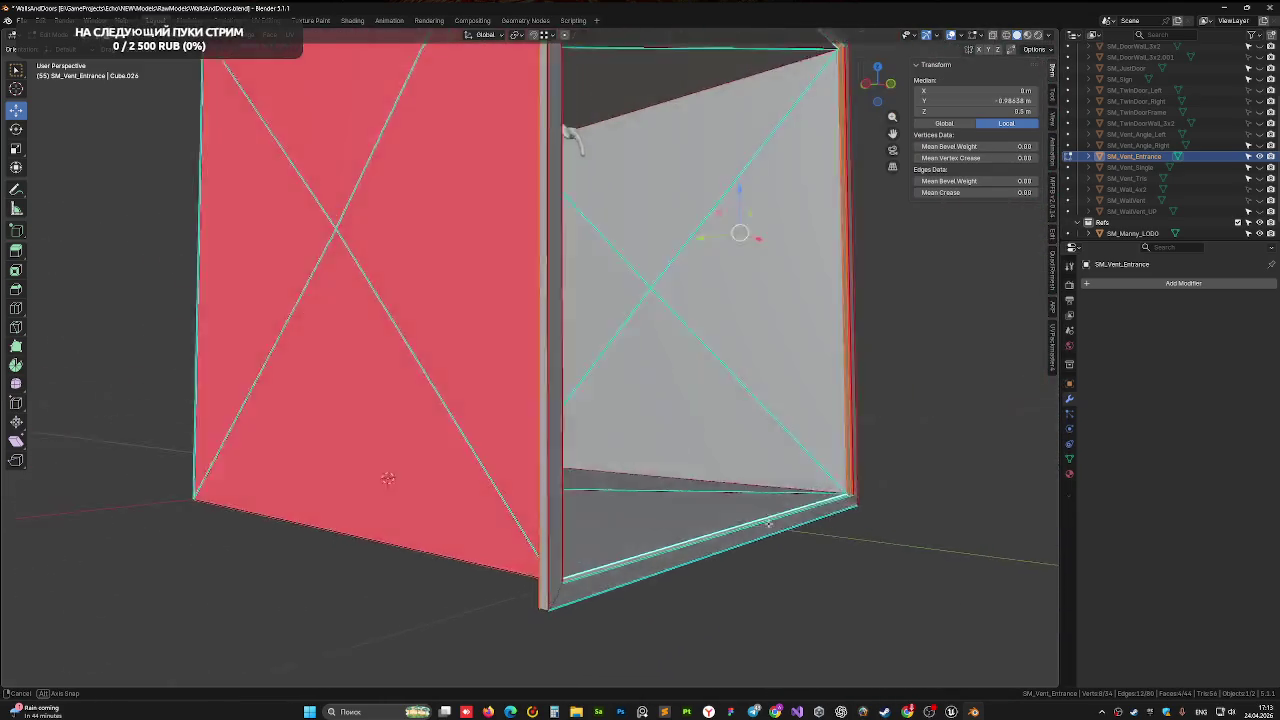
mouse_move(867, 521)
middle_down()
mouse_move(877, 466)
mouse_move(650, 540)
mouse_move(552, 557)
mouse_move(623, 531)
mouse_move(606, 520)
mouse_move(565, 525)
mouse_move(546, 546)
mouse_move(590, 545)
middle_up()
key(ctrl+z)
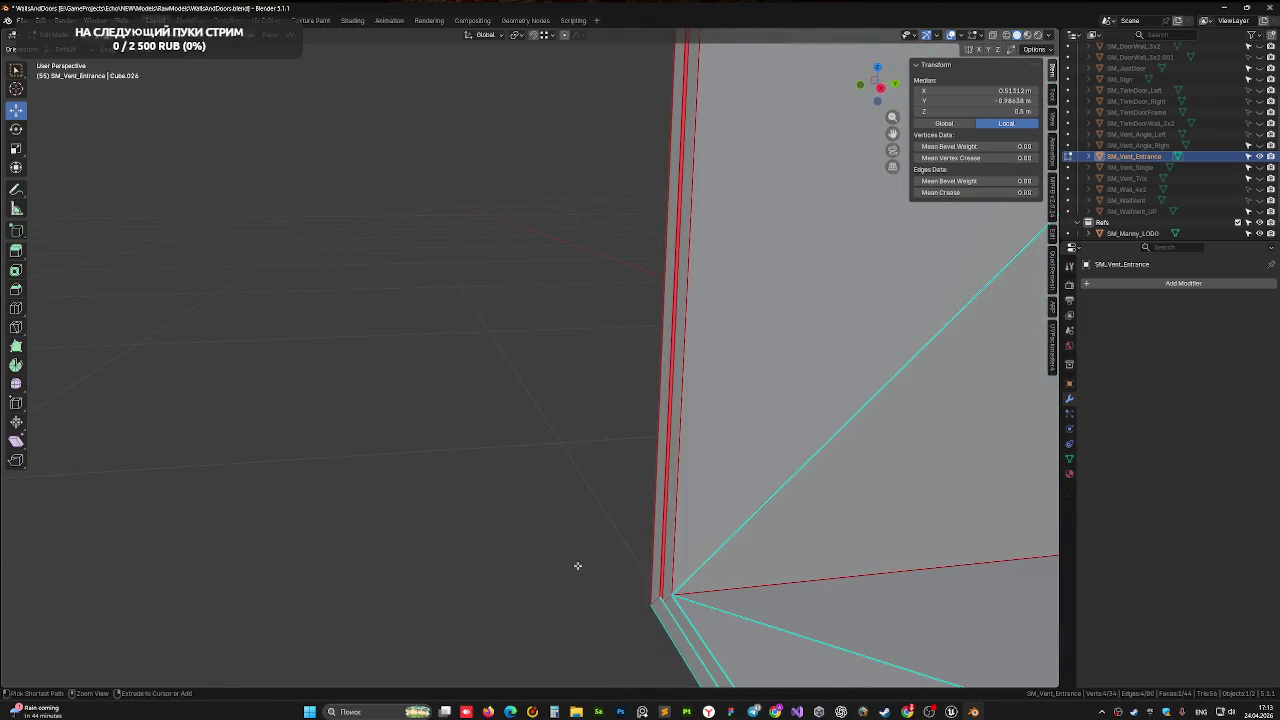
key(ctrl+z)
key(ctrl+z)
key(ctrl+z)
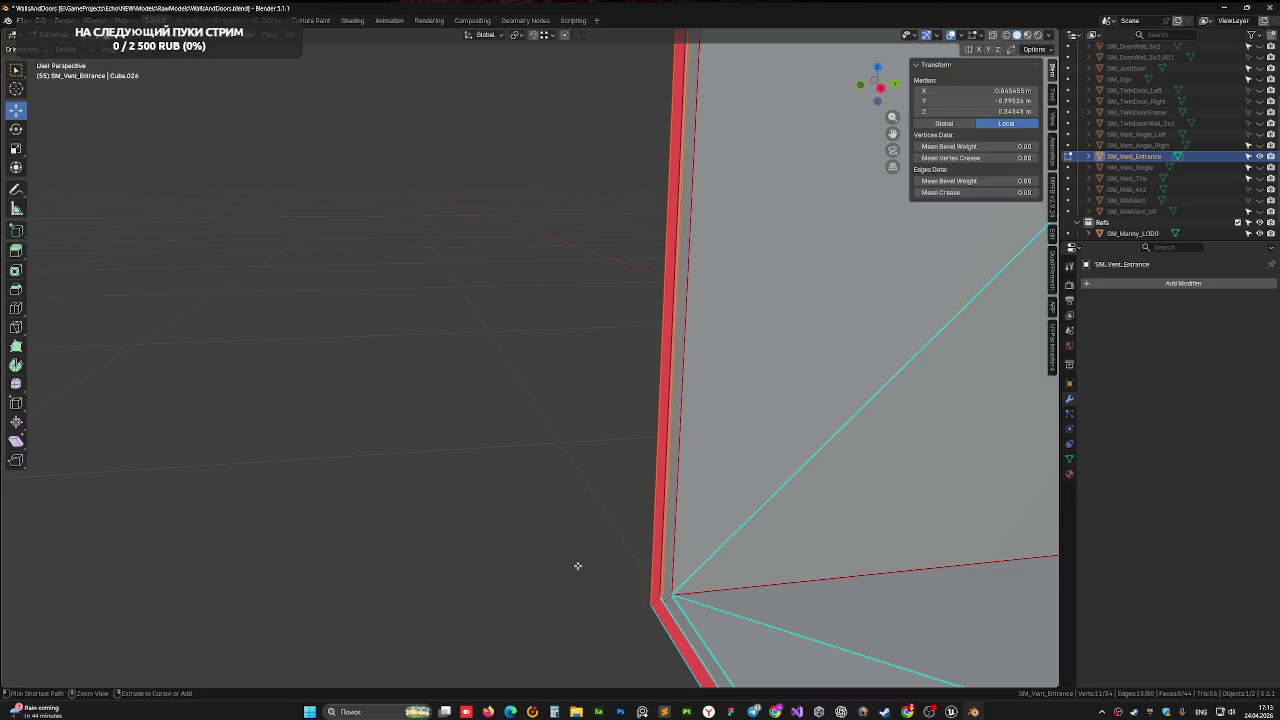
key(ctrl+z)
key(ctrl+z)
key(ctrl+z)
key(ctrl+z)
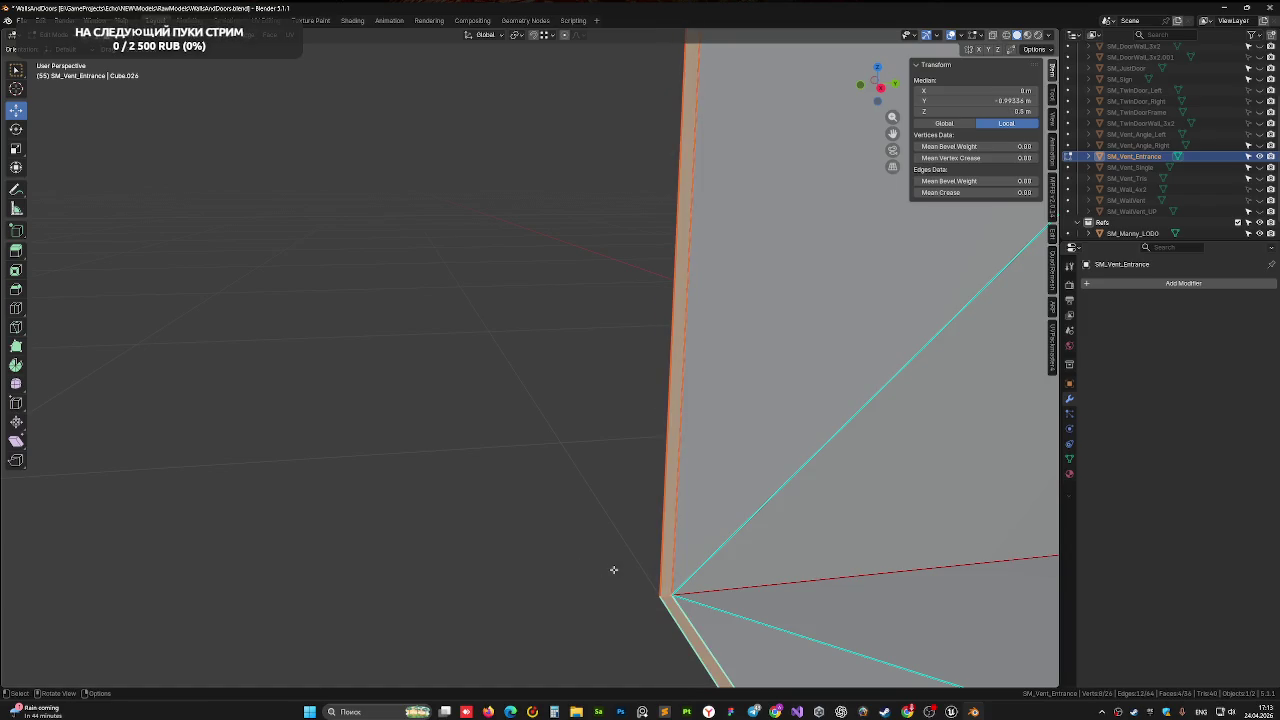
mouse_move(614, 568)
middle_down()
mouse_move(754, 567)
mouse_move(686, 531)
mouse_move(673, 589)
middle_up()
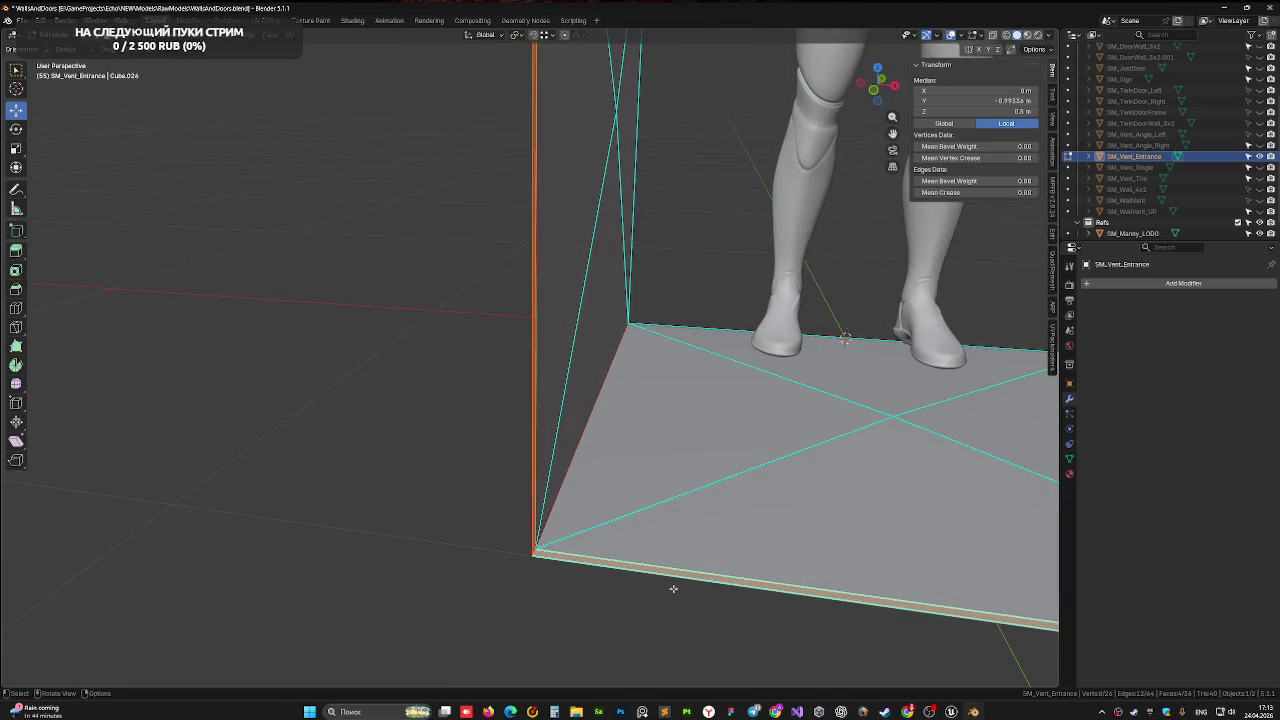
In front view, make a zero-length rim extrusion and undo it
click(877, 98)
shift+middle_drag(614, 374, 525, 400)
scroll(525, 400, down, 2)
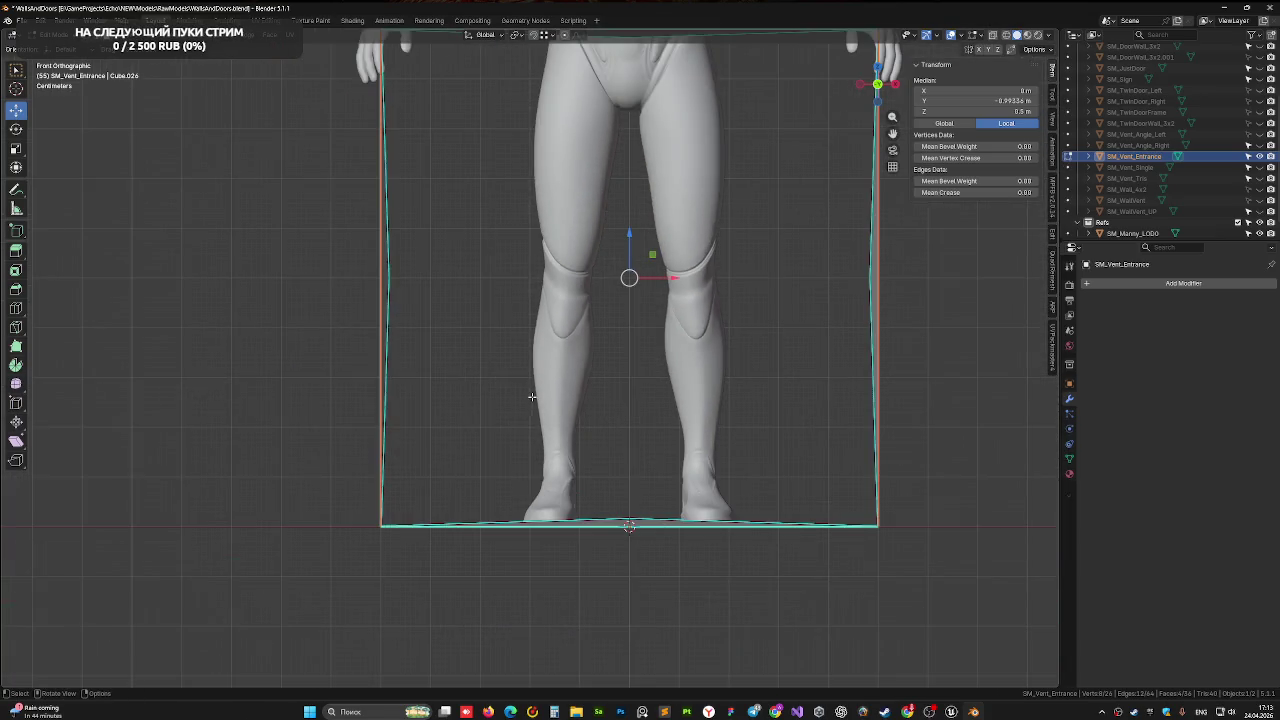
scroll(530, 410, down, 1)
scroll(540, 425, down, 1)
shift+middle_drag(587, 443, 541, 442)
key(g)
key(z)
key(z)
key(shift+y)
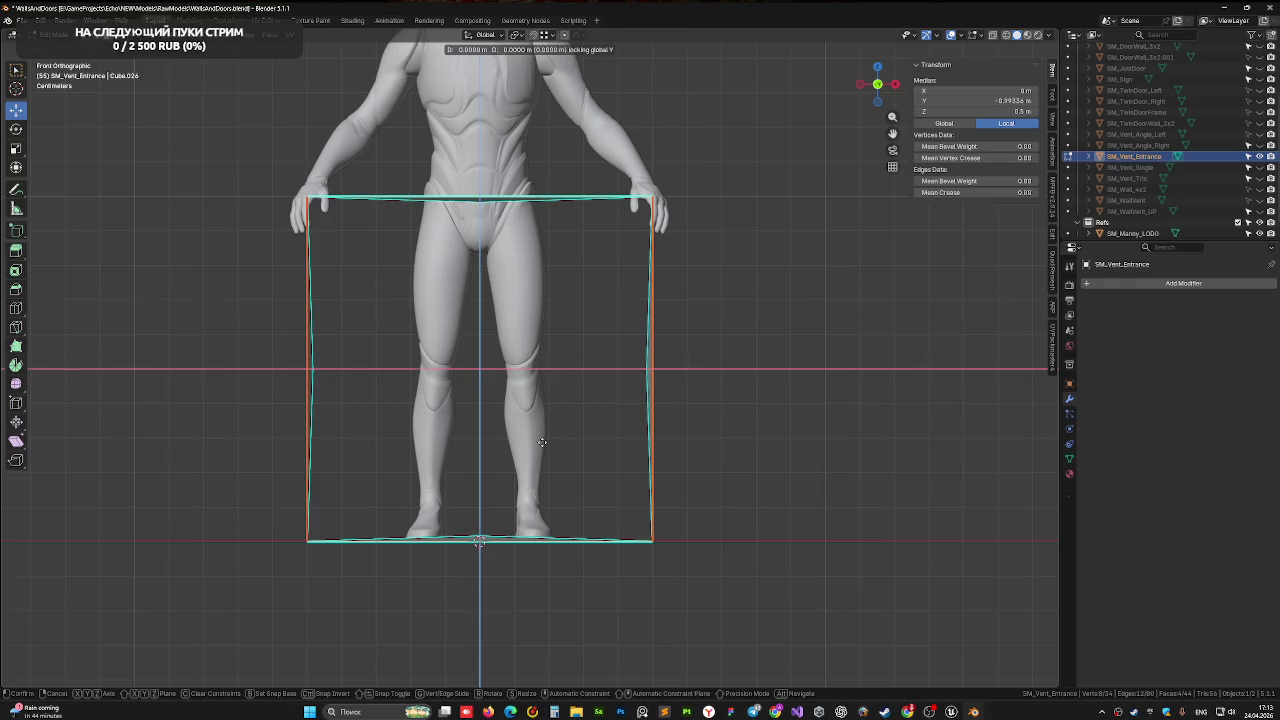
click(541, 442)
key(ctrl+z)
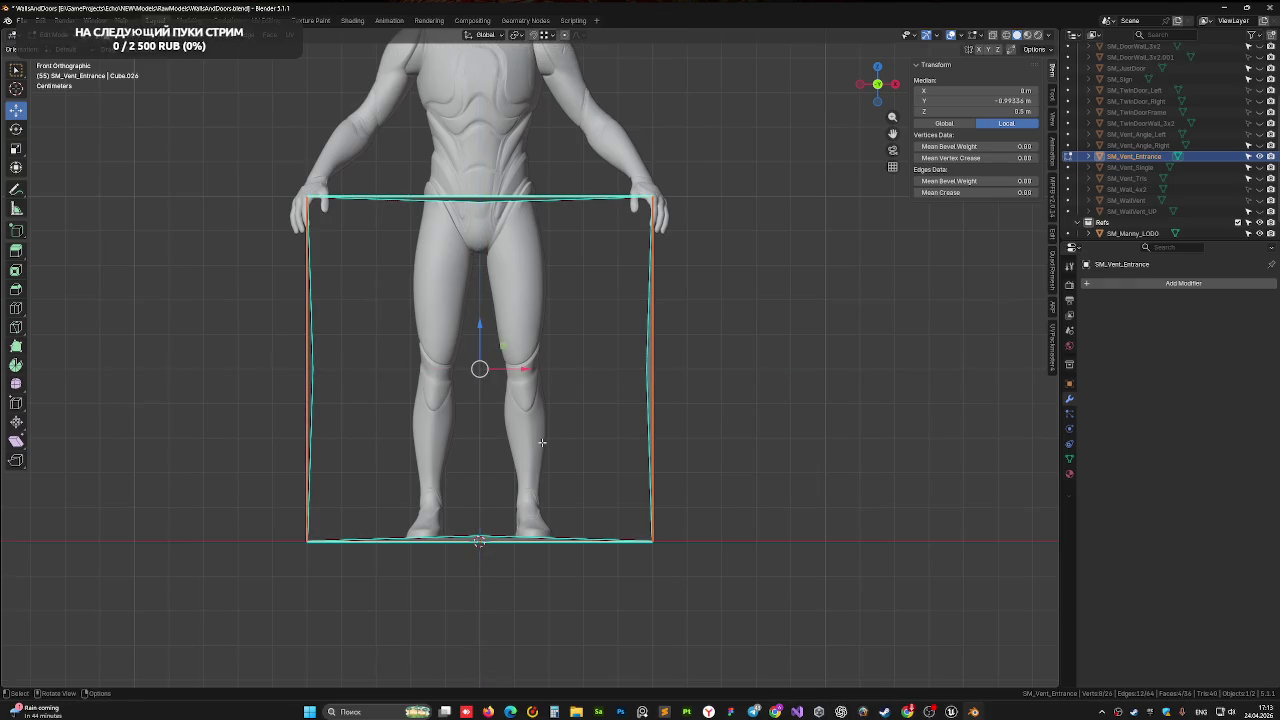
Extrude the rim and scale it 1.04 on X and Z with Y locked
middle_drag(541, 442, 540, 497)
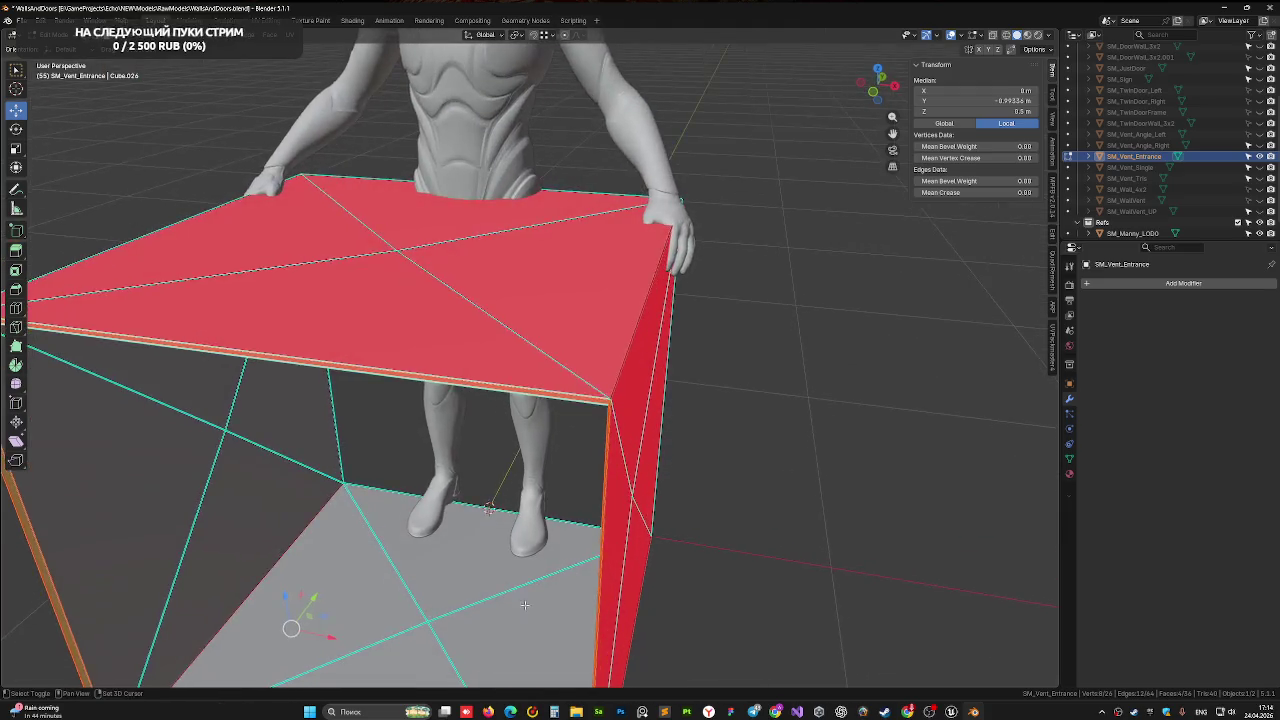
click(872, 93)
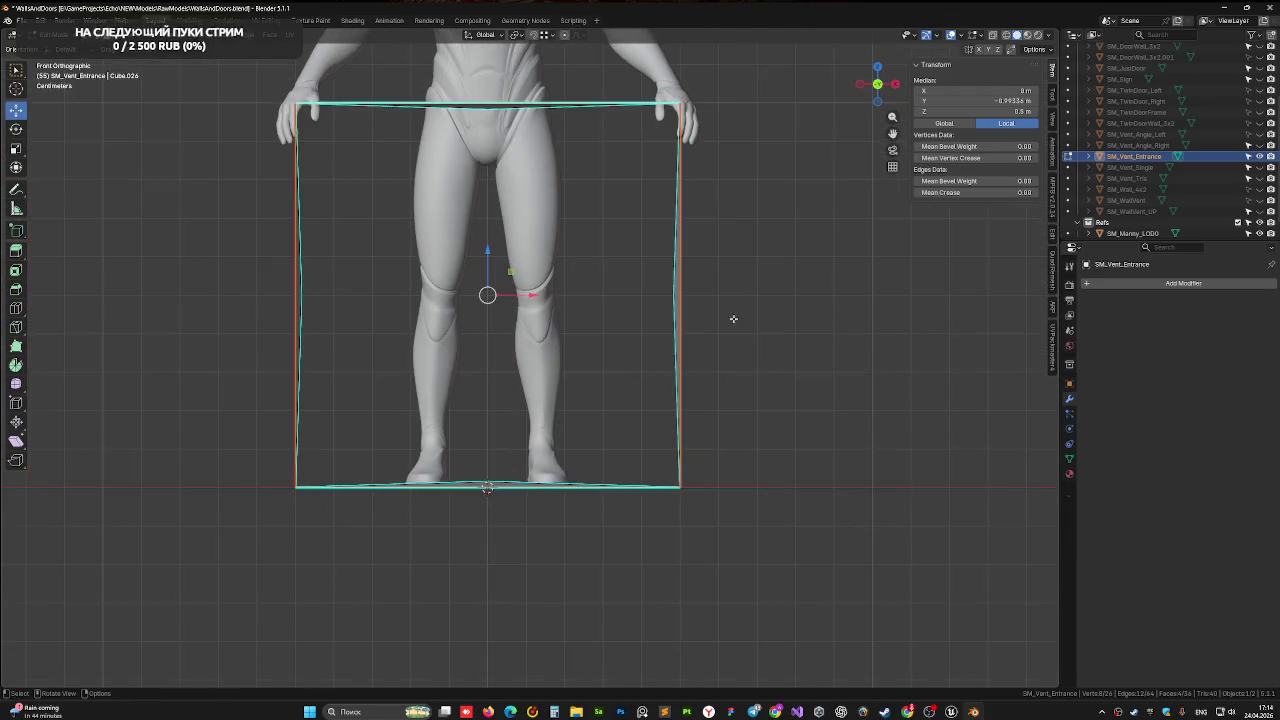
shift+middle_drag(735, 319, 712, 354)
key(e)
key(s)
key(shift+y)
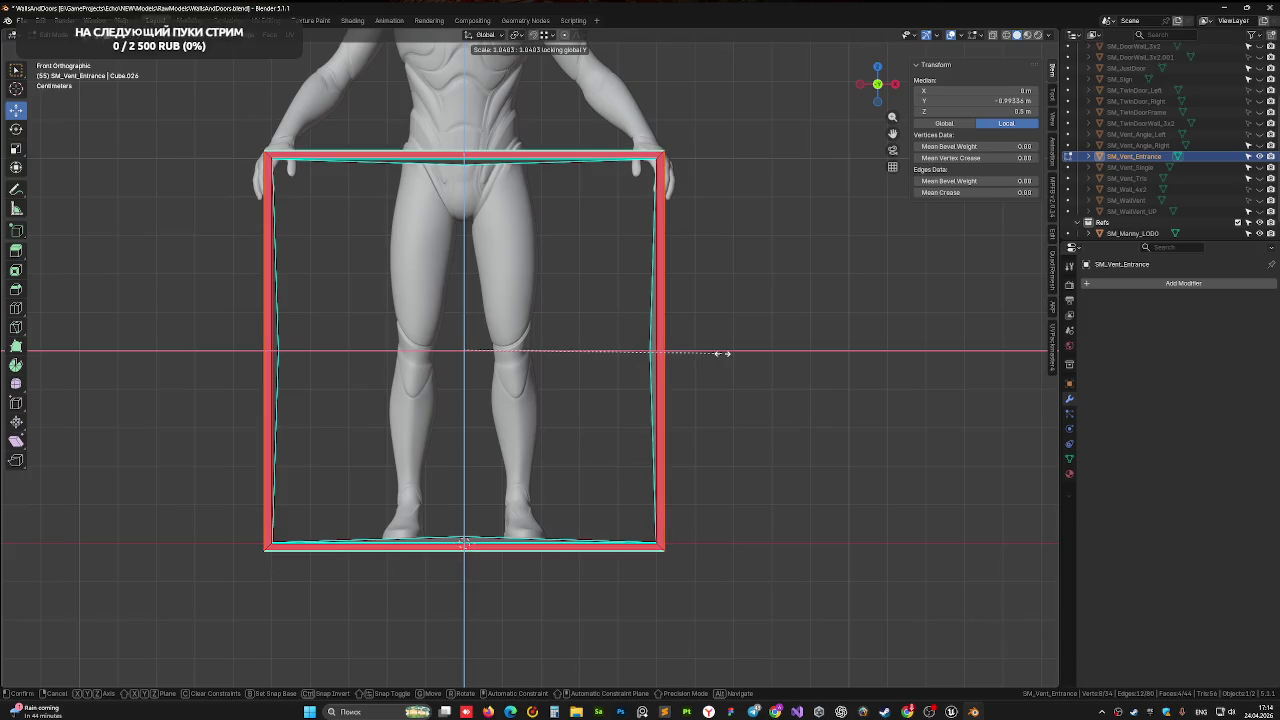
click(722, 353)
mouse_move(705, 355)
middle_down()
mouse_move(505, 369)
mouse_move(418, 392)
mouse_move(434, 386)
middle_up()
scroll(505, 369, up, 3)
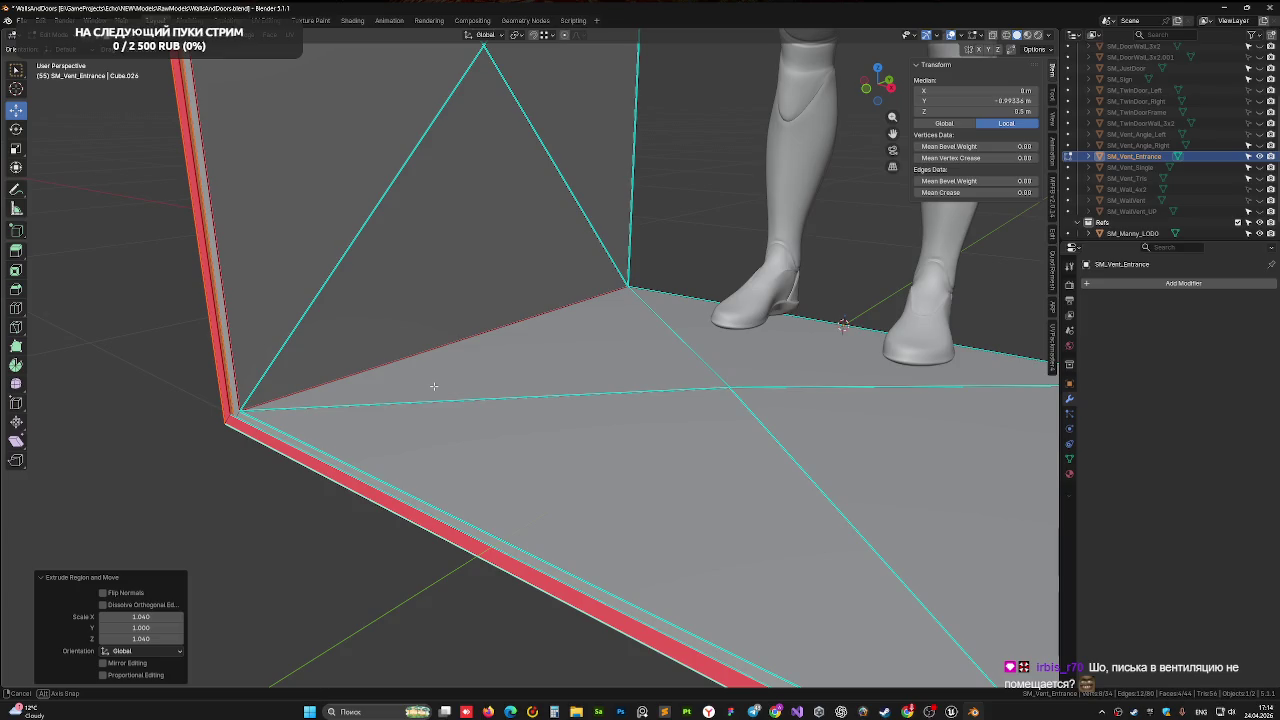
Inspect the floor corner of the frame and finish the previous extrusion
middle_drag(434, 386, 414, 386)
scroll(414, 386, up, 1)
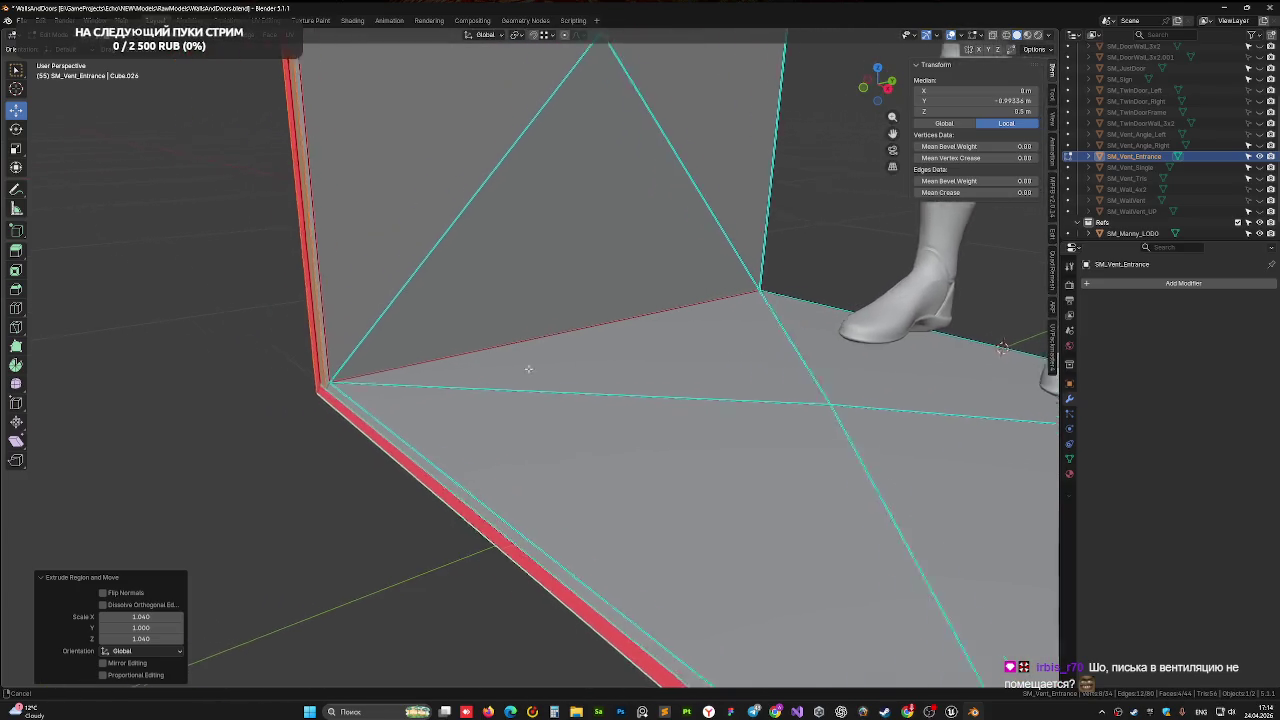
scroll(416, 377, up, 2)
mouse_move(414, 377)
middle_down()
mouse_move(353, 377)
mouse_move(386, 385)
middle_up()
middle_drag(298, 383, 440, 398)
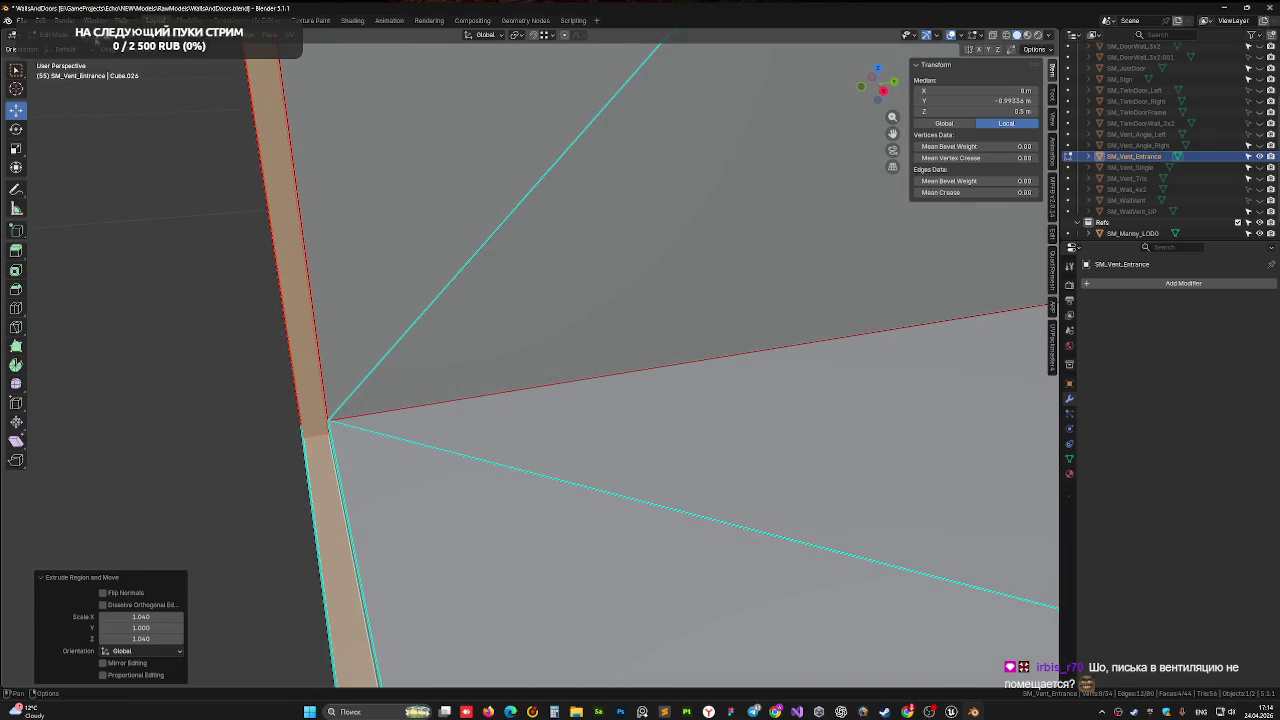
click(310, 338)
Fill a face from the four vertices at the frame's inner corner
click(303, 425)
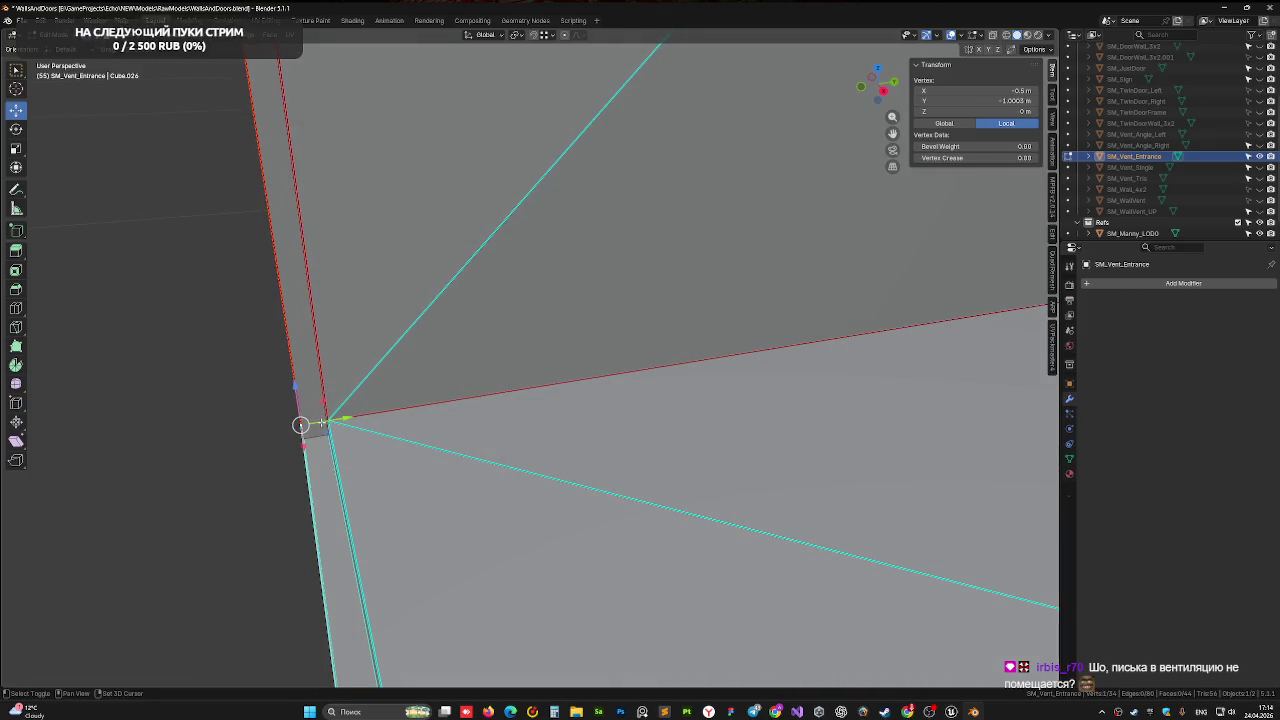
mouse_move(305, 424)
middle_down()
mouse_move(349, 103)
mouse_move(417, 374)
mouse_move(481, 384)
mouse_move(508, 157)
mouse_move(439, 343)
middle_up()
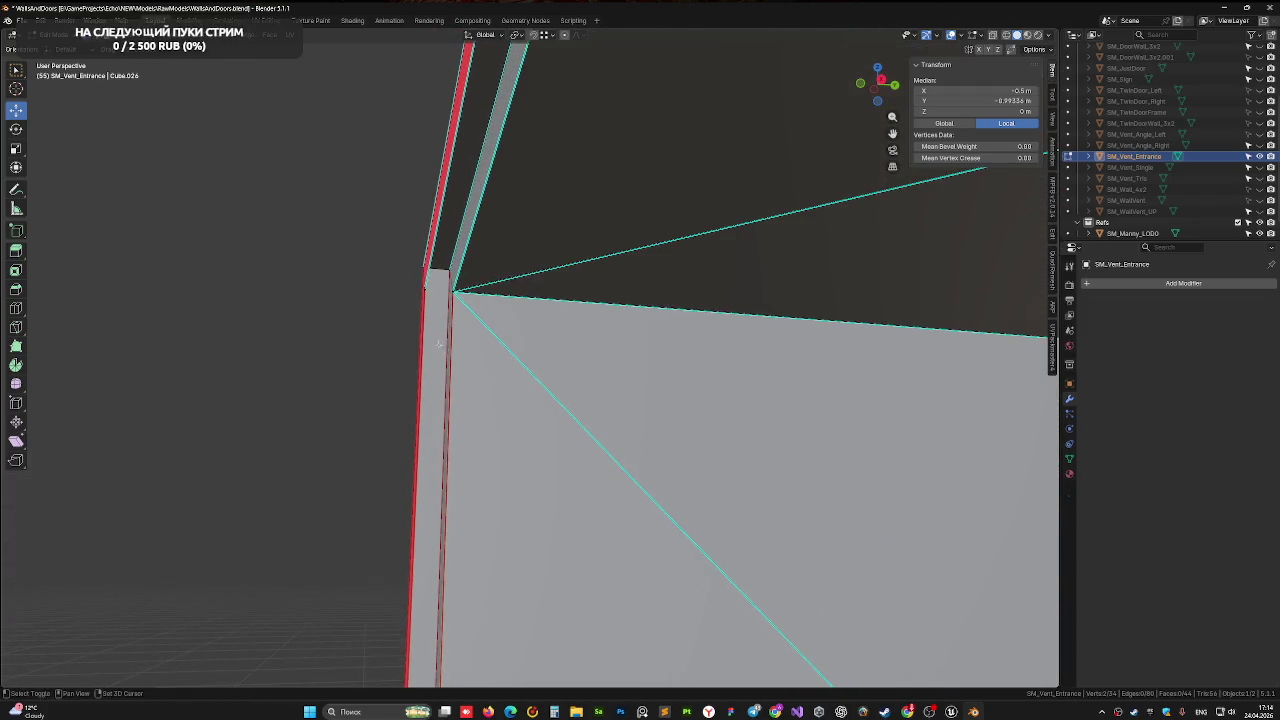
shift+click(427, 288)
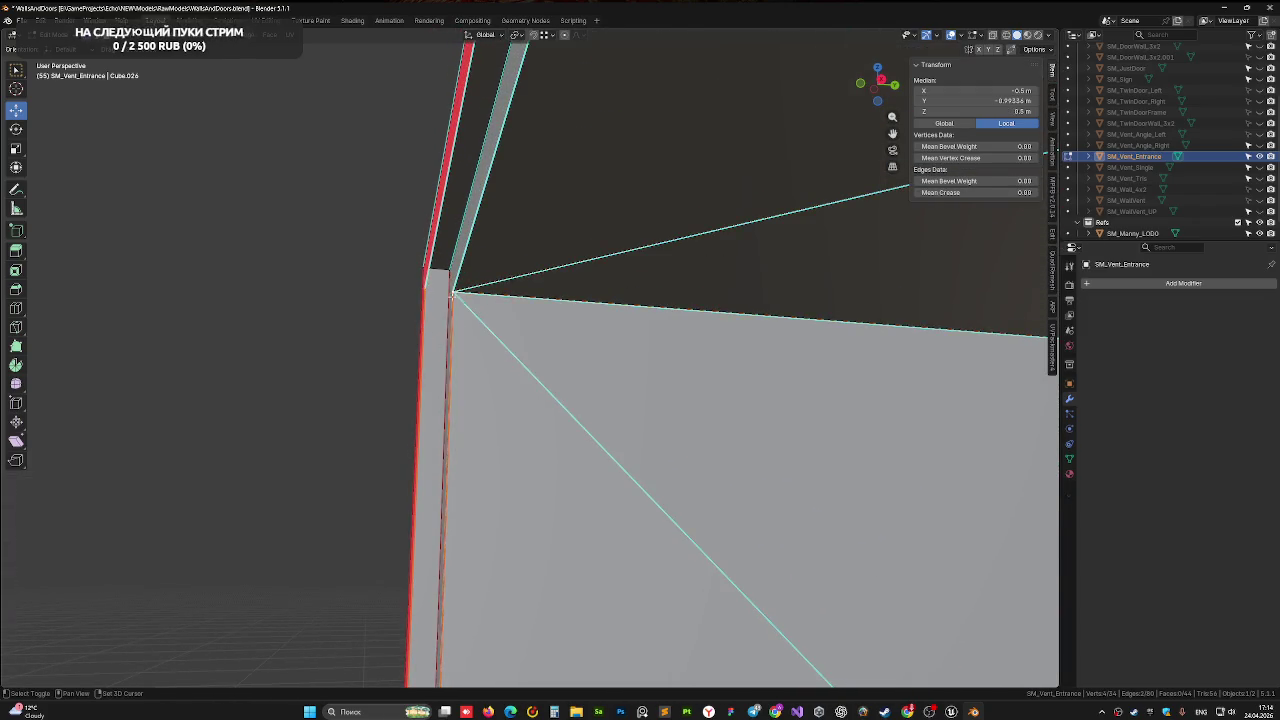
key(f)
middle_drag(450, 296, 421, 316)
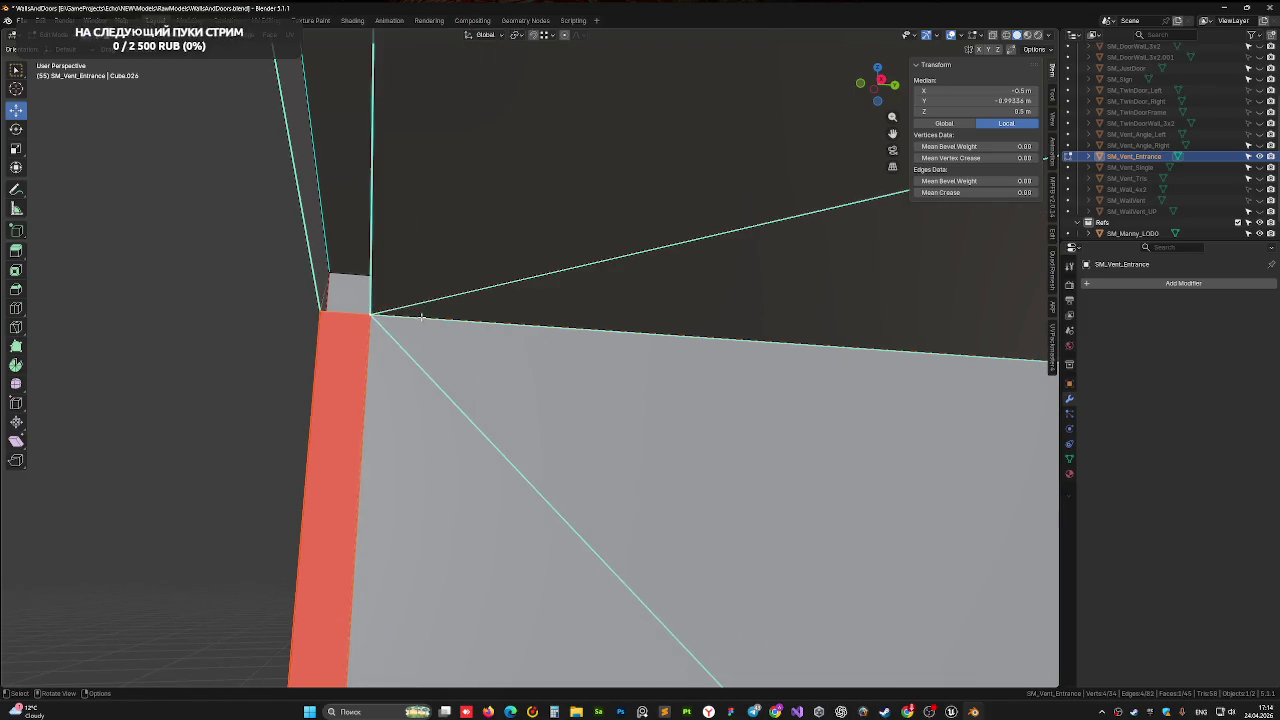
Select two edges at the frame corner from different angles
click(362, 312)
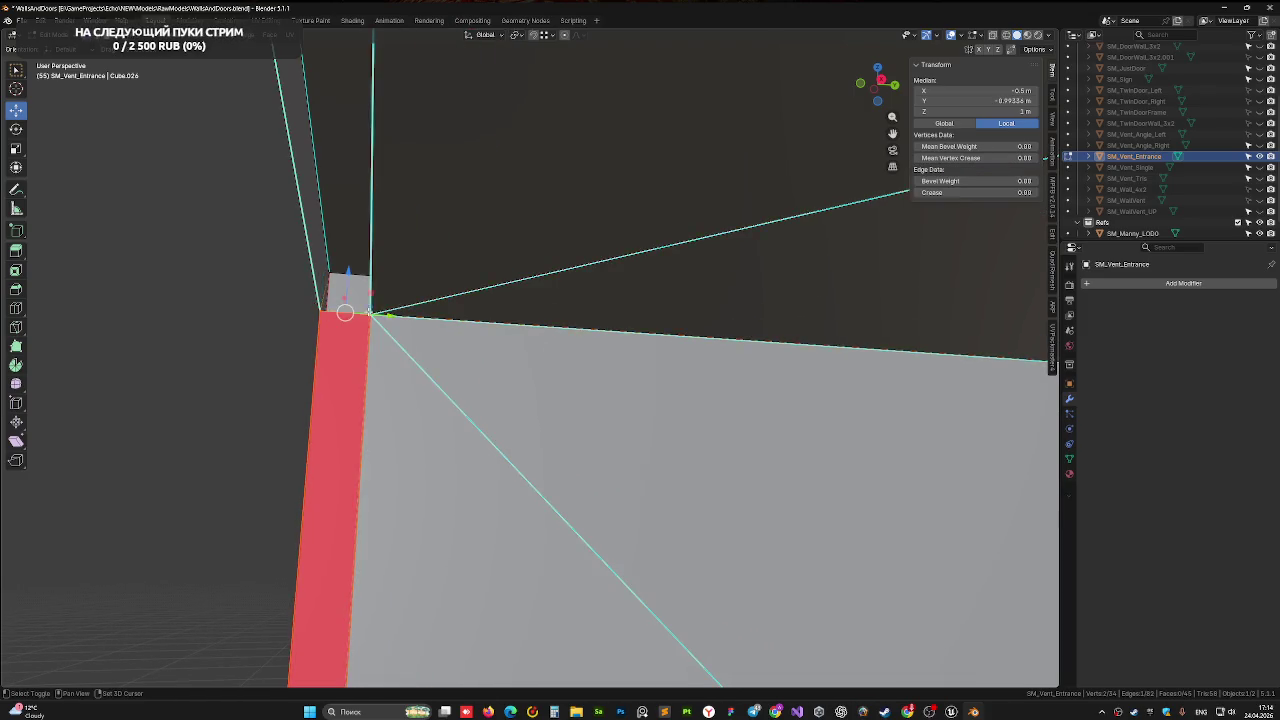
middle_drag(366, 312, 452, 266)
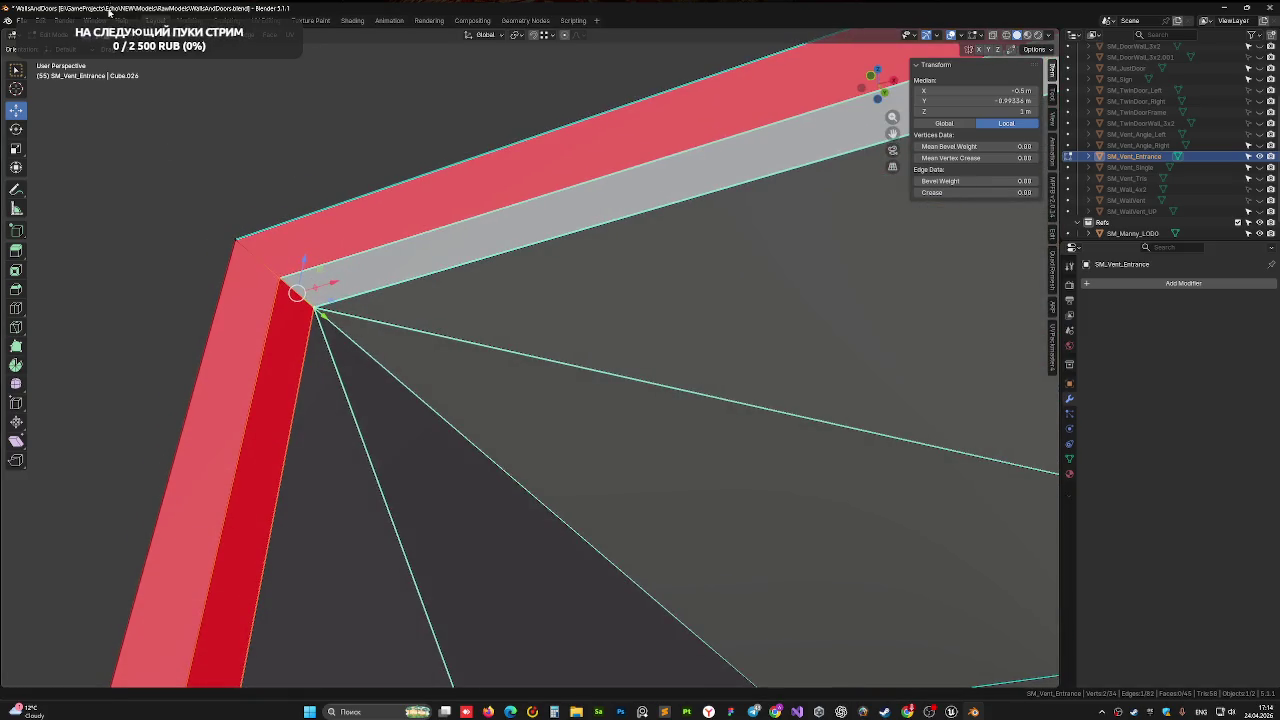
mouse_move(459, 320)
middle_down()
mouse_move(481, 338)
mouse_move(329, 288)
mouse_move(514, 374)
mouse_move(465, 368)
middle_up()
mouse_move(659, 374)
middle_down()
mouse_move(377, 331)
mouse_move(323, 343)
mouse_move(274, 314)
mouse_move(506, 314)
mouse_move(606, 283)
mouse_move(595, 289)
mouse_move(615, 302)
middle_up()
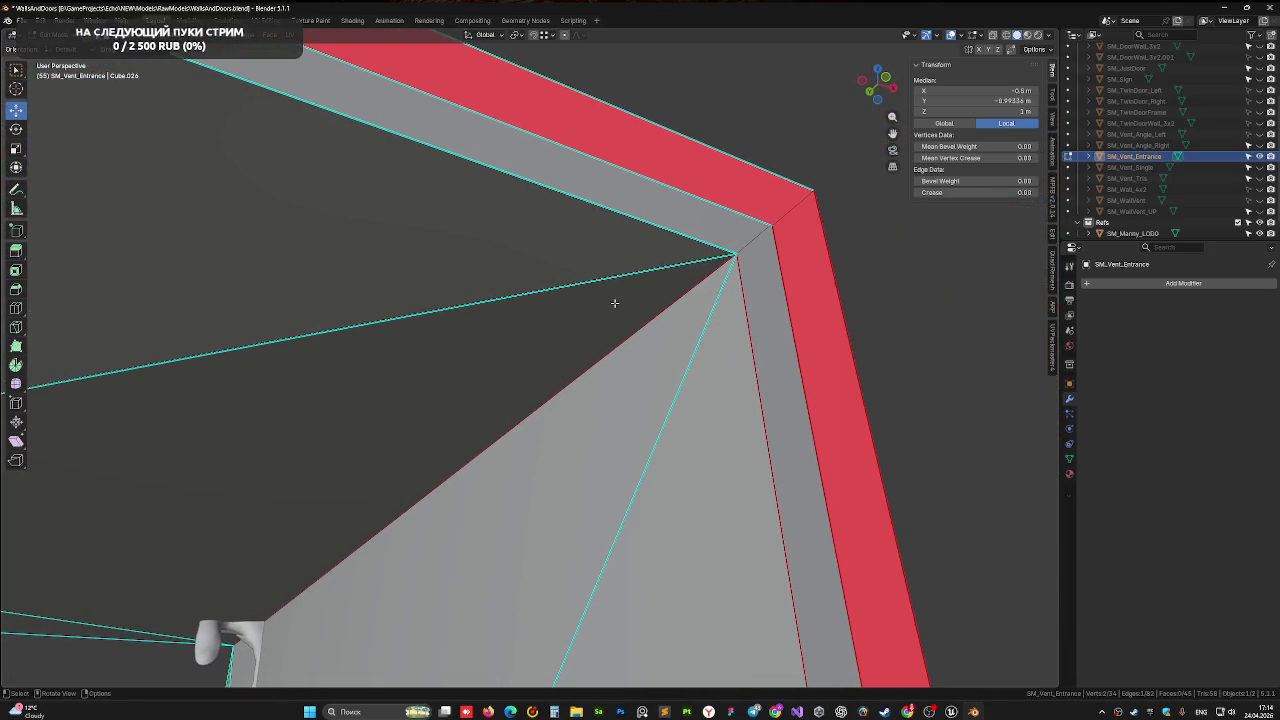
shift+click(655, 222)
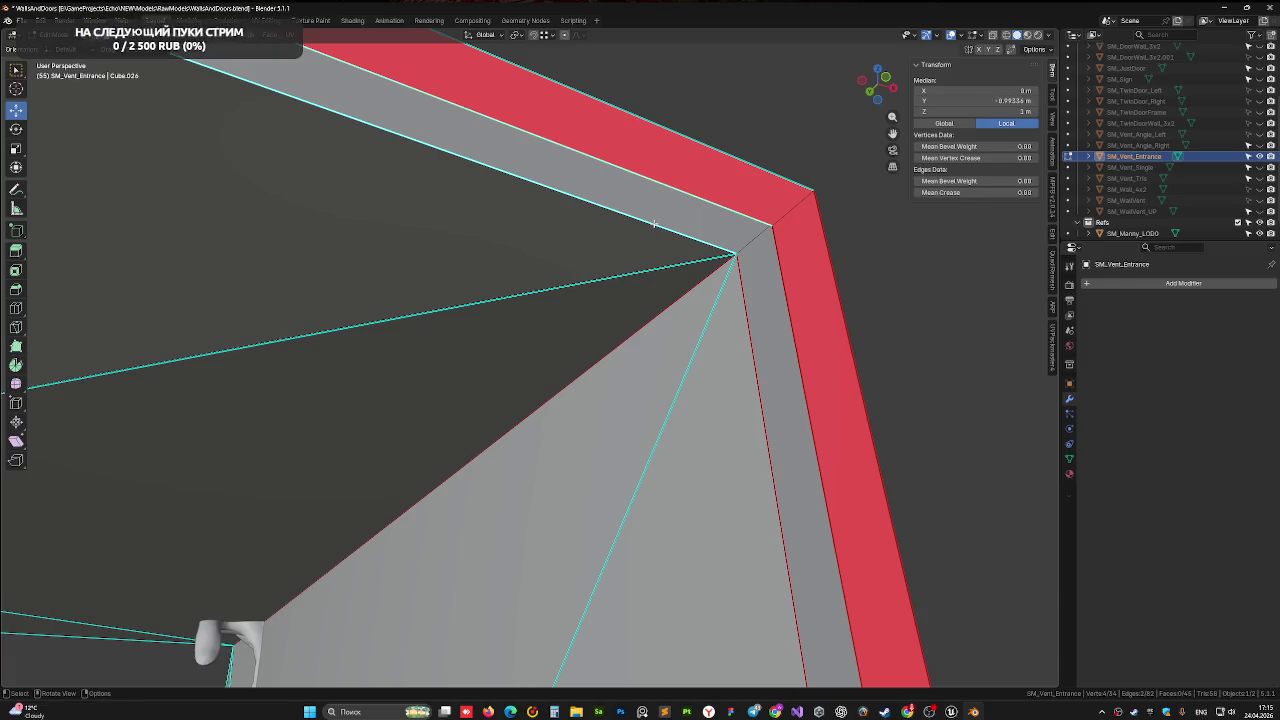
Fill a face between the two corner edges; an attempted slide of the inner corner edge is undone
key(f)
middle_drag(655, 222, 694, 241)
shift+middle_drag(559, 286, 687, 259)
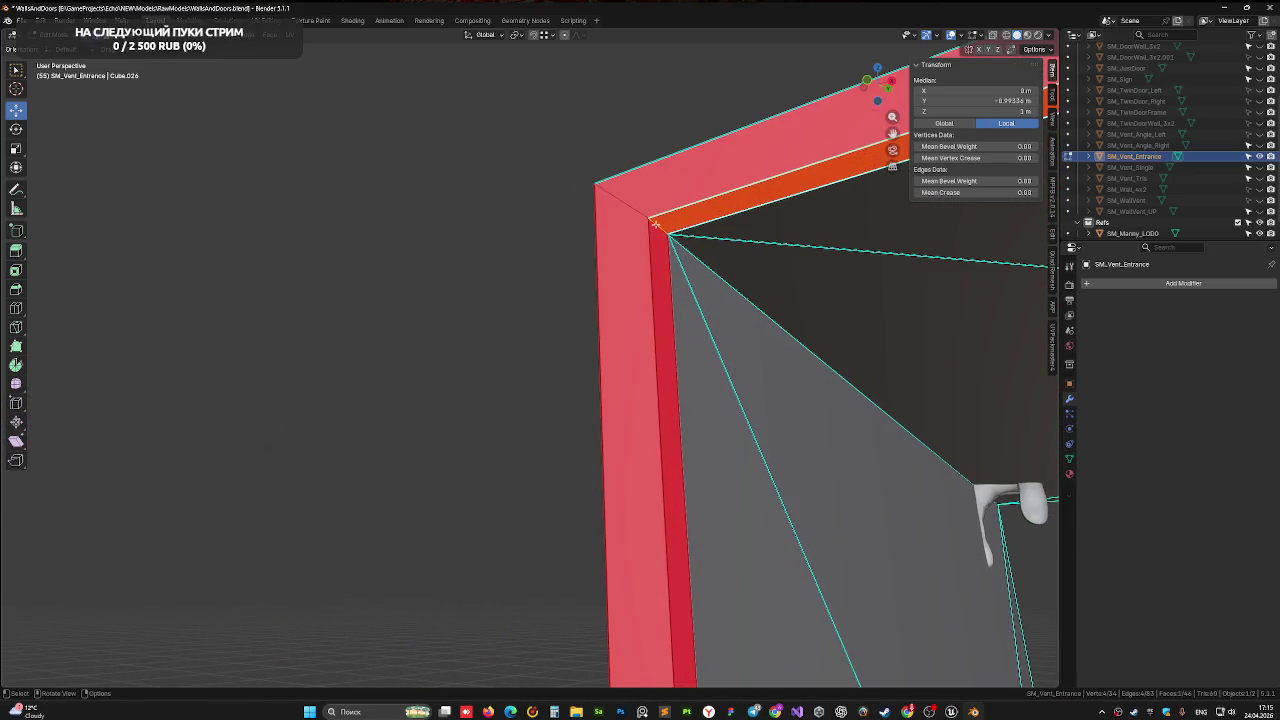
click(656, 224)
scroll(681, 232, up, 3)
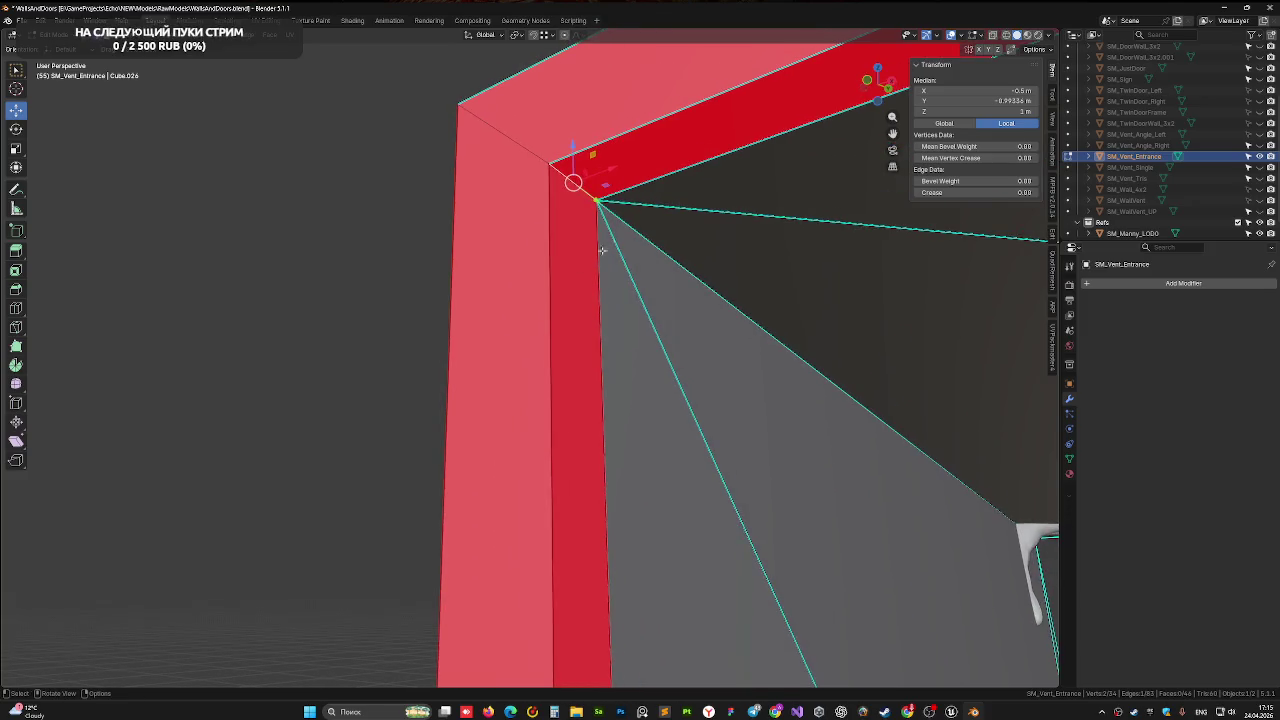
drag(611, 171, 651, 176)
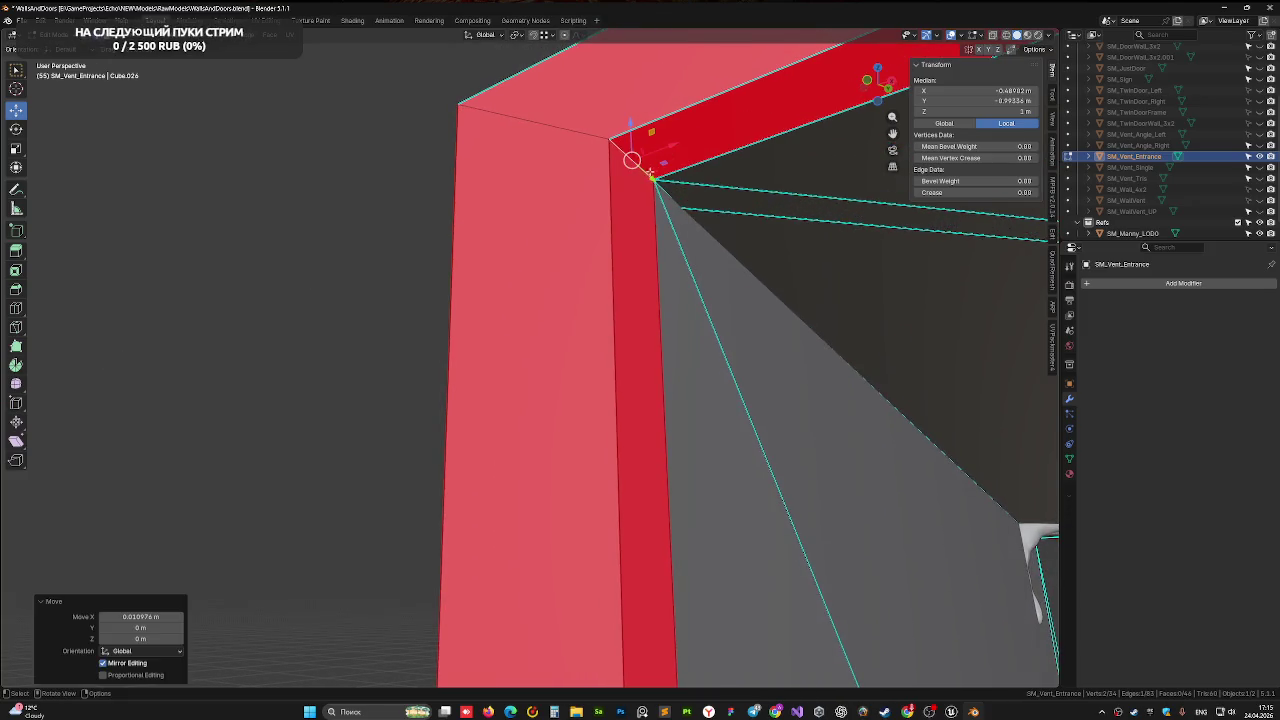
mouse_move(664, 163)
middle_down()
mouse_move(774, 314)
mouse_move(703, 286)
mouse_move(709, 300)
mouse_move(309, 346)
mouse_move(491, 337)
mouse_move(583, 293)
mouse_move(548, 327)
middle_up()
key(ctrl+z)
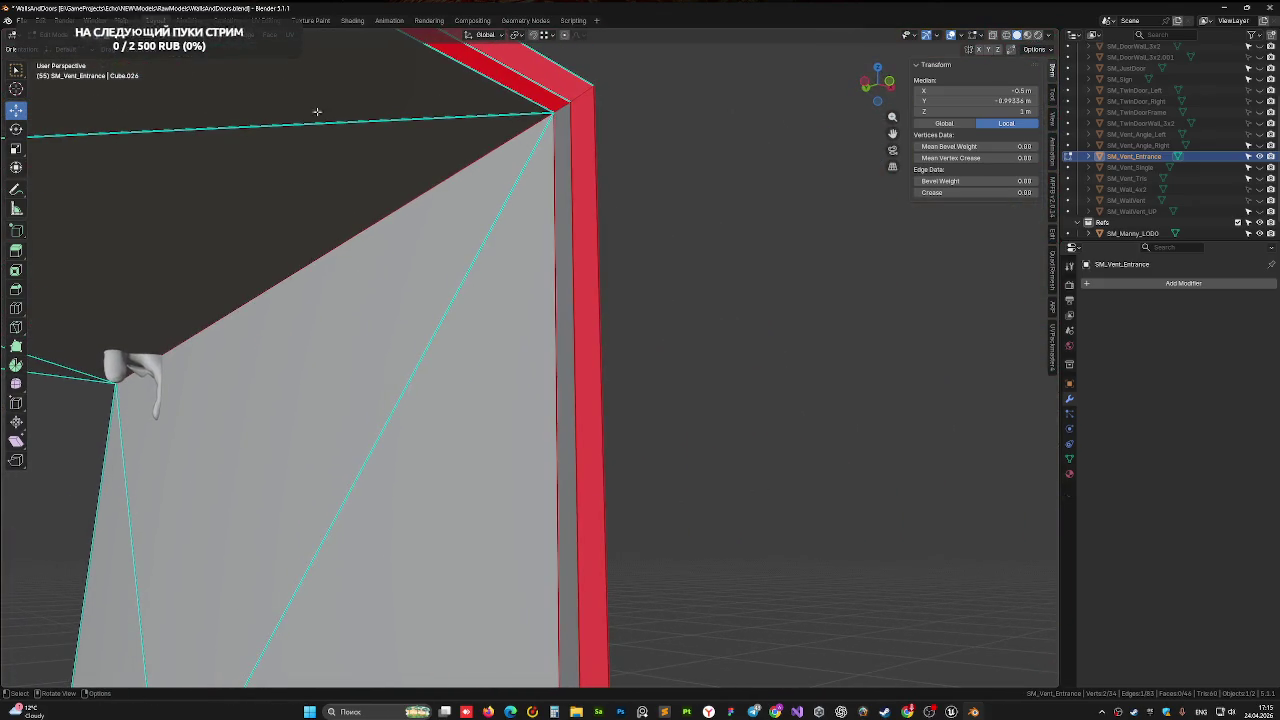
Fill the remaining side gap and bottom strip with faces between edge pairs
click(556, 234)
shift+click(574, 231)
mouse_move(574, 231)
middle_down()
mouse_move(600, 231)
mouse_move(586, 306)
mouse_move(486, 211)
mouse_move(512, 265)
middle_up()
key(f)
scroll(592, 232, up, 3)
scroll(635, 207, up, 2)
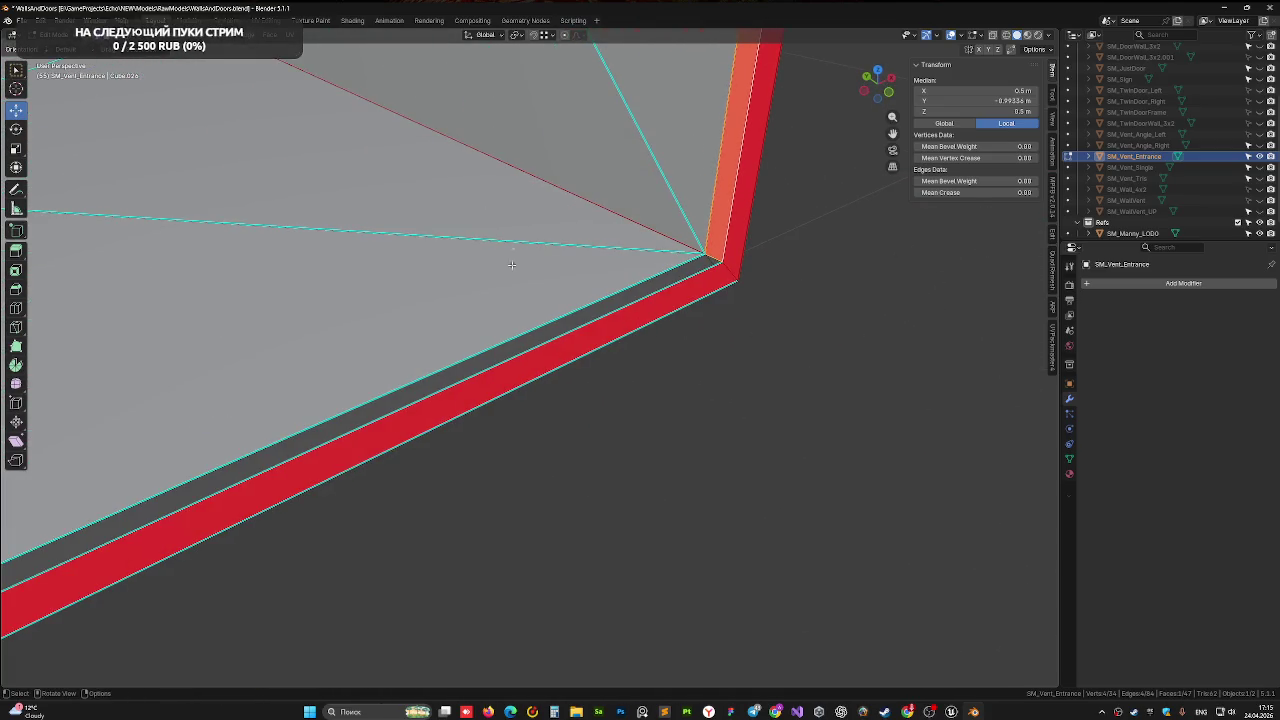
click(569, 335)
shift+click(557, 336)
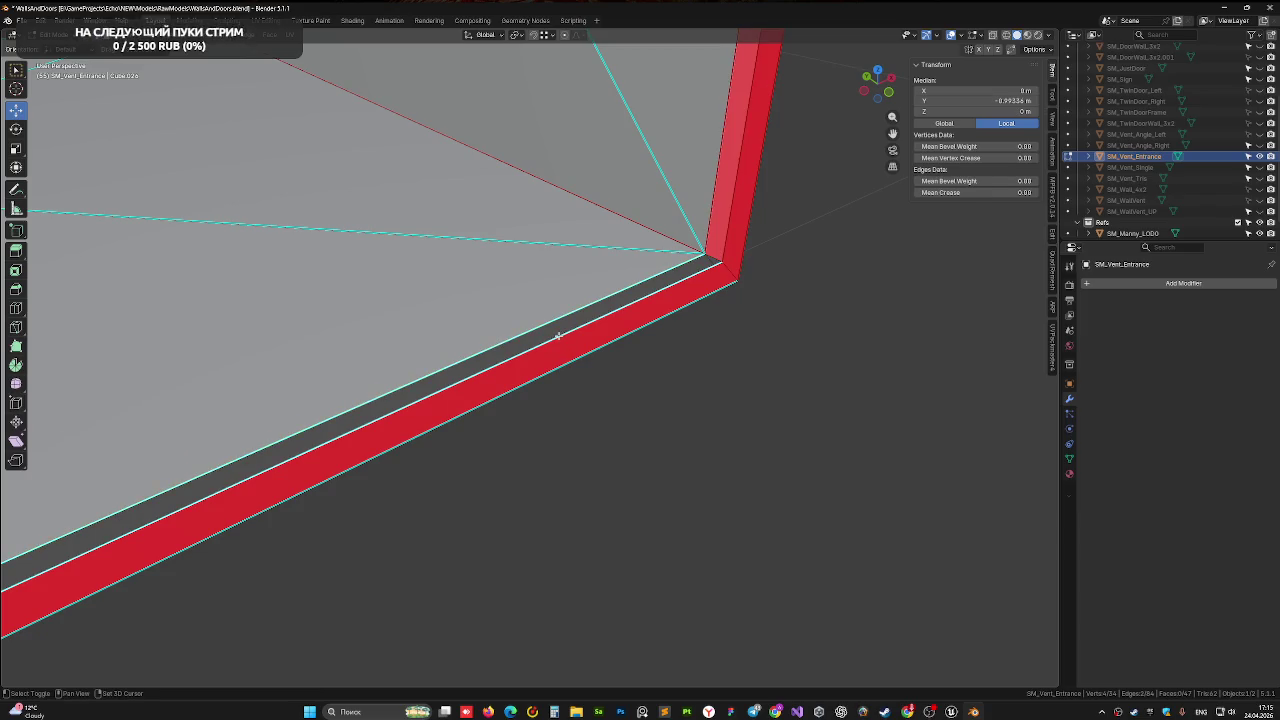
key(f)
Select the red strip face and inspect the frame's top beam
mouse_move(557, 336)
middle_down()
mouse_move(471, 306)
mouse_move(354, 191)
mouse_move(571, 390)
mouse_move(378, 195)
middle_up()
mouse_move(521, 188)
middle_down()
mouse_move(466, 277)
mouse_move(566, 208)
mouse_move(553, 311)
mouse_move(434, 280)
mouse_move(473, 295)
mouse_move(531, 371)
mouse_move(583, 371)
middle_up()
click(466, 277)
click(462, 372)
mouse_move(589, 262)
middle_down()
mouse_move(617, 269)
mouse_move(551, 424)
middle_up()
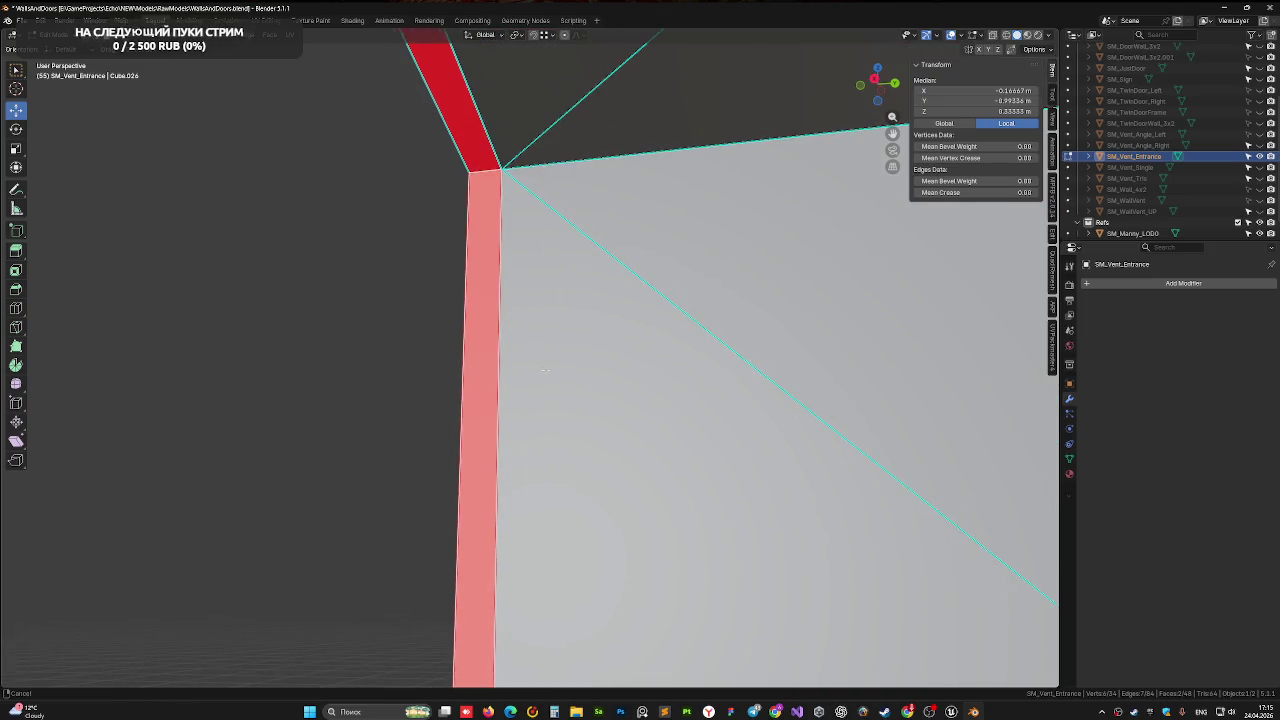
middle_drag(545, 370, 432, 256)
mouse_move(463, 185)
middle_down()
mouse_move(534, 199)
mouse_move(548, 219)
mouse_move(536, 289)
mouse_move(425, 262)
mouse_move(428, 314)
mouse_move(443, 266)
mouse_move(571, 300)
mouse_move(556, 229)
mouse_move(749, 229)
mouse_move(737, 114)
mouse_move(600, 180)
mouse_move(604, 381)
middle_up()
scroll(608, 388, up, 4)
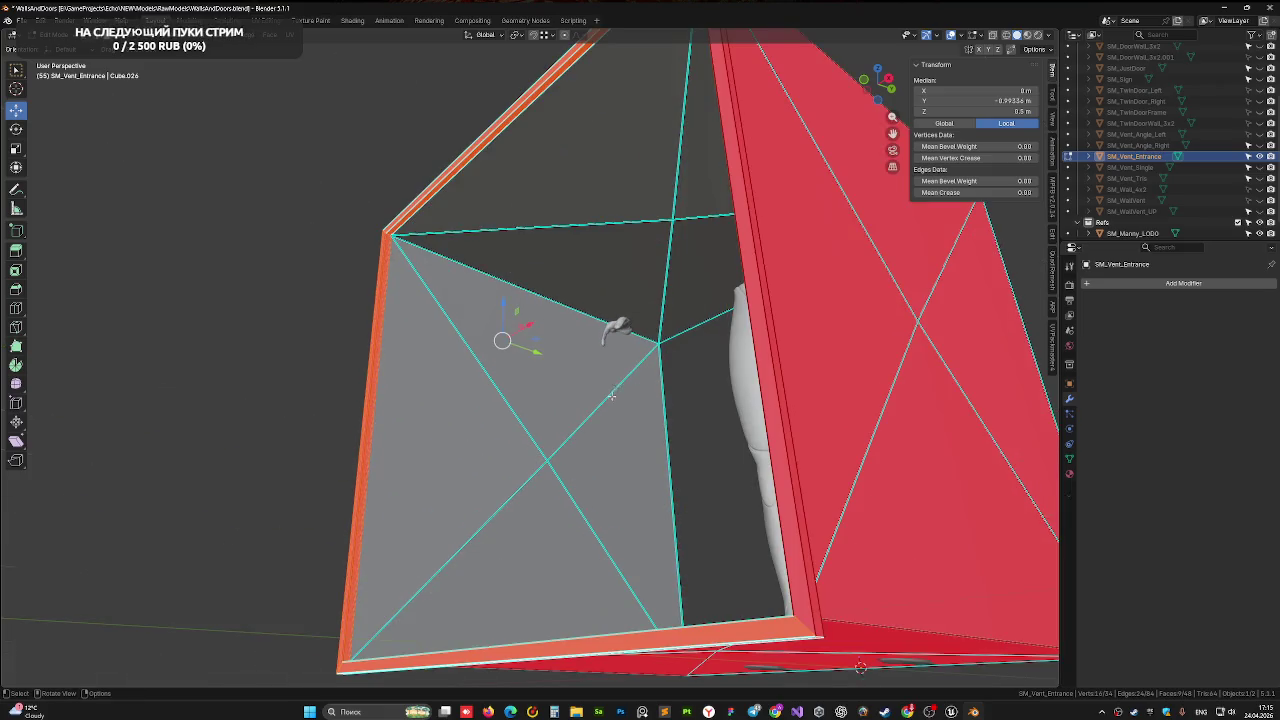
Flip the normals of three thin wall side faces via Mesh > Normals
shift+click(778, 426)
shift+click(783, 424)
mouse_move(783, 424)
middle_down()
mouse_move(763, 380)
mouse_move(699, 325)
mouse_move(796, 305)
mouse_move(790, 330)
mouse_move(677, 370)
mouse_move(660, 330)
mouse_move(650, 340)
mouse_move(673, 376)
middle_up()
shift+click(841, 316)
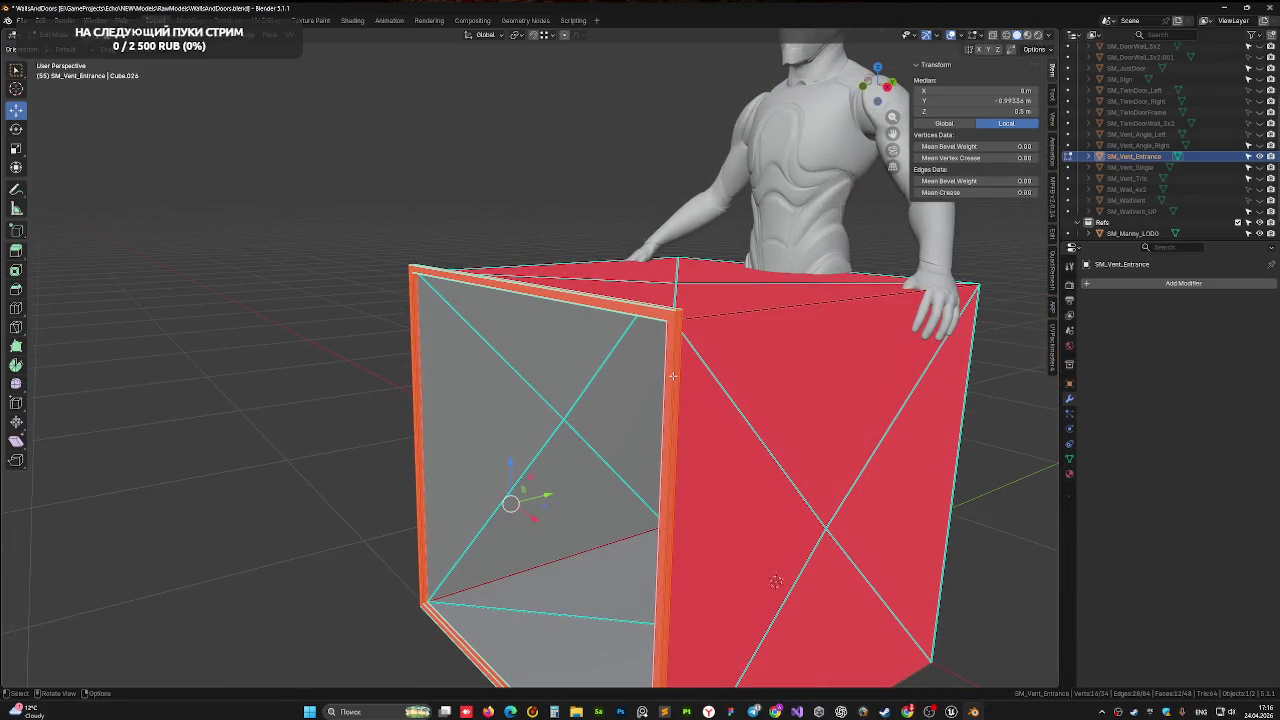
click(192, 34)
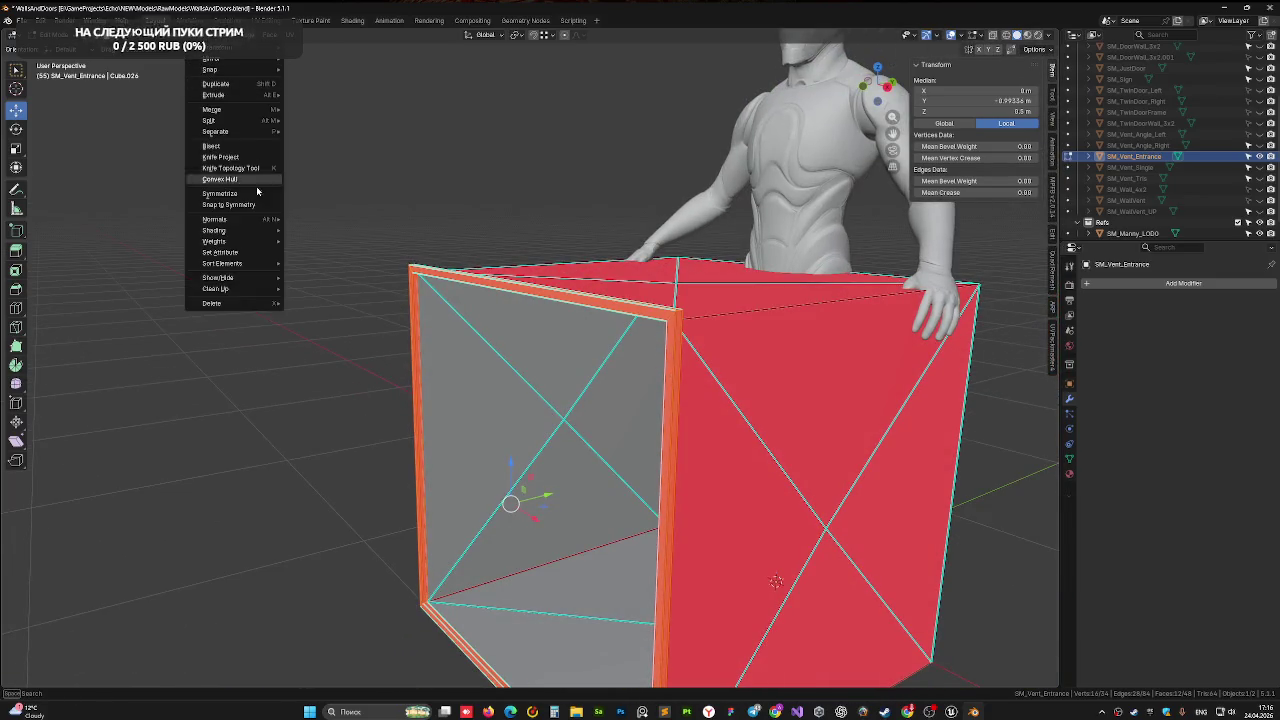
mouse_move(240, 219)
click(425, 219)
mouse_move(425, 219)
middle_down()
mouse_move(255, 262)
mouse_move(454, 223)
mouse_move(518, 287)
mouse_move(258, 311)
mouse_move(374, 343)
mouse_move(366, 143)
middle_up()
click(255, 262)
Delete the thin top face and extra side faces of the box
scroll(300, 300, up, 5)
click(258, 311)
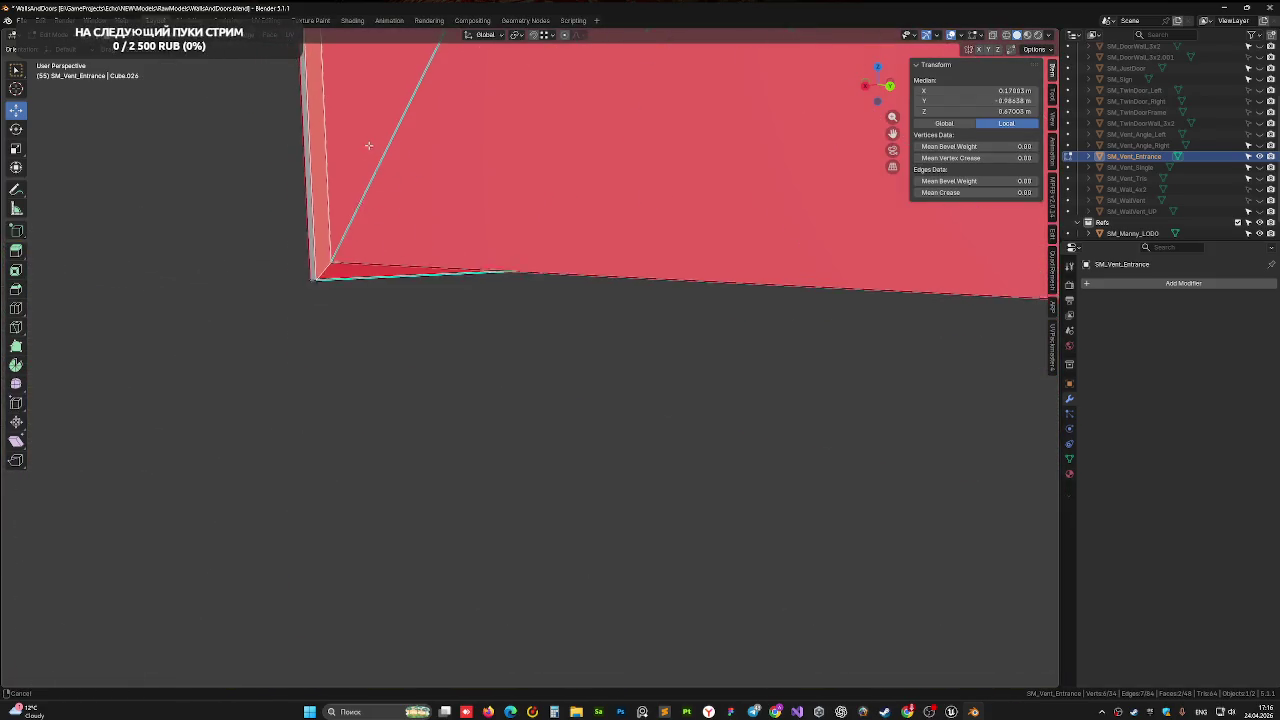
shift+click(337, 263)
shift+click(337, 263)
mouse_move(451, 280)
middle_down()
mouse_move(517, 163)
mouse_move(403, 193)
mouse_move(383, 254)
mouse_move(519, 369)
mouse_move(505, 381)
middle_up()
shift+click(520, 313)
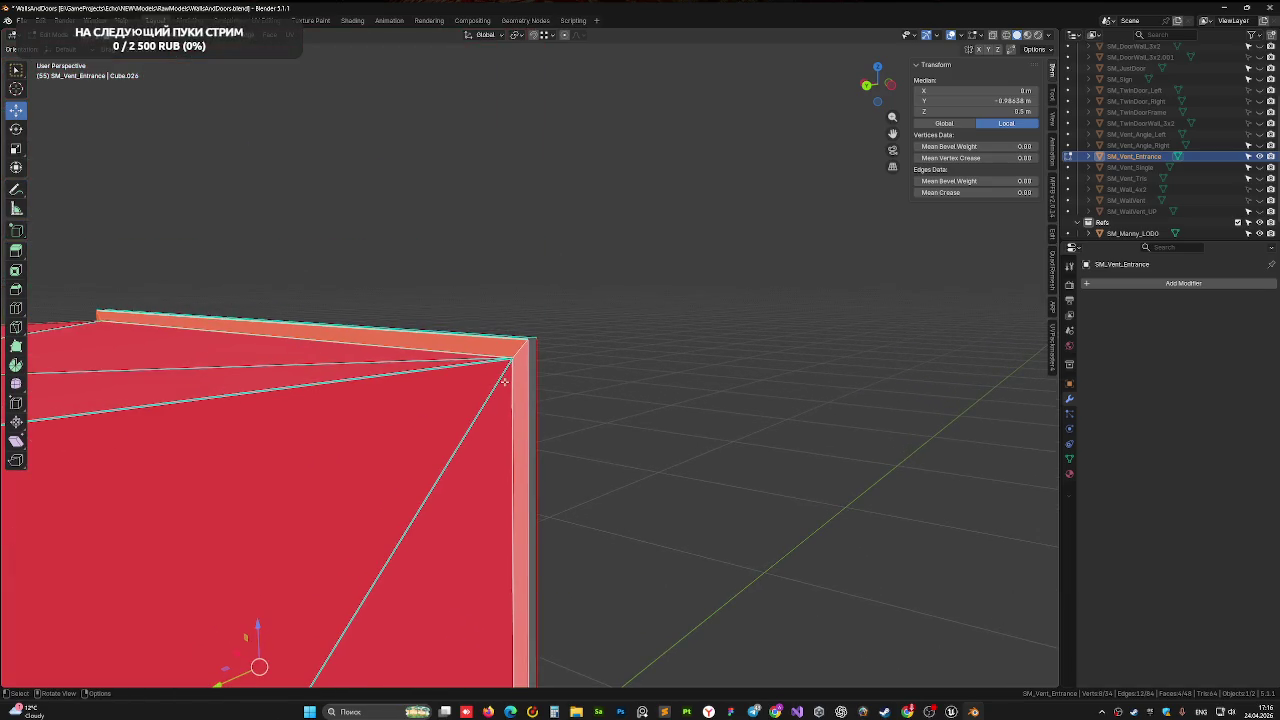
key(x)
click(505, 379)
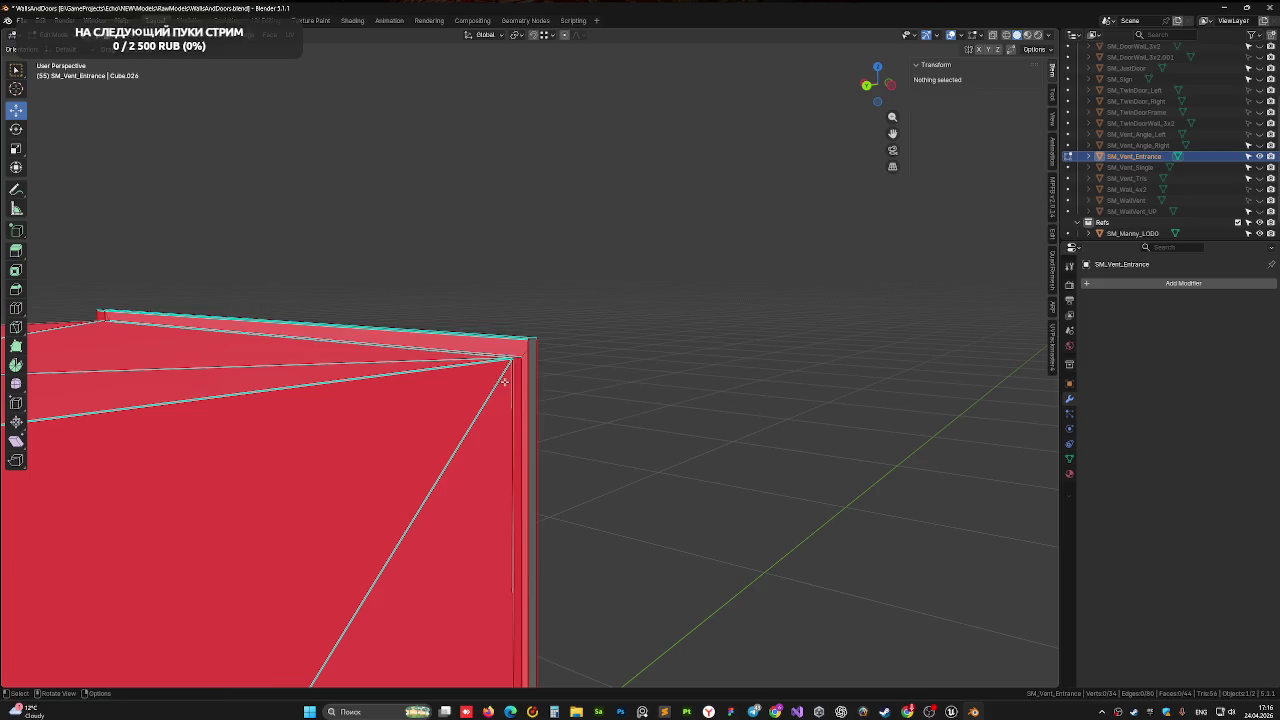
Return to Object Mode and save WallsAndDoors.blend
mouse_move(686, 405)
middle_down()
mouse_move(471, 417)
mouse_move(760, 436)
mouse_move(540, 339)
mouse_move(675, 242)
middle_up()
key(Tab)
key(ctrl+s)
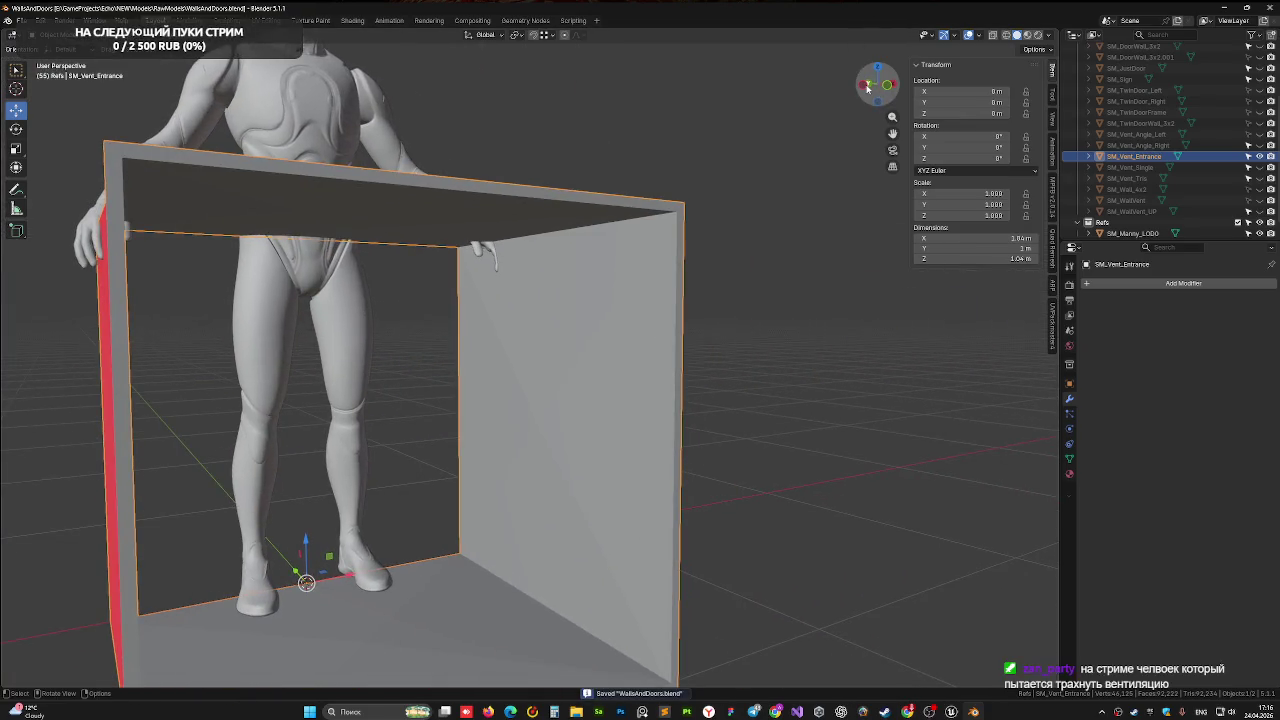
Orbit around the box so its red wall faces forward
click(864, 87)
mouse_move(709, 342)
shift+middle_down()
mouse_move(600, 286)
mouse_move(572, 314)
shift+middle_up()
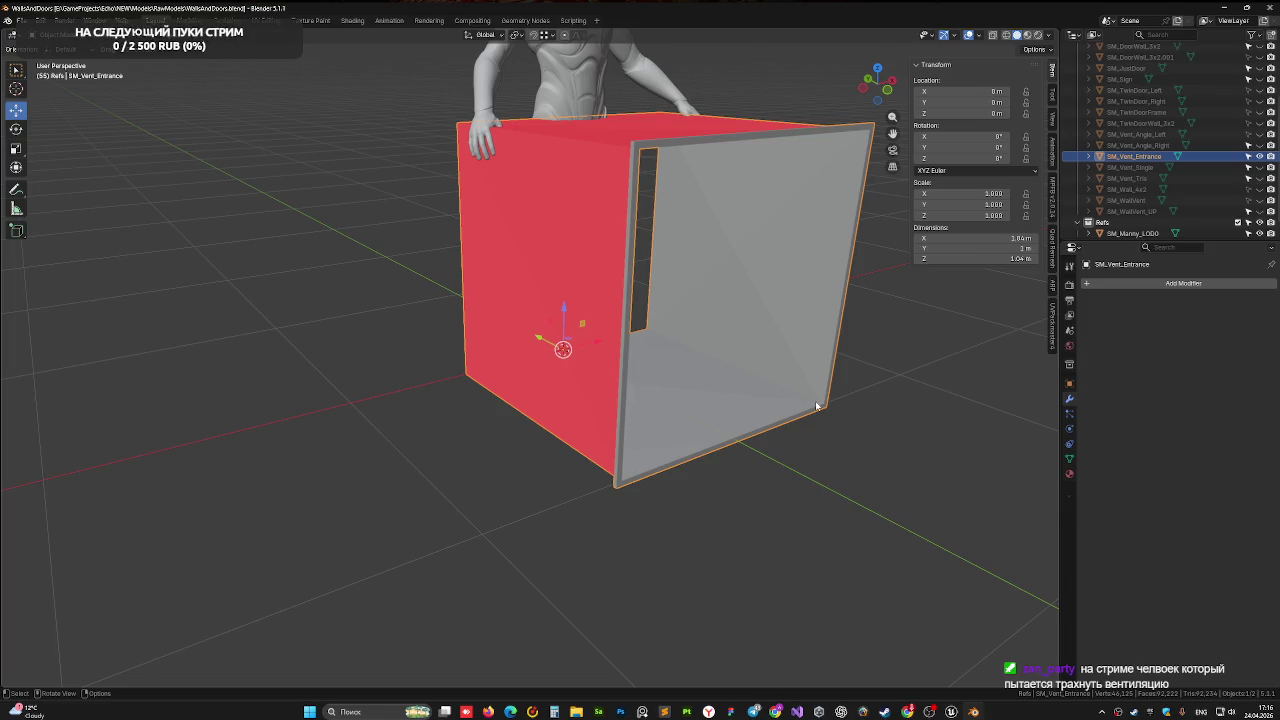
middle_drag(816, 406, 600, 328)
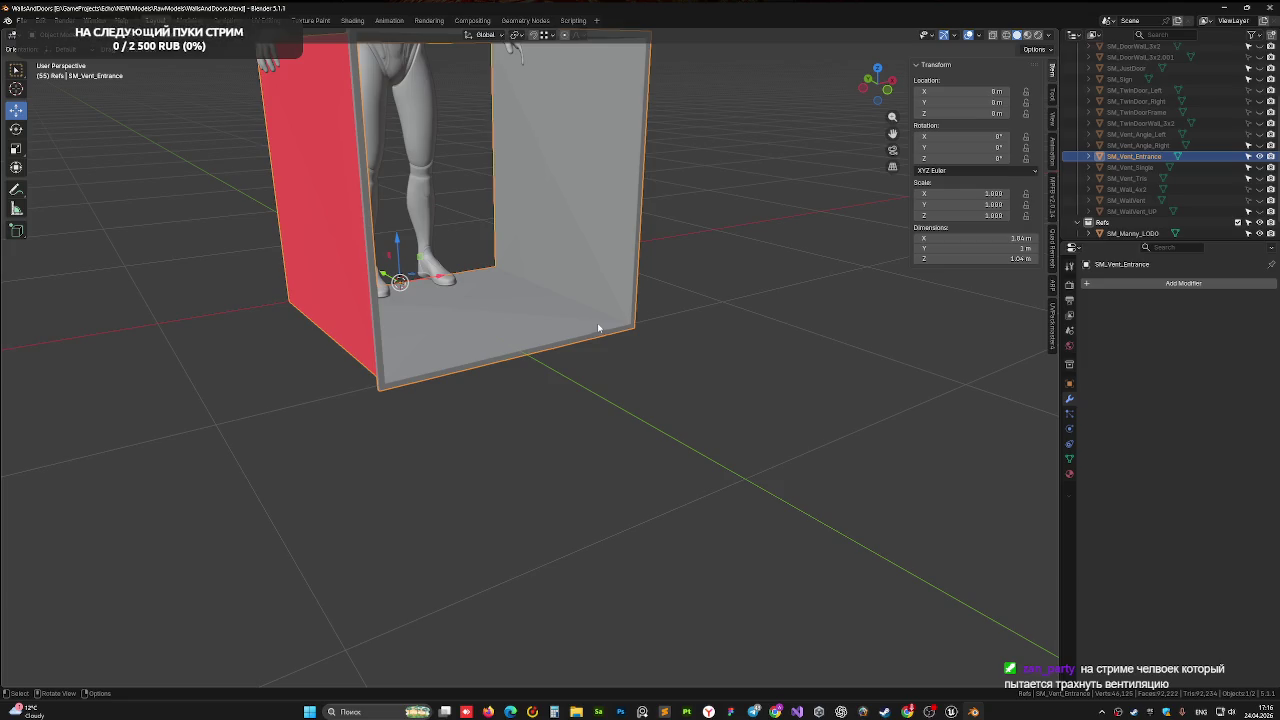
middle_drag(495, 298, 512, 297)
Apply all transforms to SM_Vent_Entrance, save the file, and enter Edit Mode
key(ctrl+a)
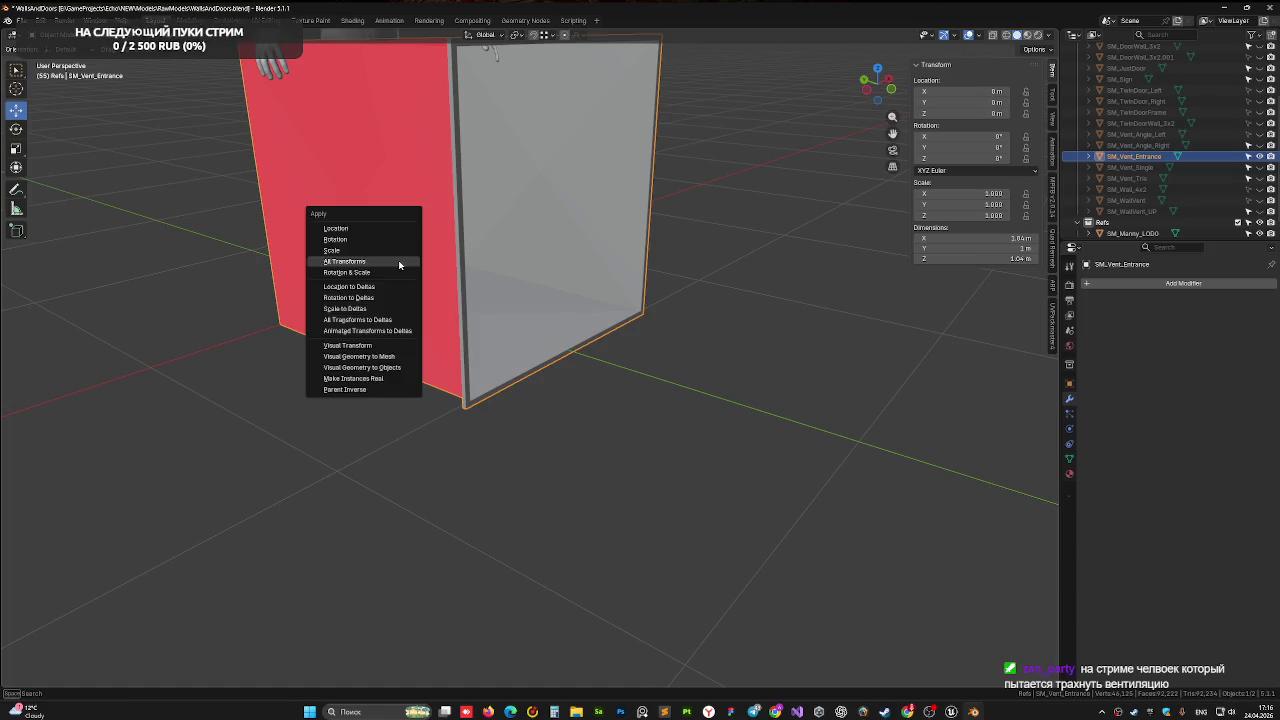
click(398, 261)
key(ctrl+s)
scroll(420, 270, down, 5)
scroll(450, 278, down, 2)
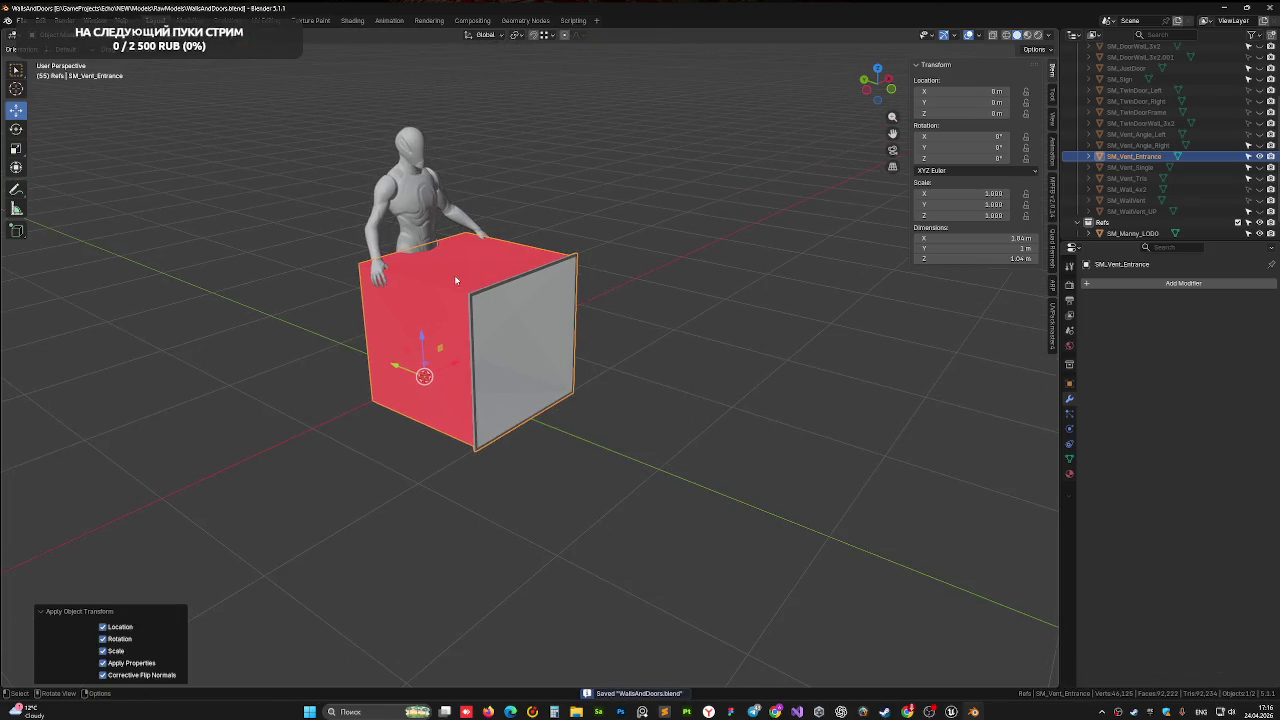
key(Tab)
Clear the box's mesh selection and orbit to see the whole box and figure
key(a)
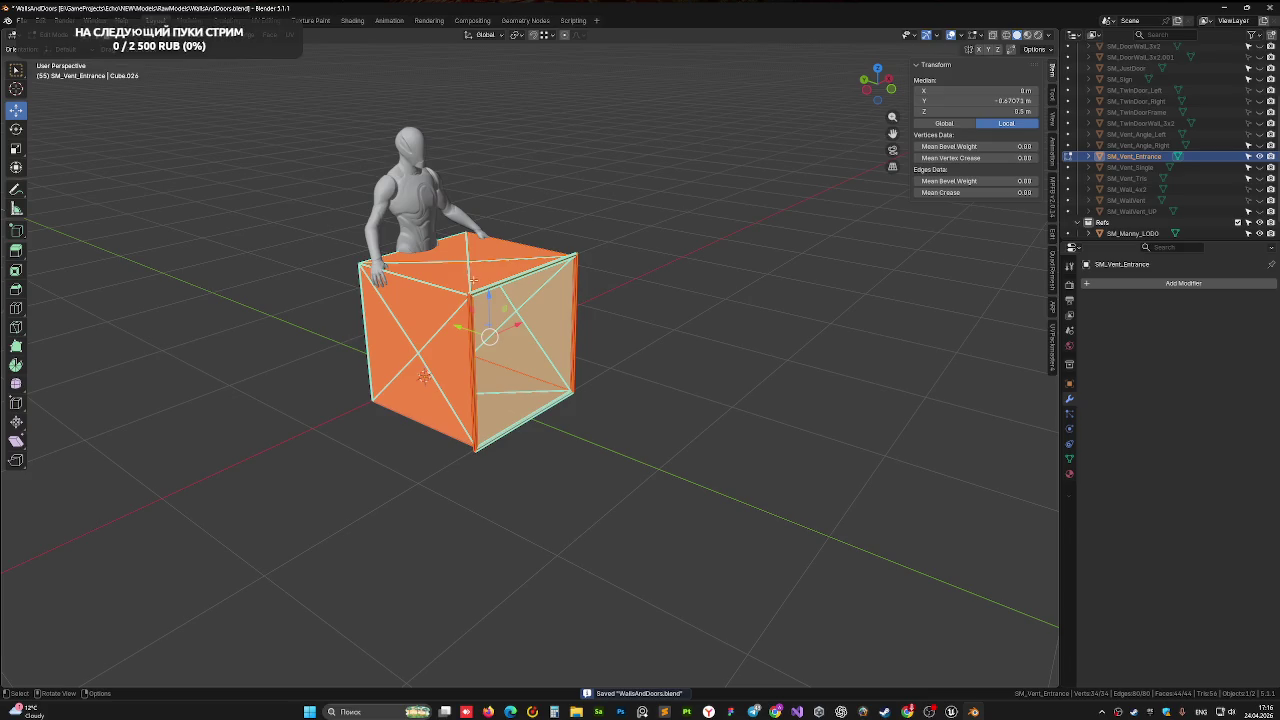
key(alt+a)
scroll(600, 280, up, 5)
scroll(520, 300, up, 1)
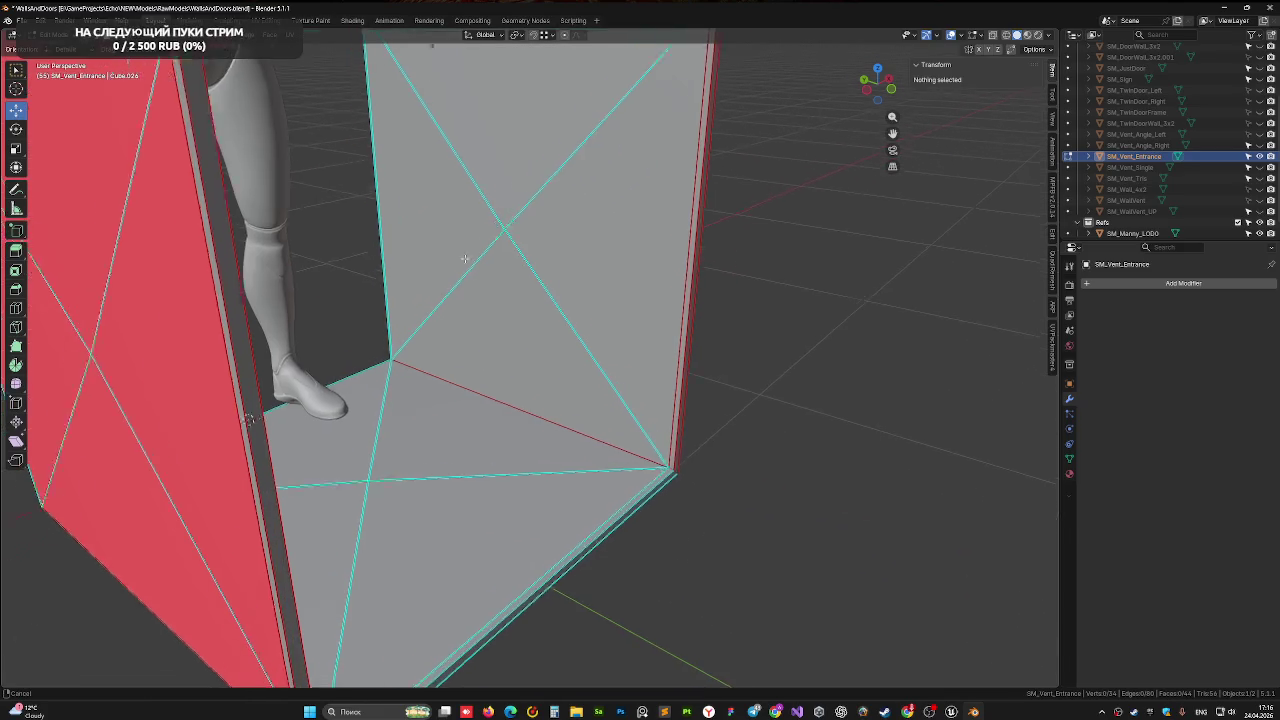
scroll(491, 308, up, 2)
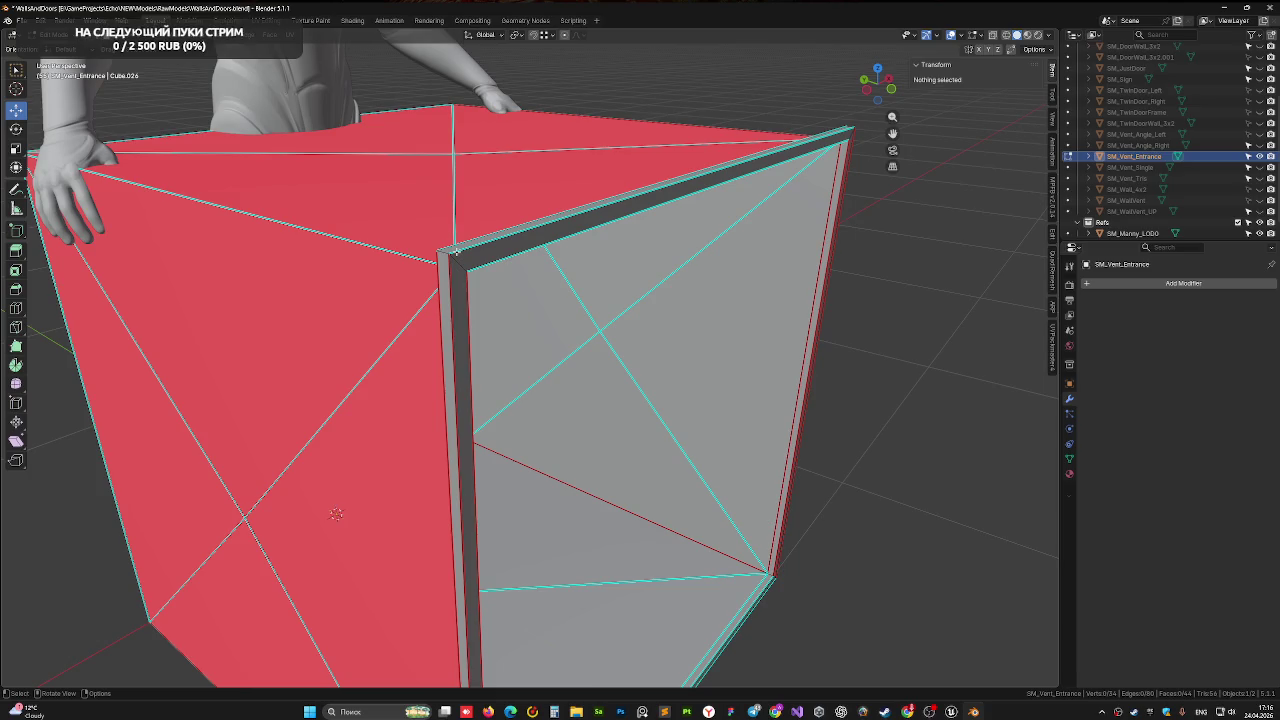
mouse_move(456, 251)
middle_down()
mouse_move(563, 306)
mouse_move(514, 297)
middle_up()
Save WallsAndDoors.blend again and bring up the File menu
scroll(514, 295, down, 3)
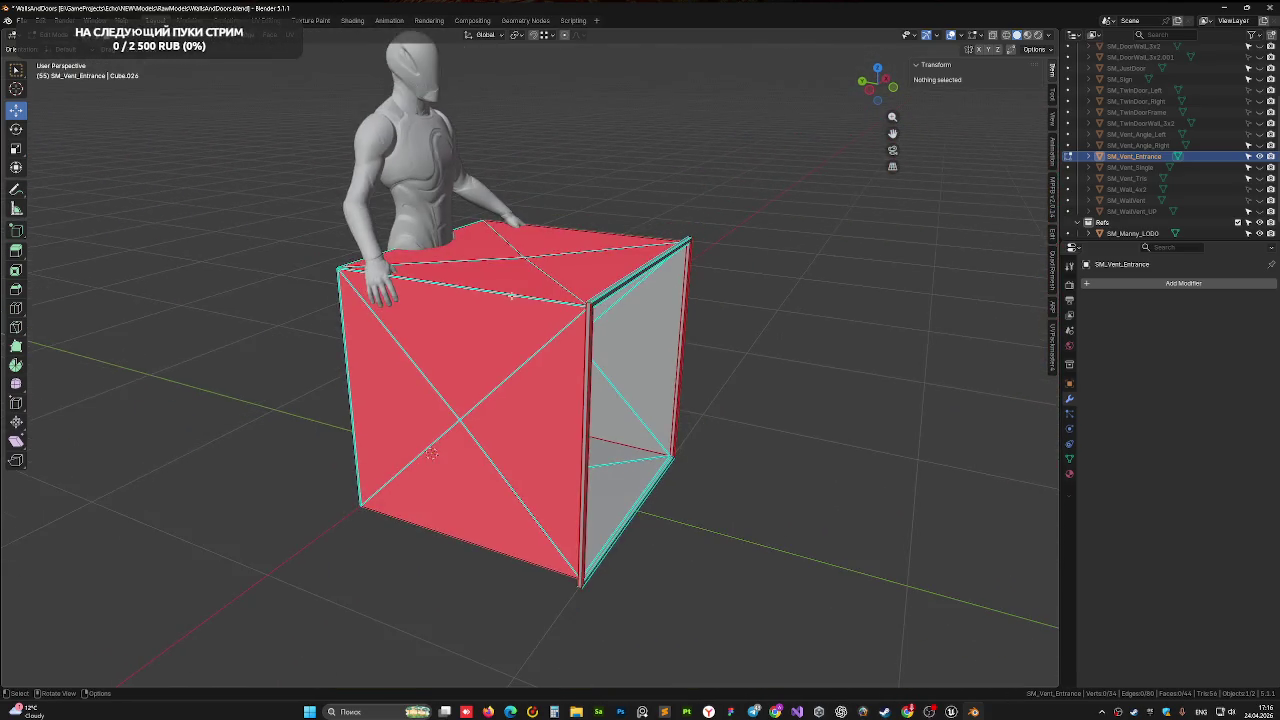
scroll(510, 297, down, 2)
key(ctrl+s)
click(20, 20)
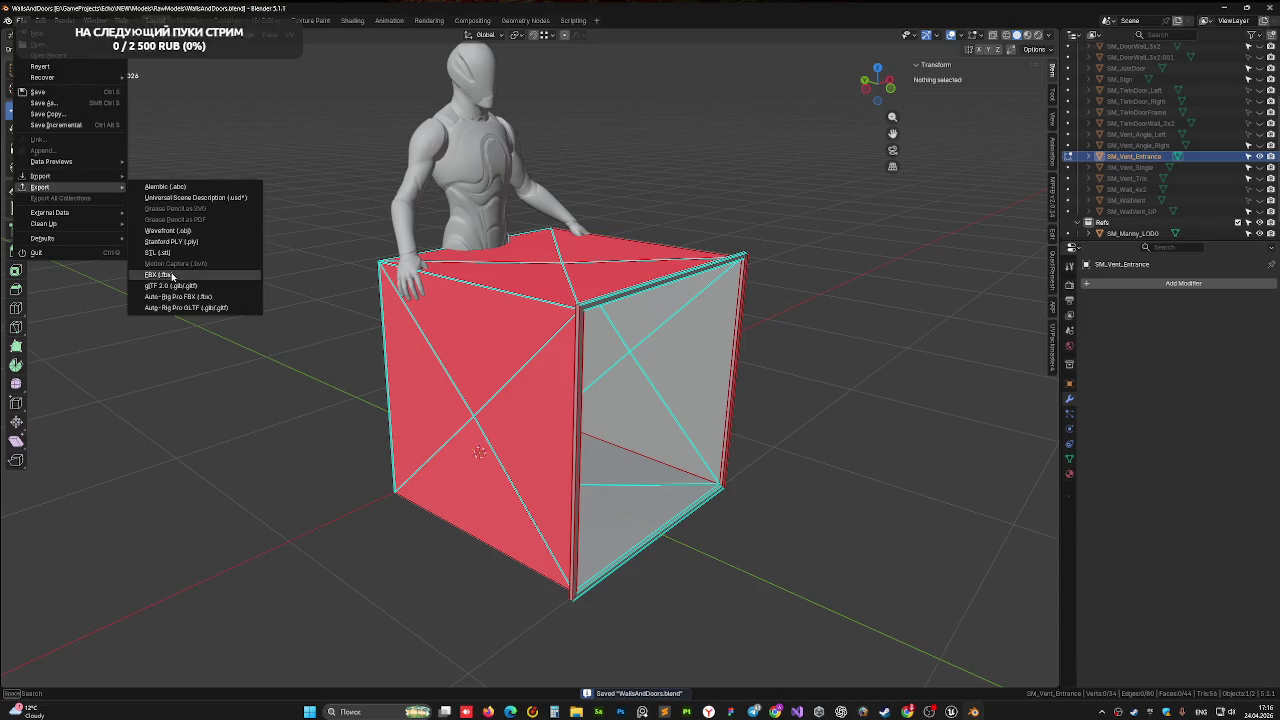
Export a mesh-only FBX over Environment/Walls/Ready/SM_Vent_Entrance_One.fbx, then save the blend file
mouse_move(40, 187)
click(171, 272)
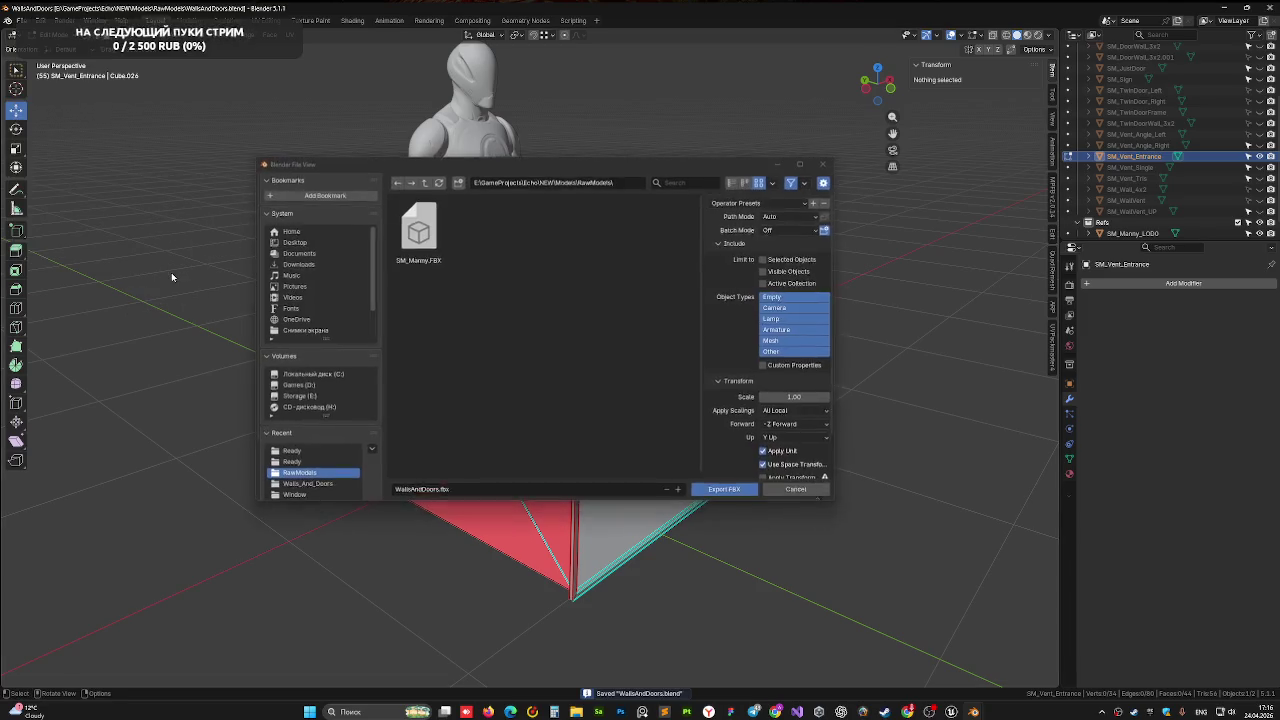
click(425, 182)
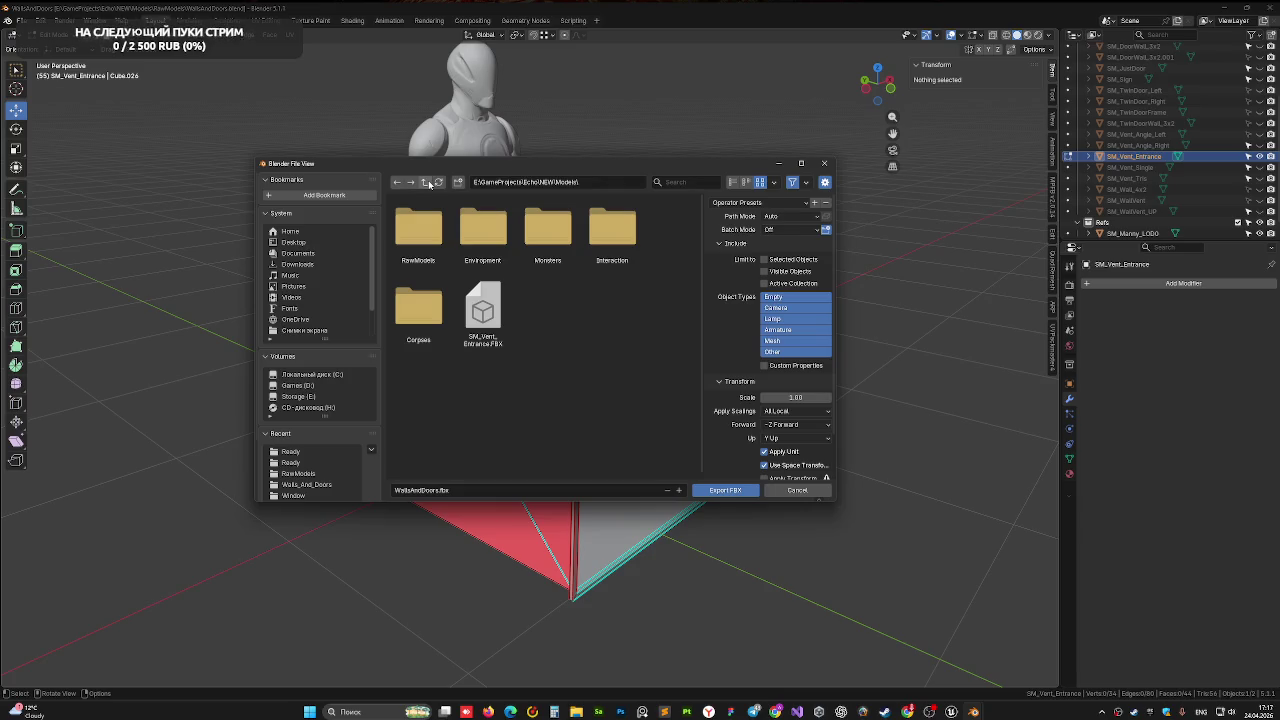
double_click(483, 228)
double_click(548, 228)
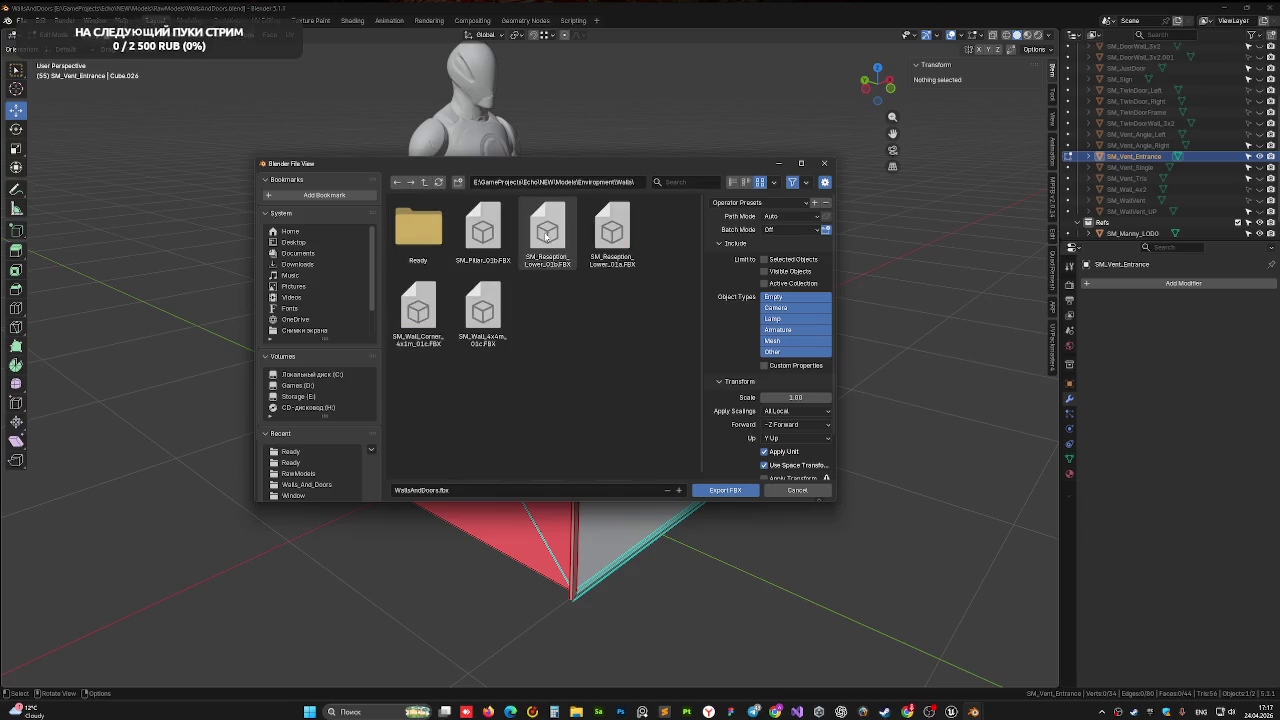
double_click(418, 228)
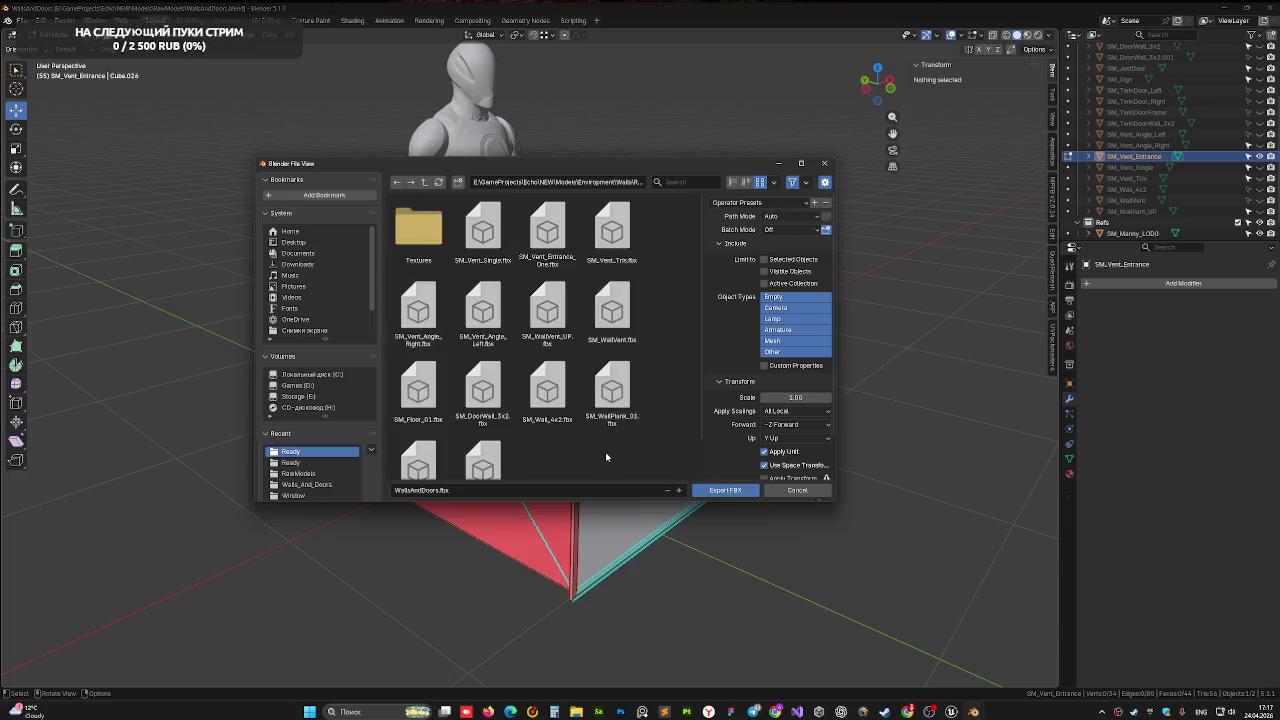
click(548, 230)
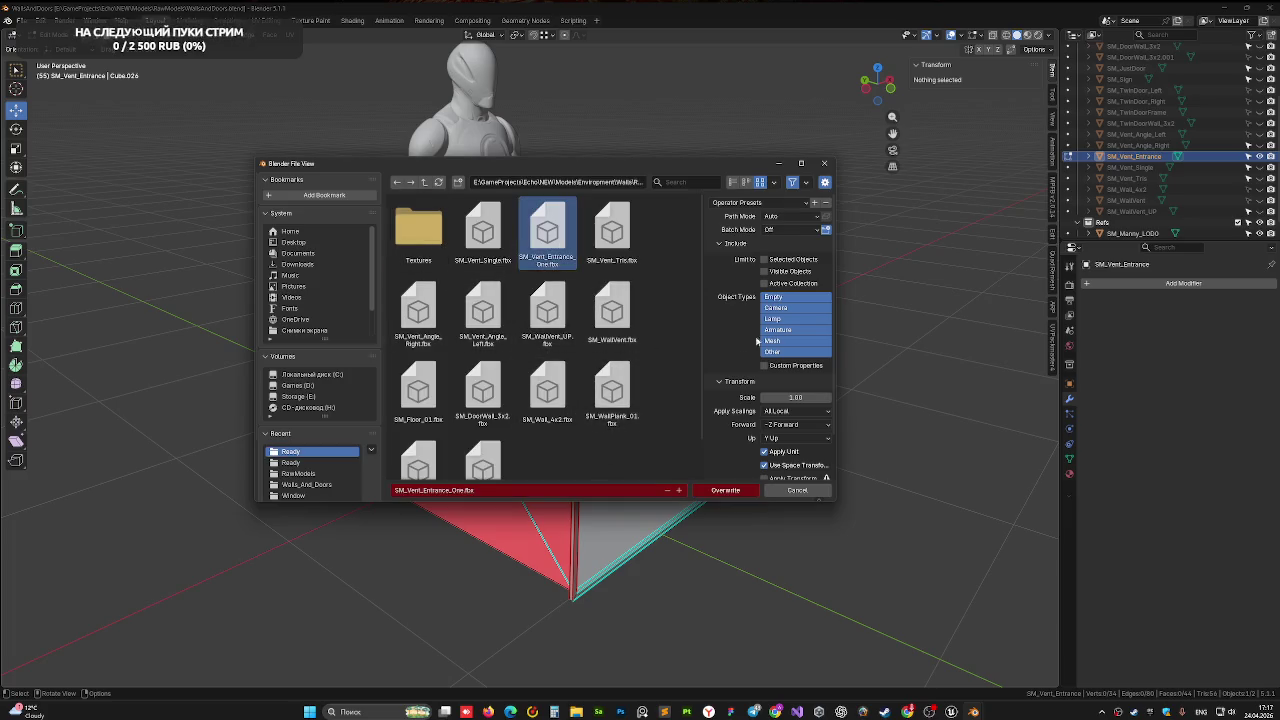
click(768, 342)
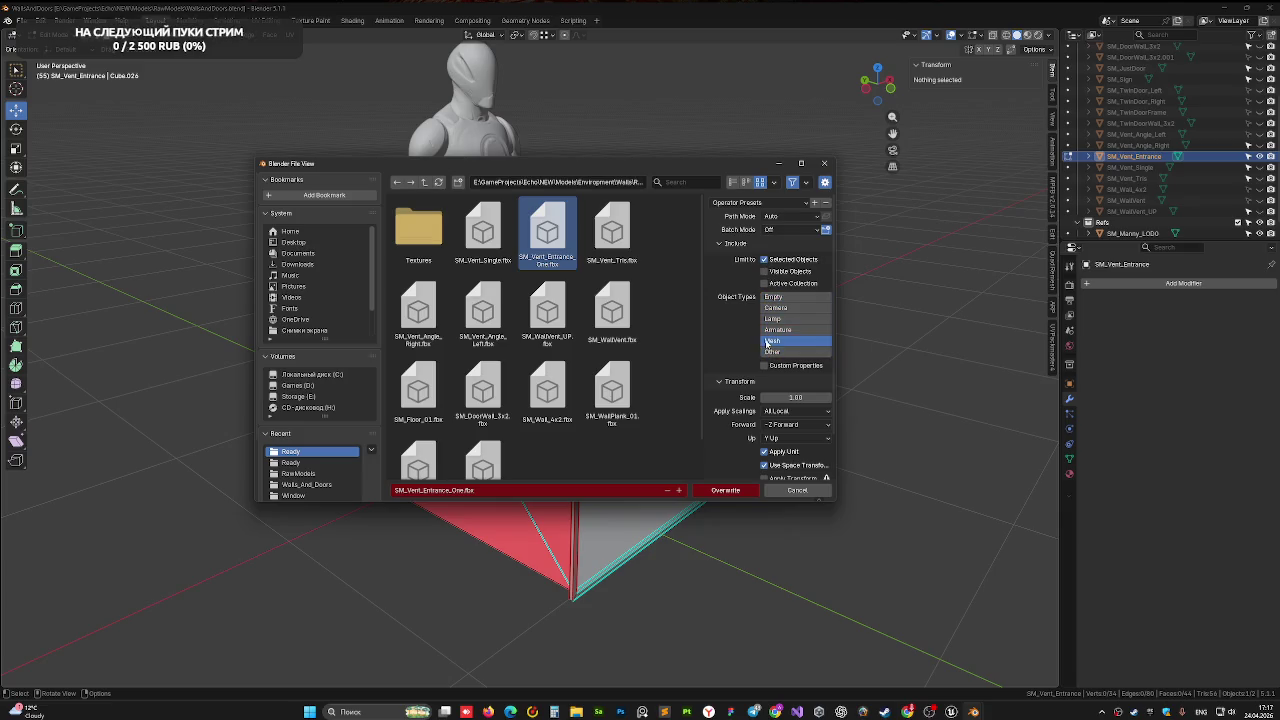
scroll(735, 403, down, 2)
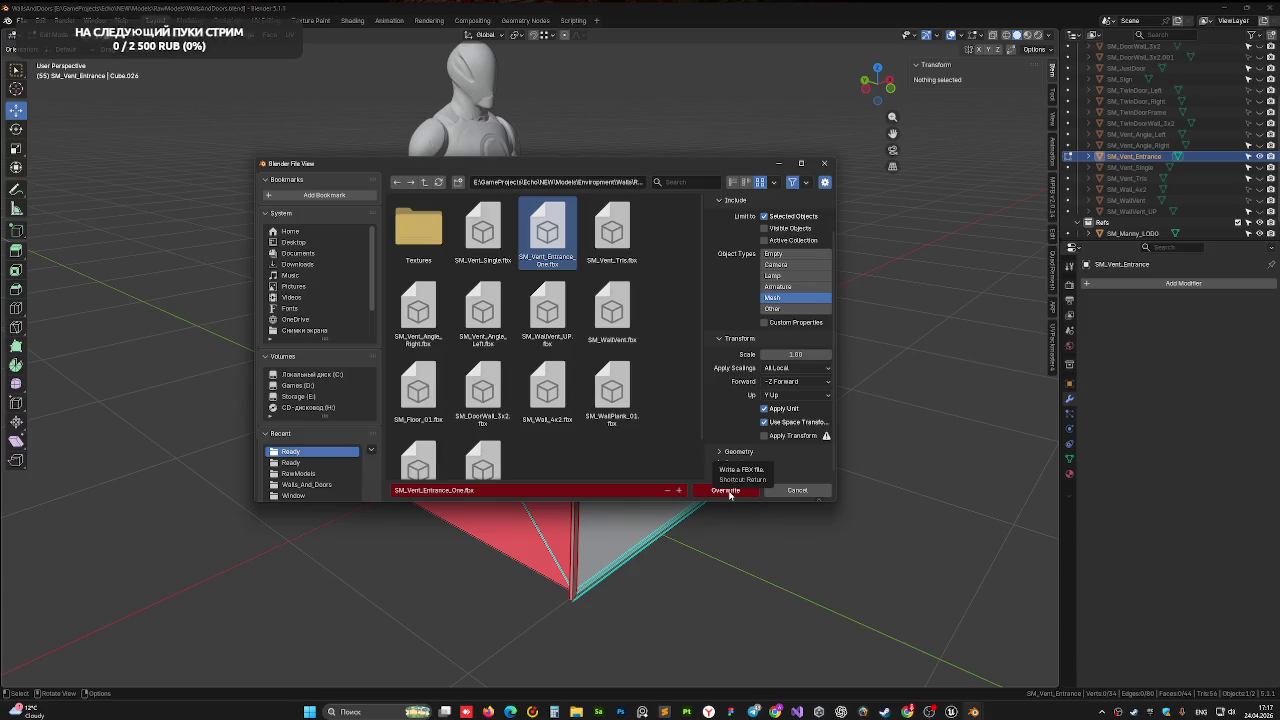
click(727, 491)
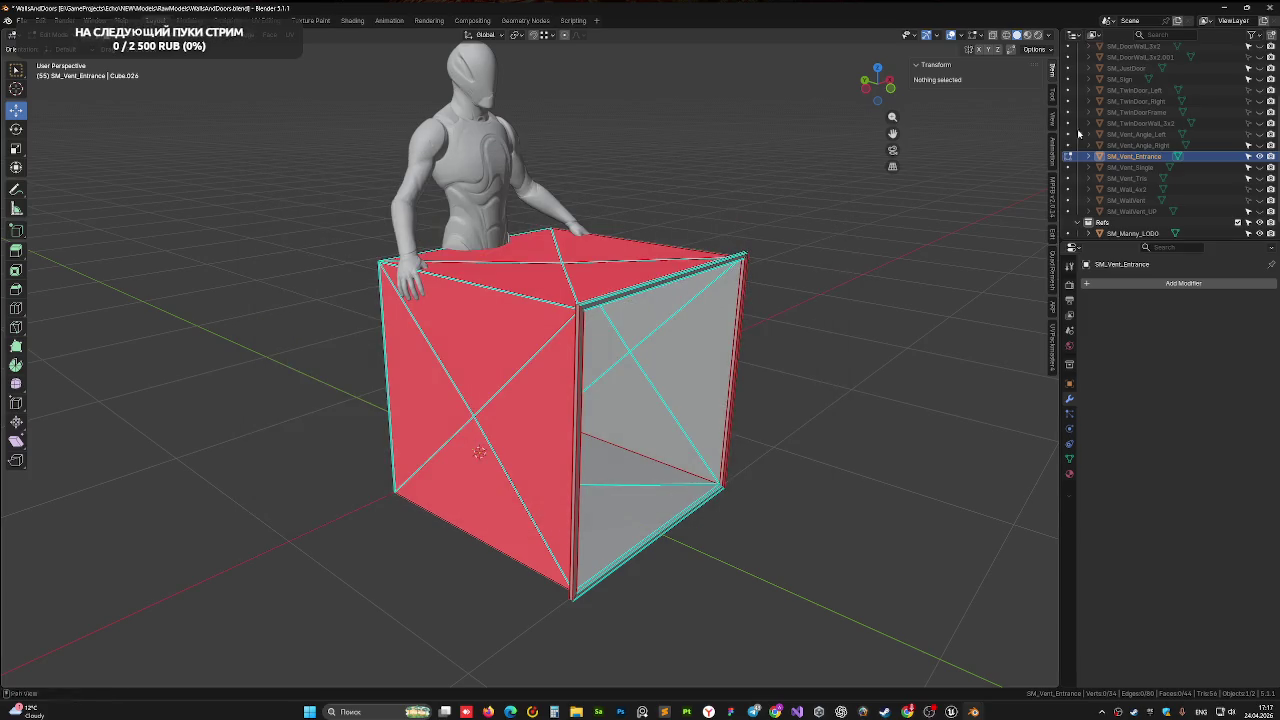
key(ctrl+s)
Hide SM_Vent_Entrance, unhide SM_Vent_Single, and export it over SM_Vent_Single.fbx
click(1259, 157)
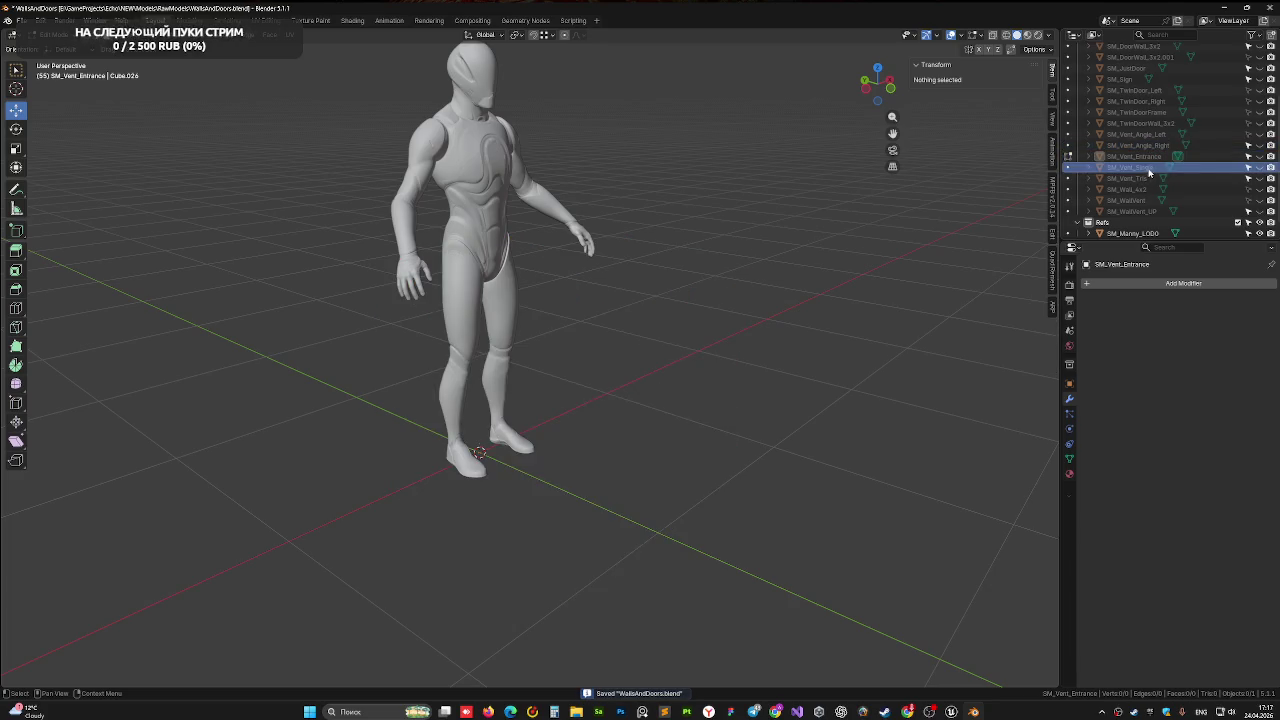
key(alt+h)
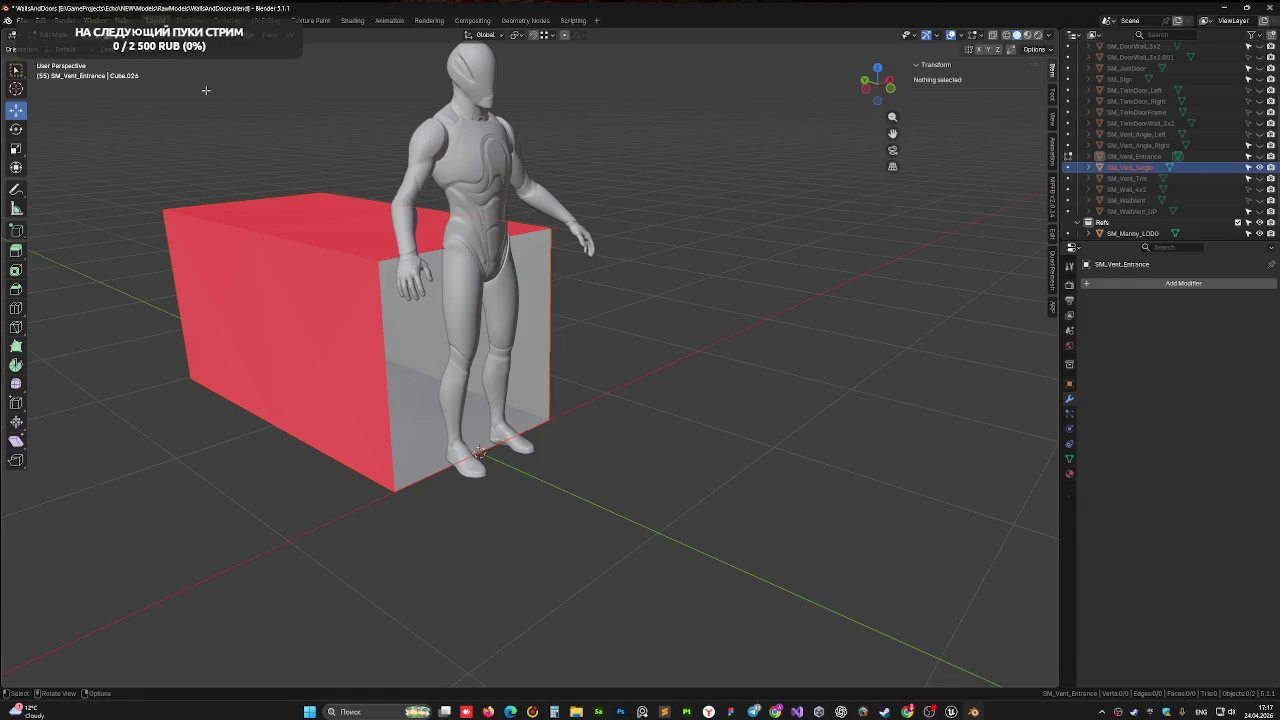
click(21, 20)
mouse_move(40, 187)
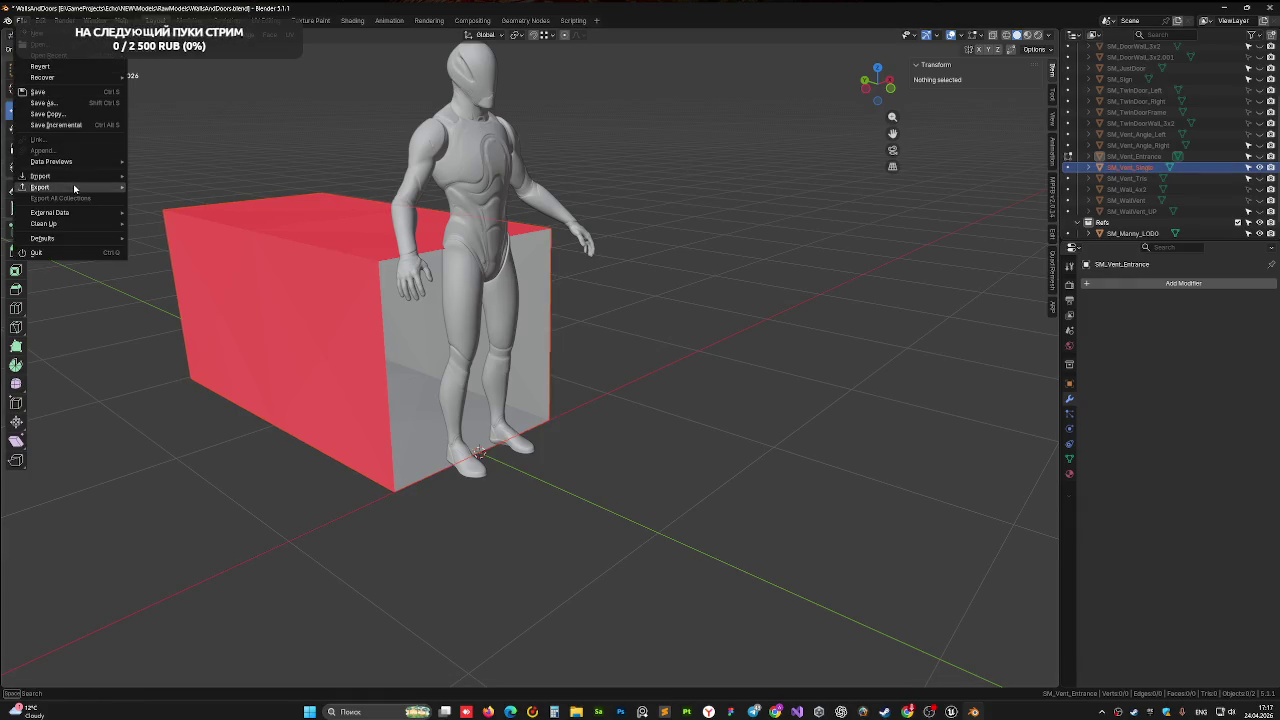
click(178, 274)
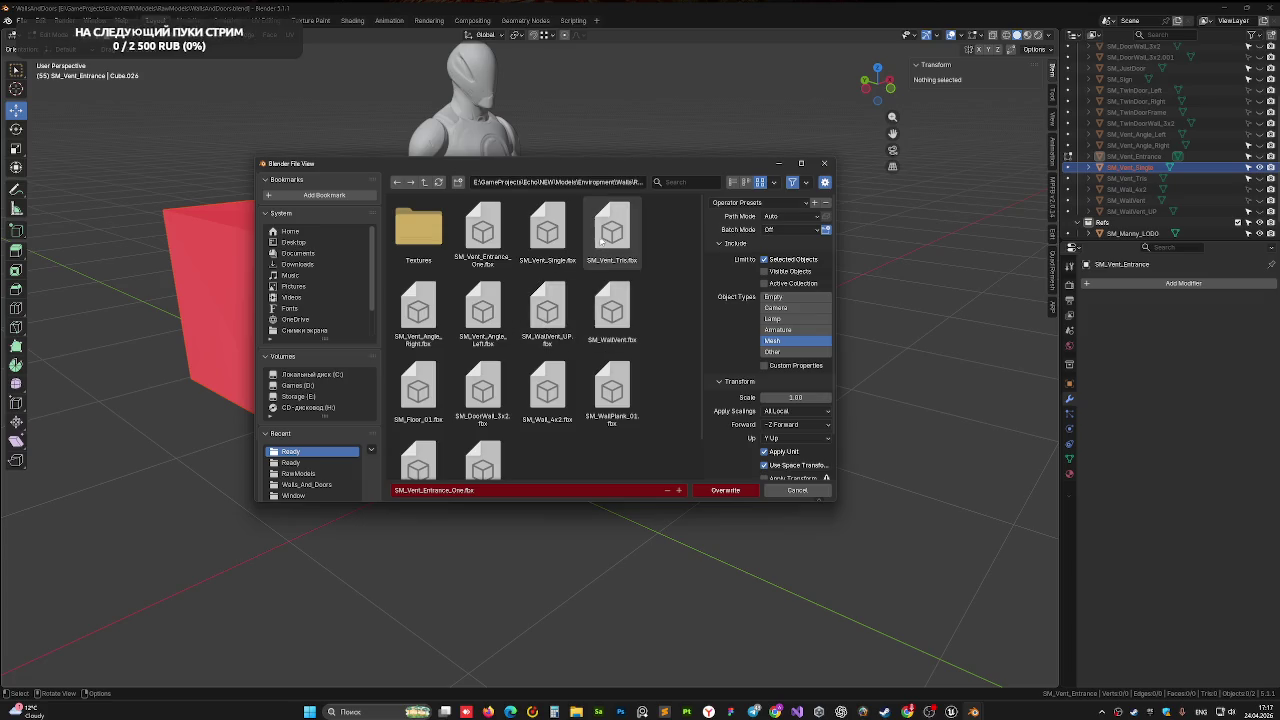
click(547, 232)
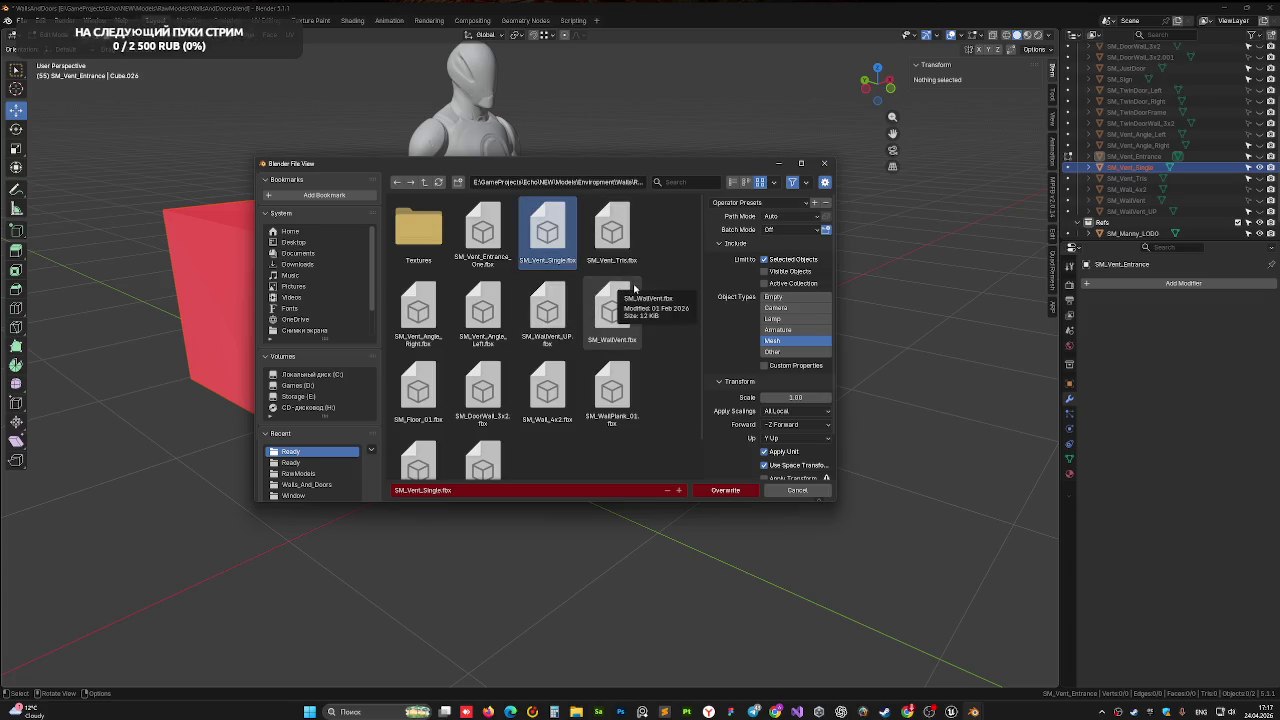
click(734, 491)
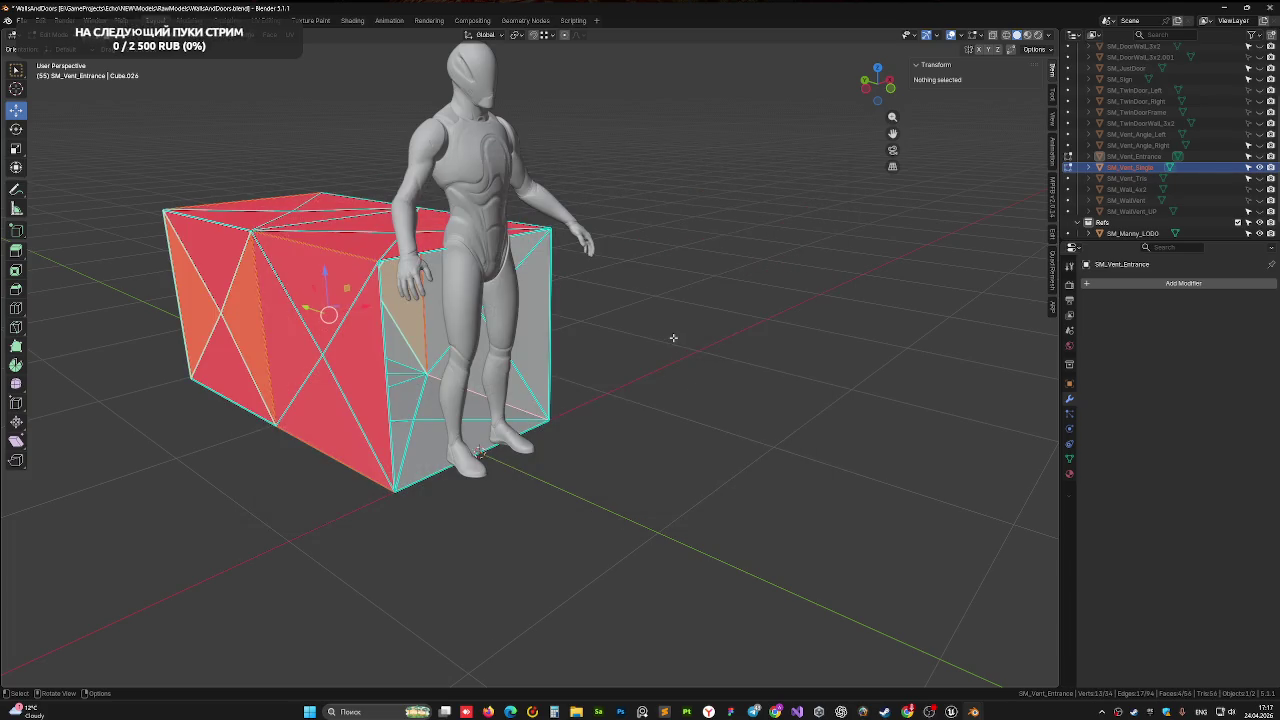
Save the blend file, make SM_Vent_Single active in Object Mode, and switch to Unreal
key(ctrl+s)
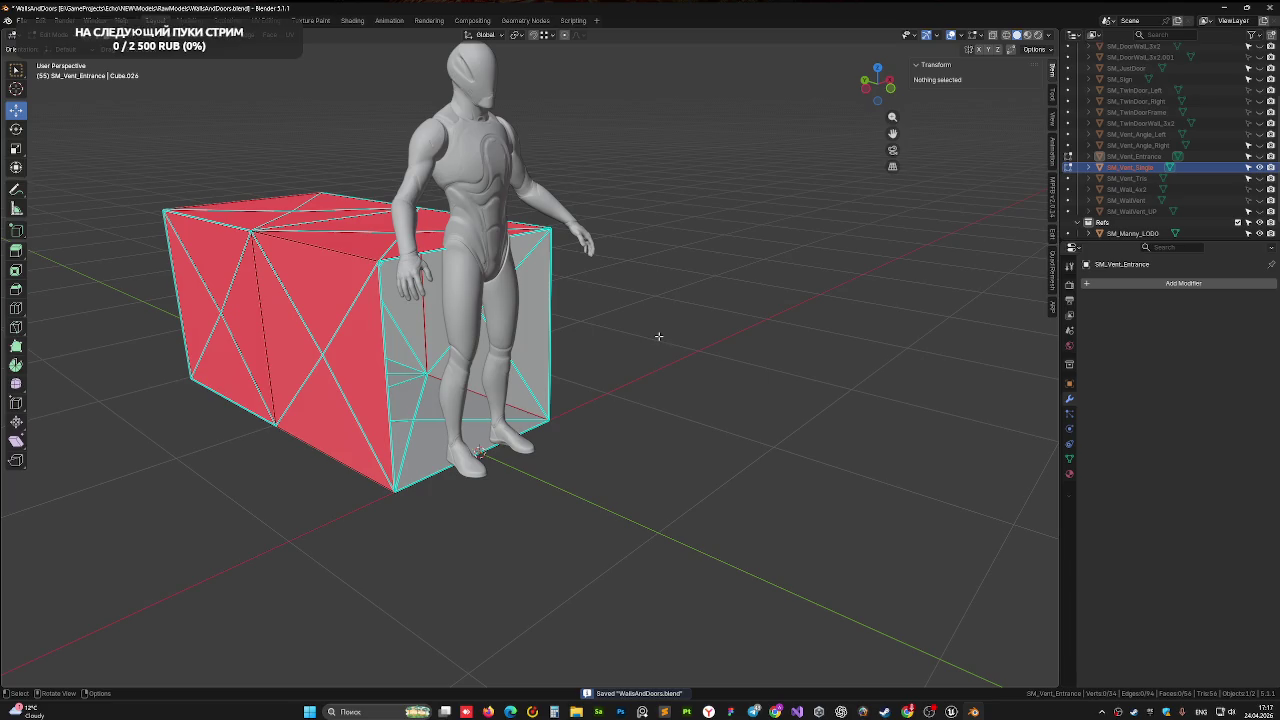
key(Tab)
click(378, 291)
key(Tab)
key(Tab)
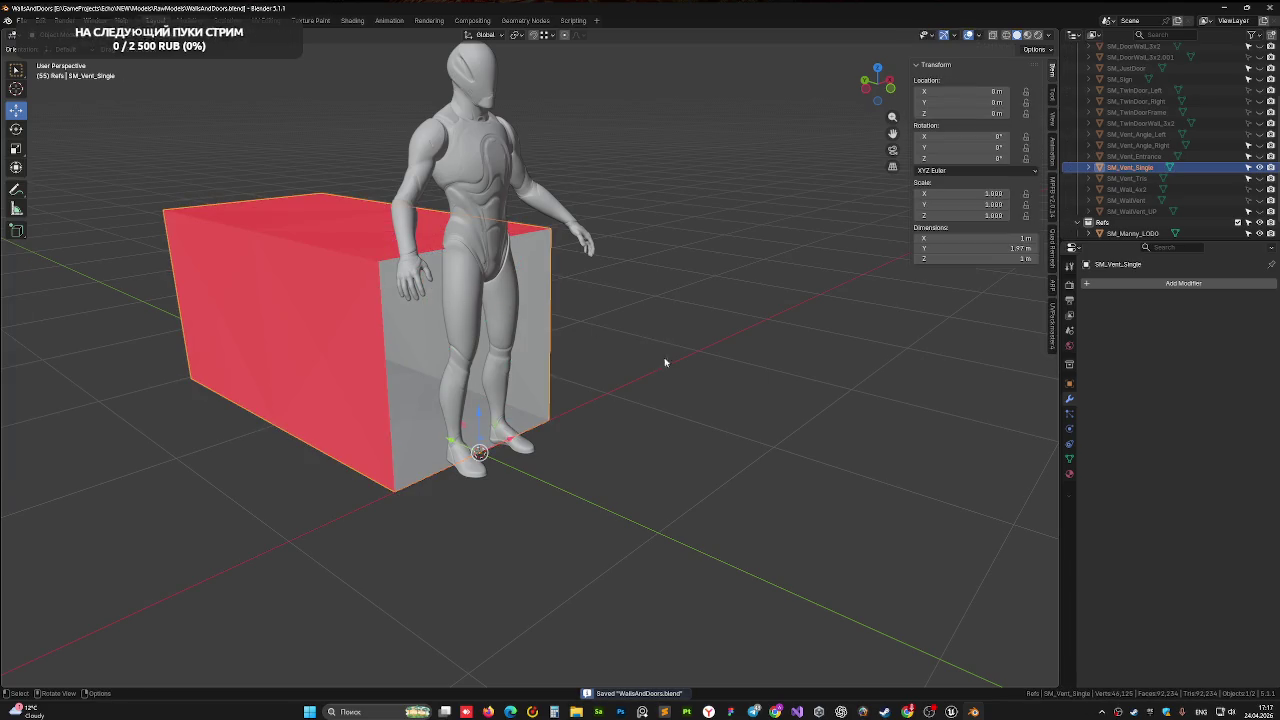
click(951, 712)
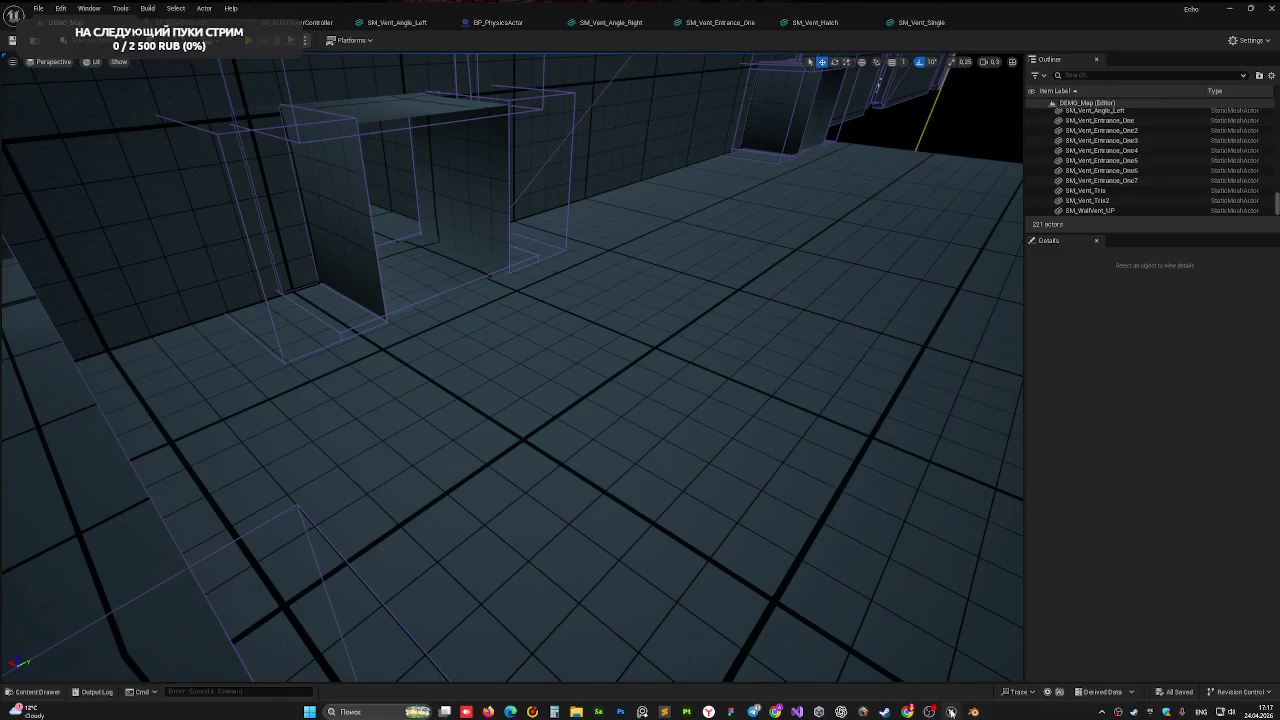
Check the reimported vent meshes, Save All, and fly the camera to SM_Vent_Entrance_One
click(48, 694)
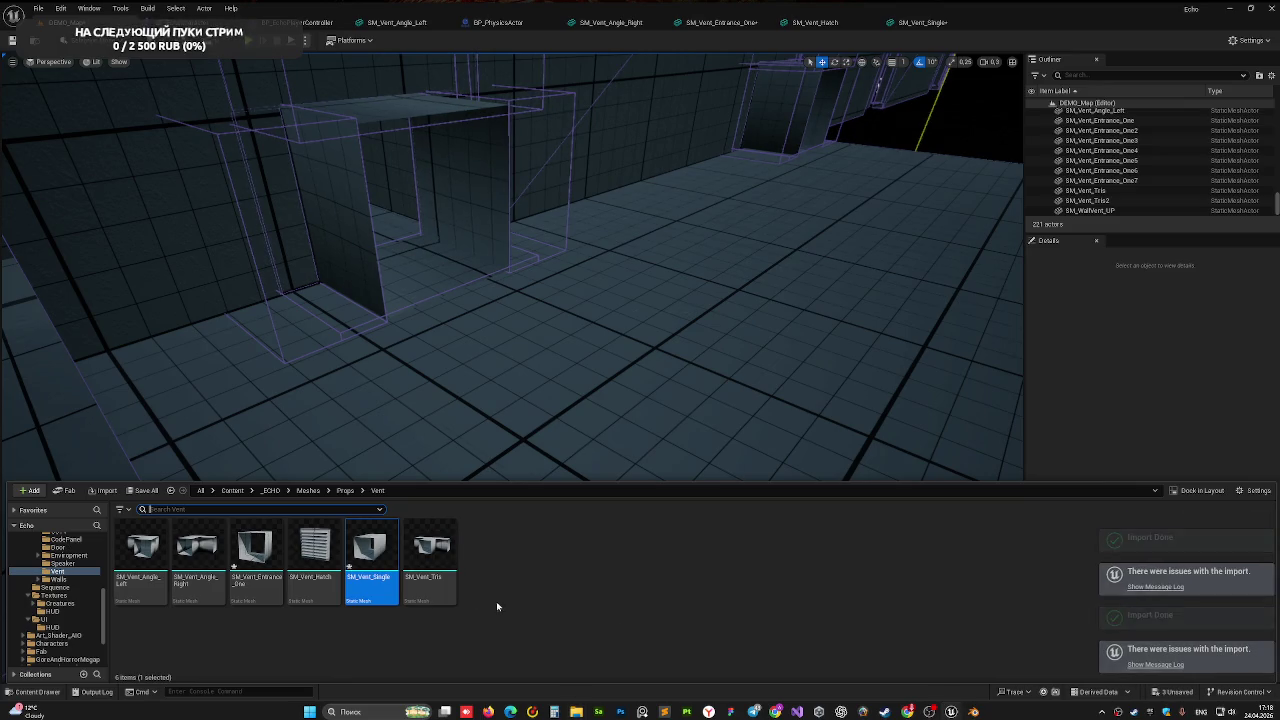
key(ctrl+shift+s)
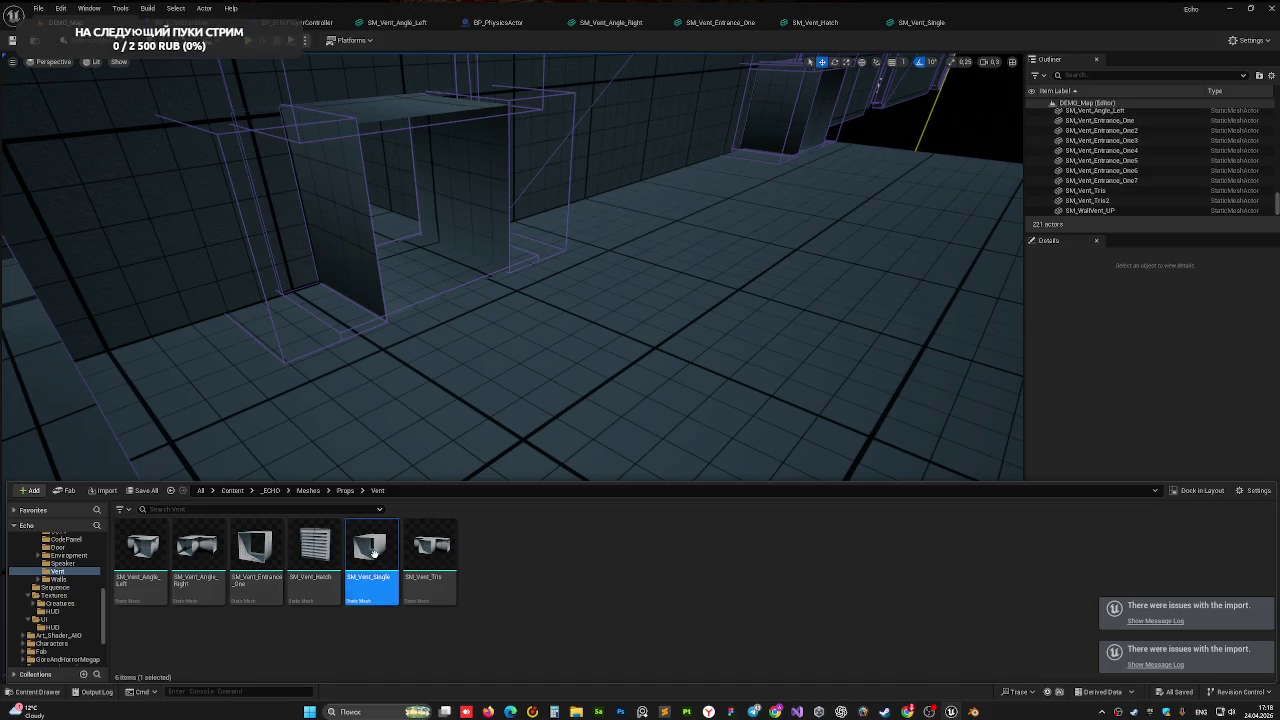
right_drag(476, 361, 462, 361)
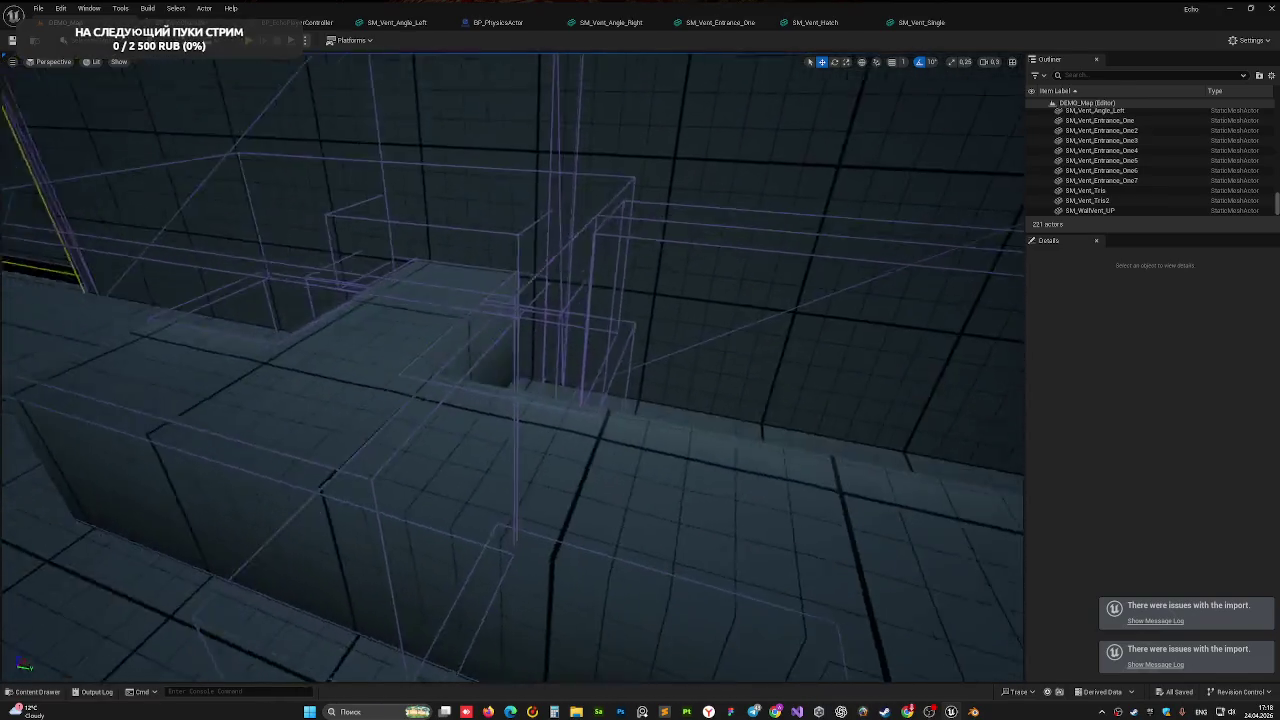
click(470, 354)
right_drag(470, 354, 449, 340)
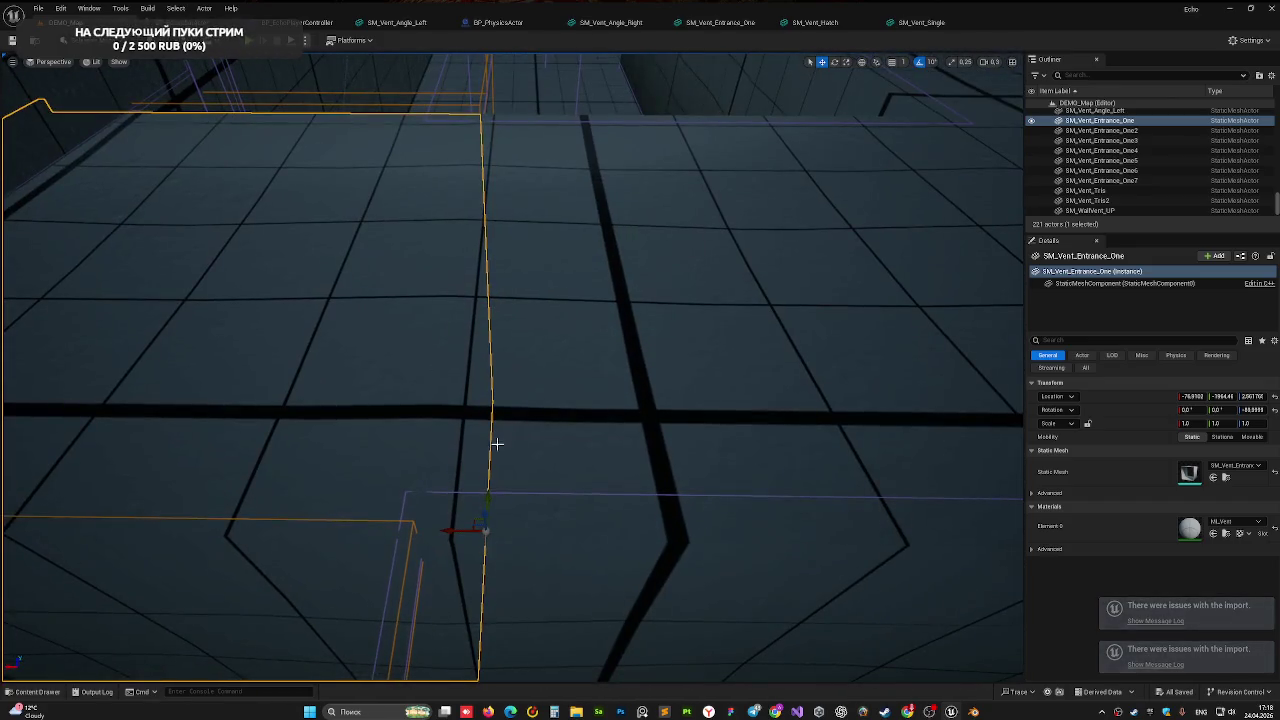
Slide SM_Vent_Tris along X against SM_Vent_Entrance_One and check the seam
click(571, 500)
mouse_move(571, 500)
right_down()
mouse_move(622, 483)
mouse_move(566, 502)
right_up()
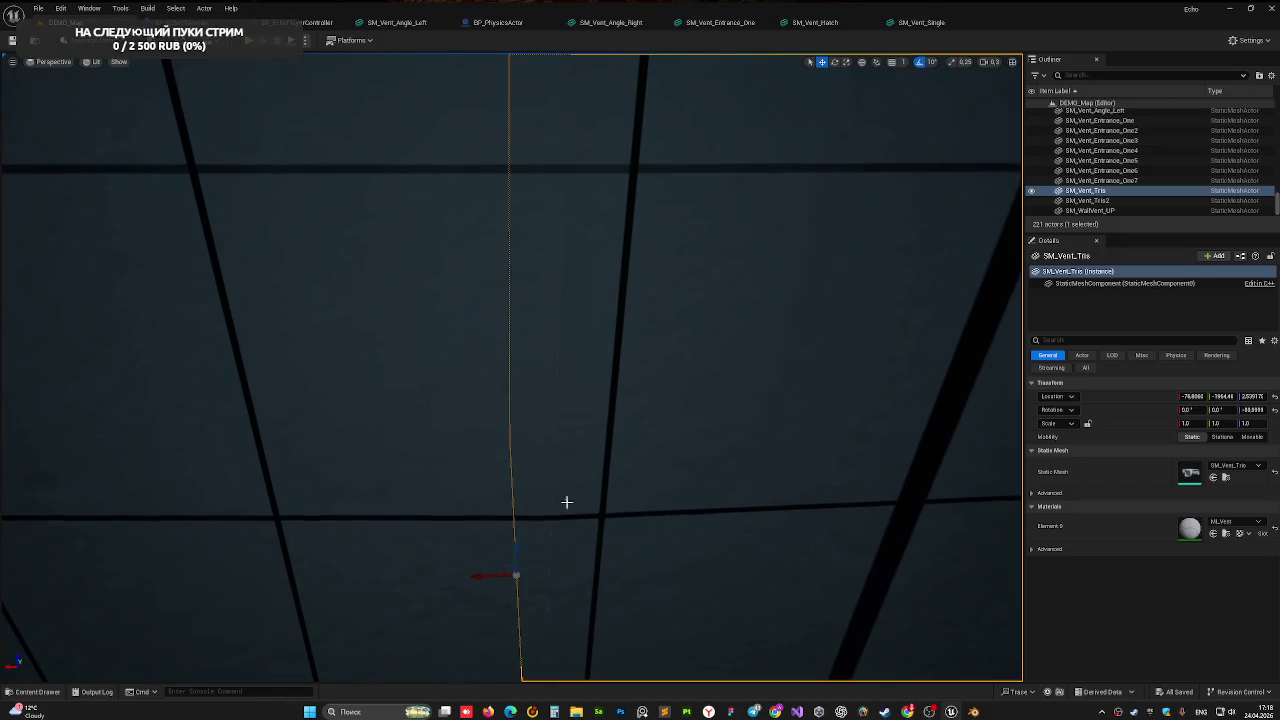
right_drag(549, 582, 549, 582)
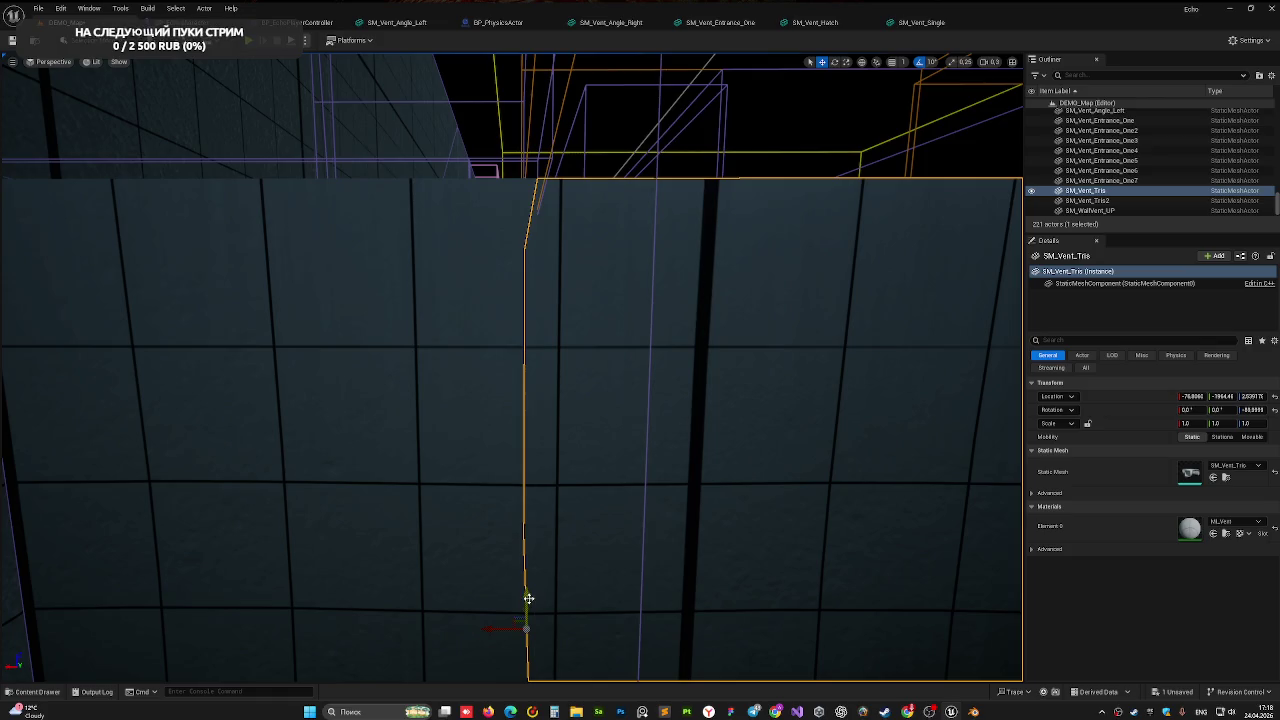
click(527, 598)
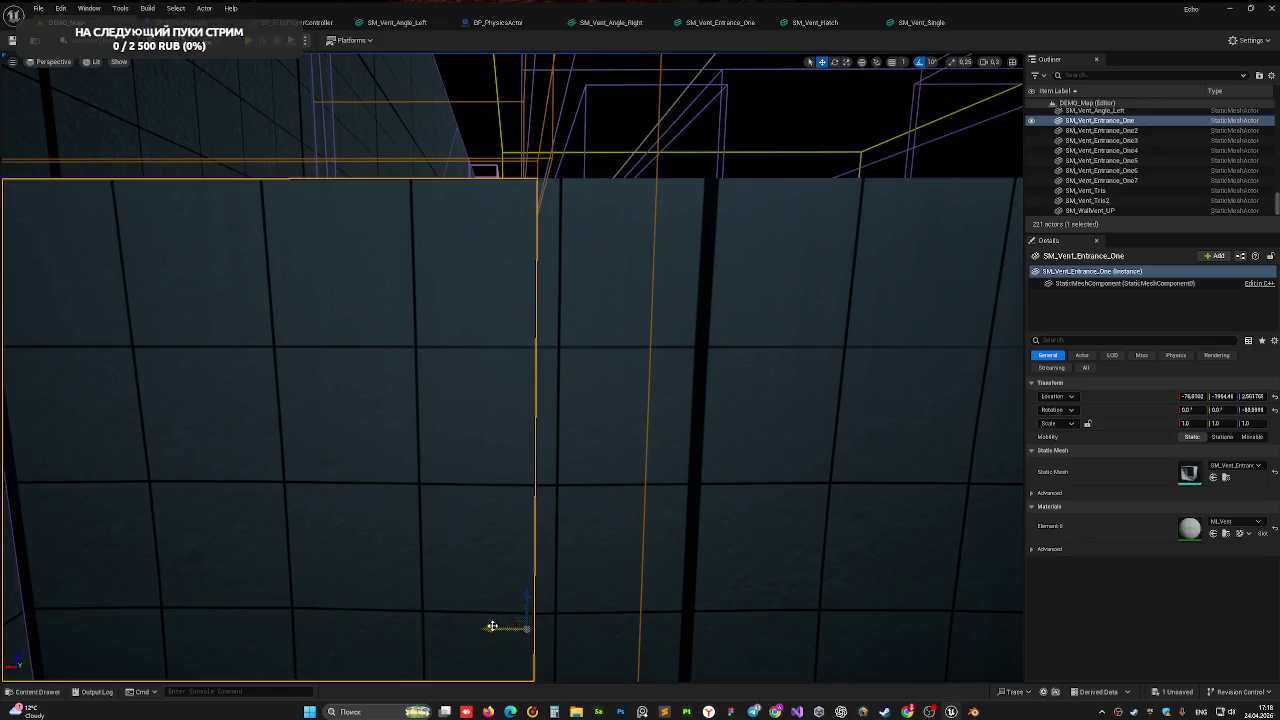
click(624, 530)
drag(530, 626, 511, 629)
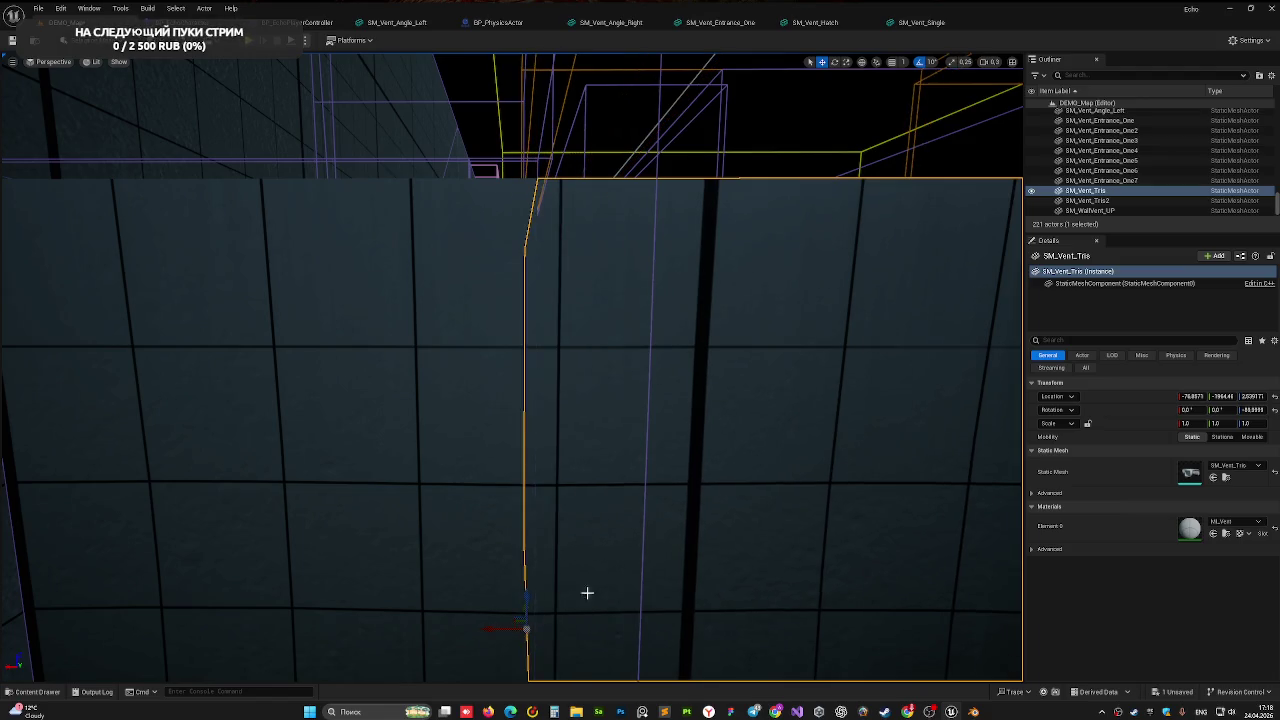
right_drag(587, 593, 587, 68)
mouse_move(512, 366)
right_down()
mouse_move(539, 353)
mouse_move(512, 366)
right_up()
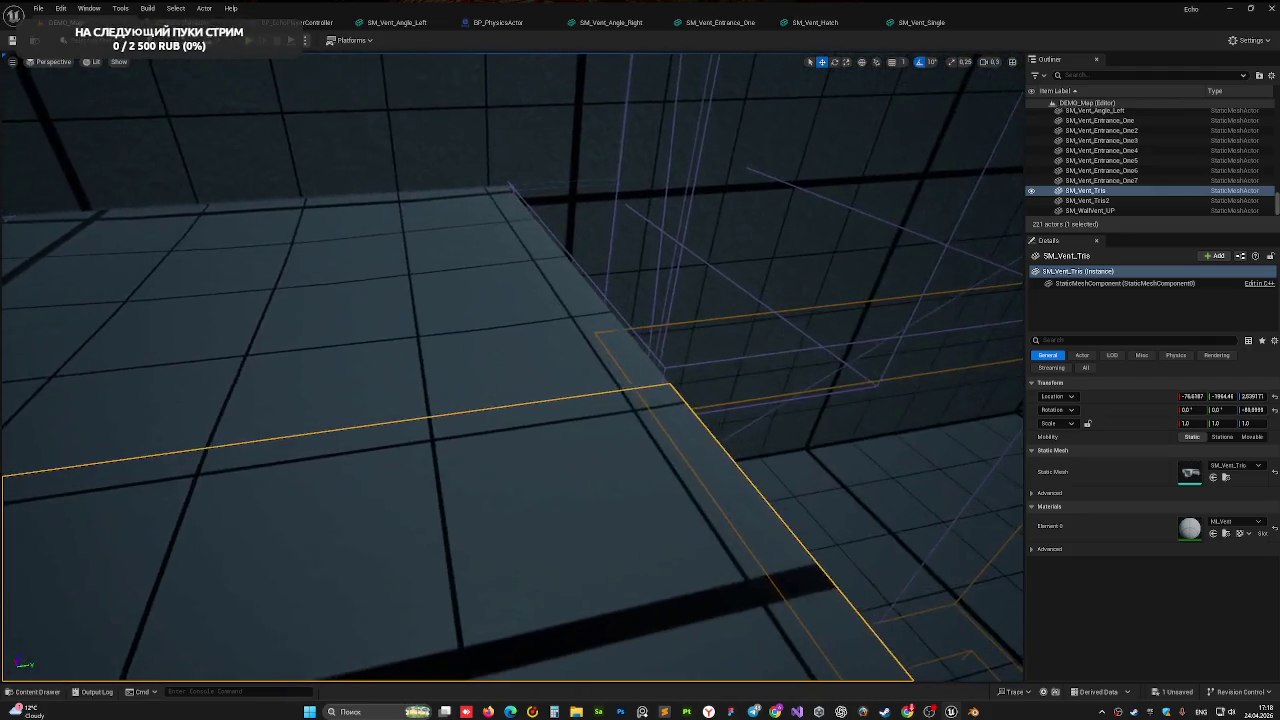
Inspect the corridor wall panels up close, then deselect and fly to the red hatch
right_drag(274, 217, 274, 217)
click(274, 217)
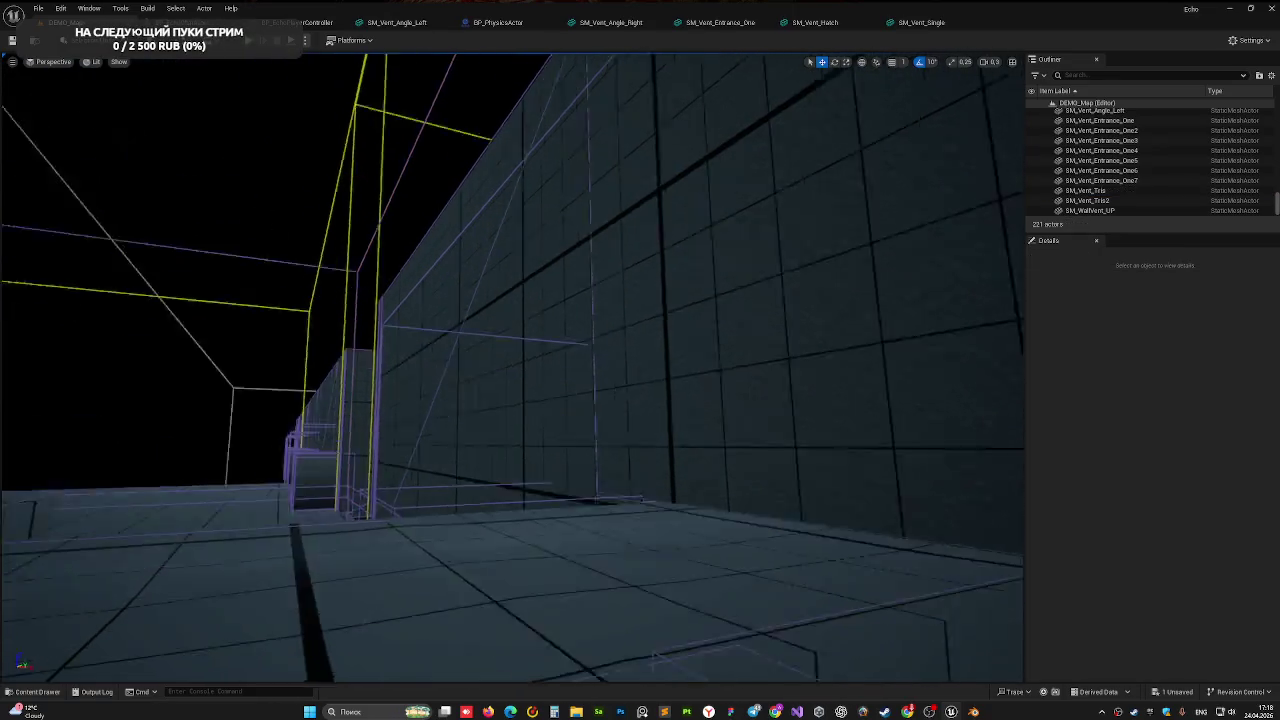
right_drag(430, 479, 430, 479)
right_drag(409, 394, 409, 394)
click(409, 394)
key(Escape)
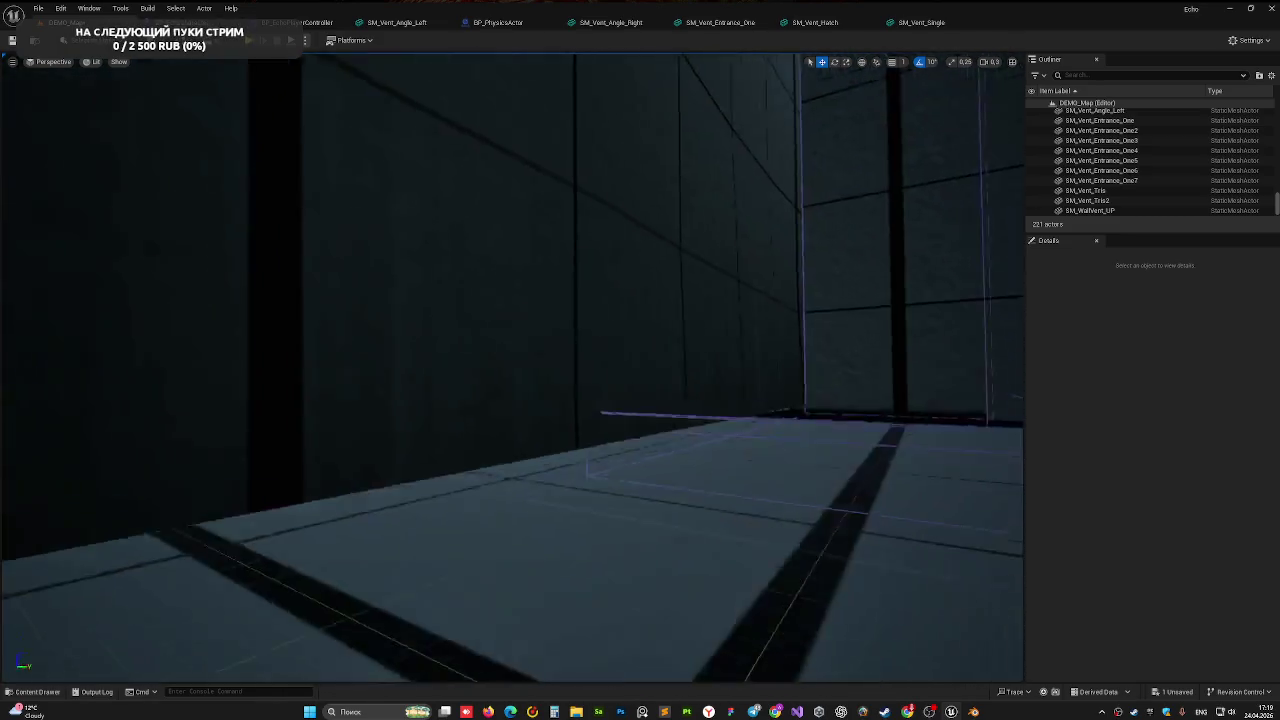
right_drag(522, 283, 546, 305)
Save the level, select BP_VentHatch, and view it edge-on against the wall
key(ctrl+s)
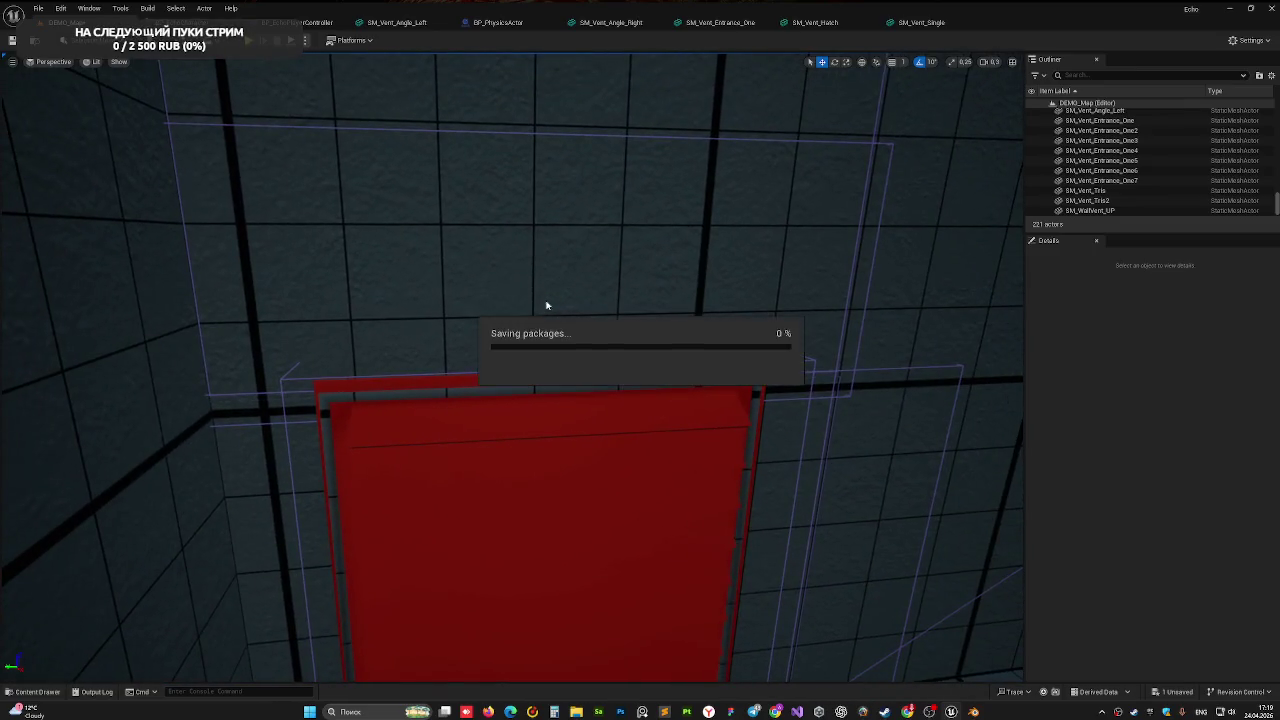
click(595, 439)
right_drag(643, 394, 630, 401)
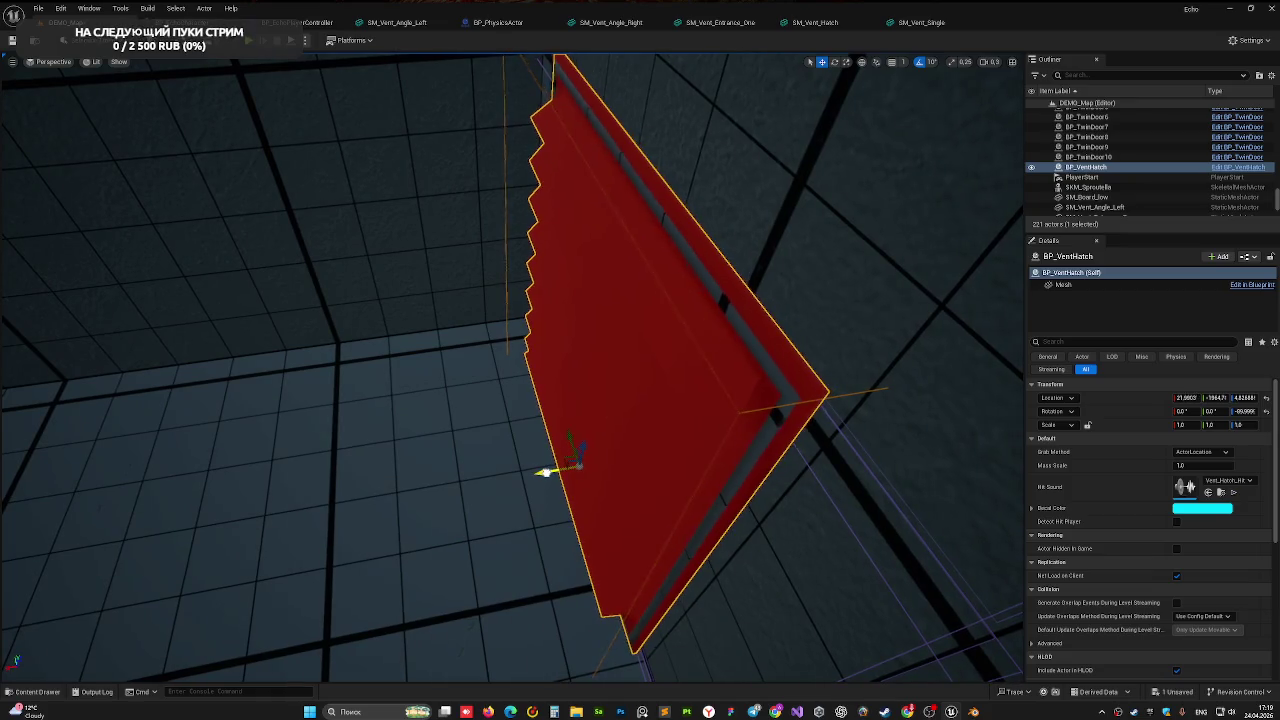
mouse_move(540, 472)
right_down()
mouse_move(587, 468)
mouse_move(632, 428)
right_up()
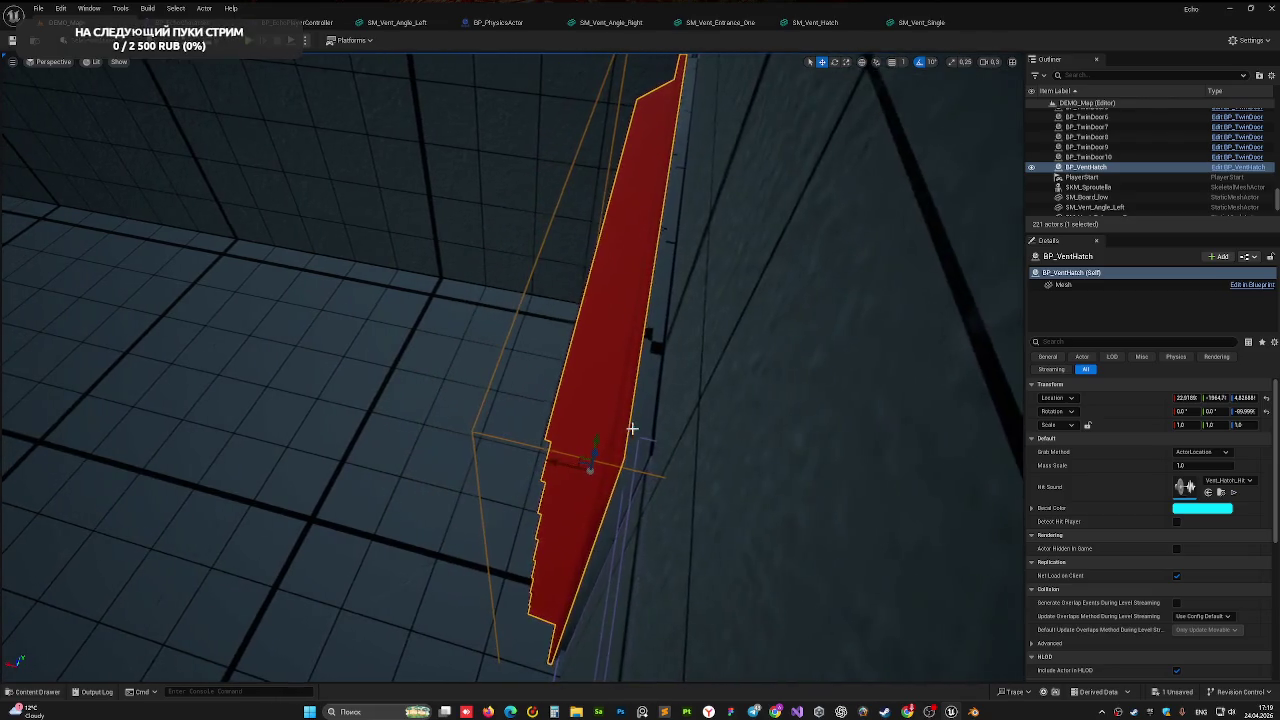
right_drag(557, 463, 412, 269)
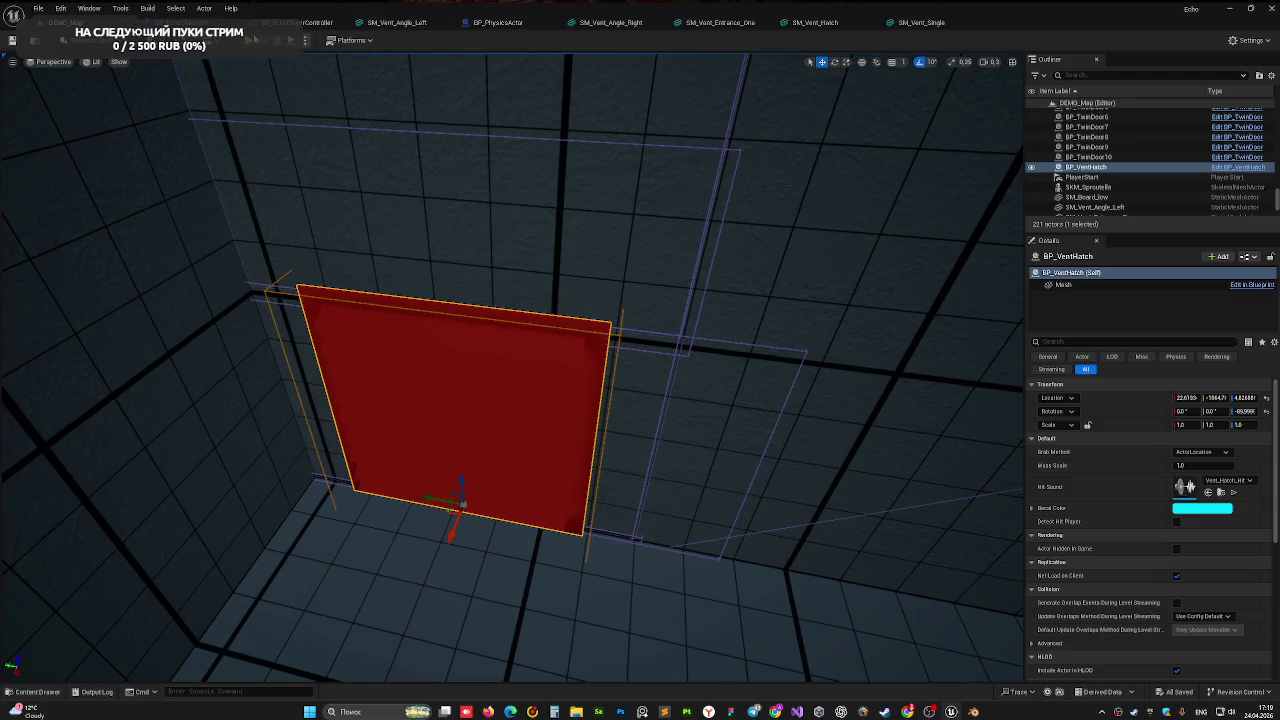
Play in Editor, swing the vent hatch open, walk into the vent, then stop
key(alt+p)
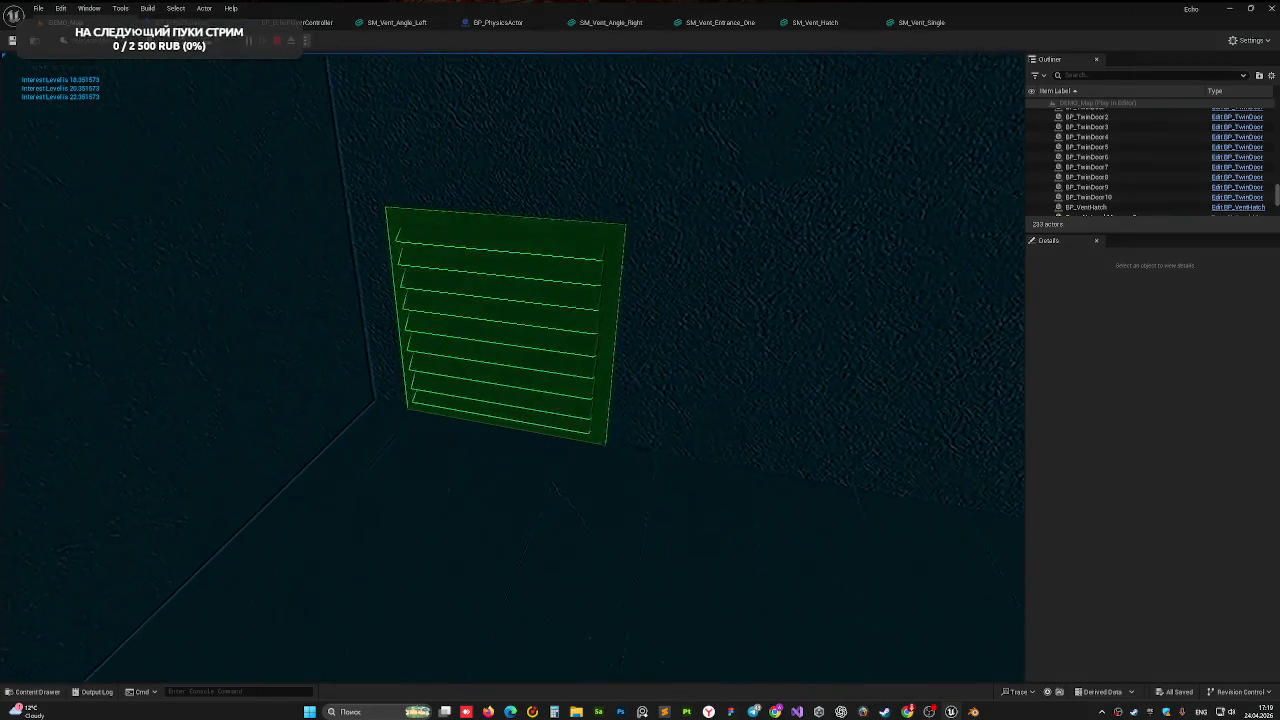
drag(514, 371, 511, 370)
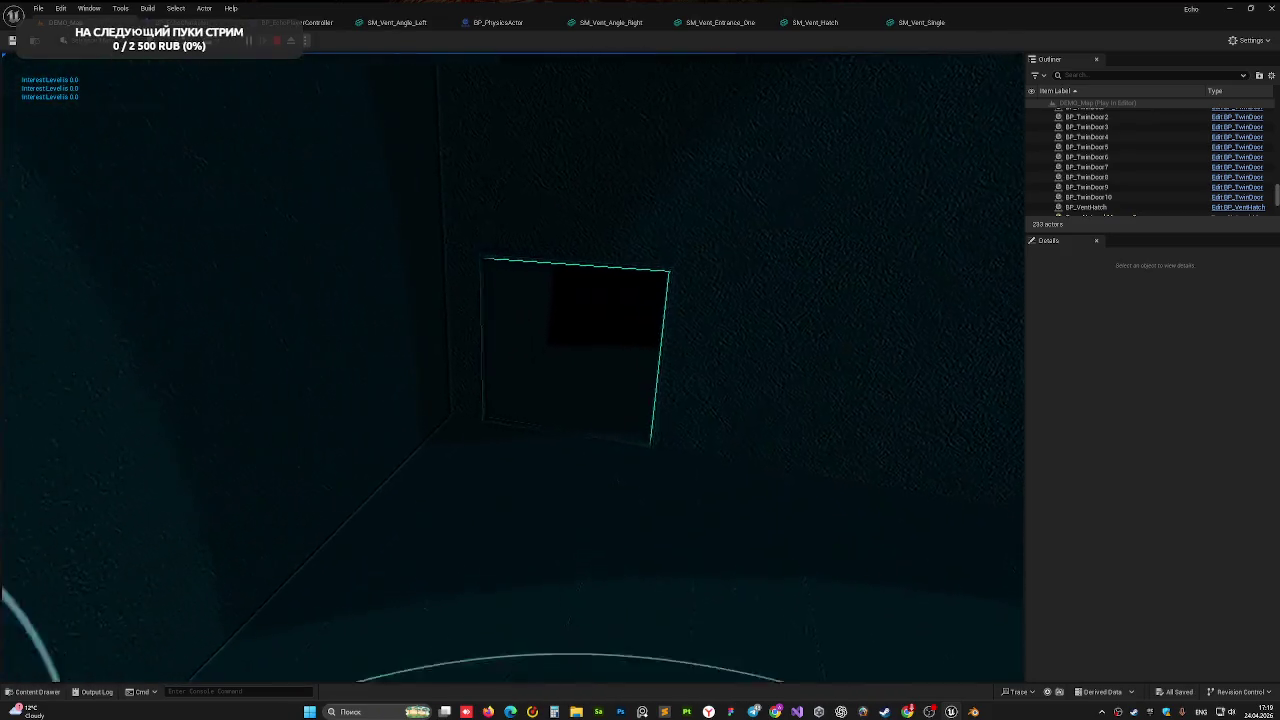
key(w)
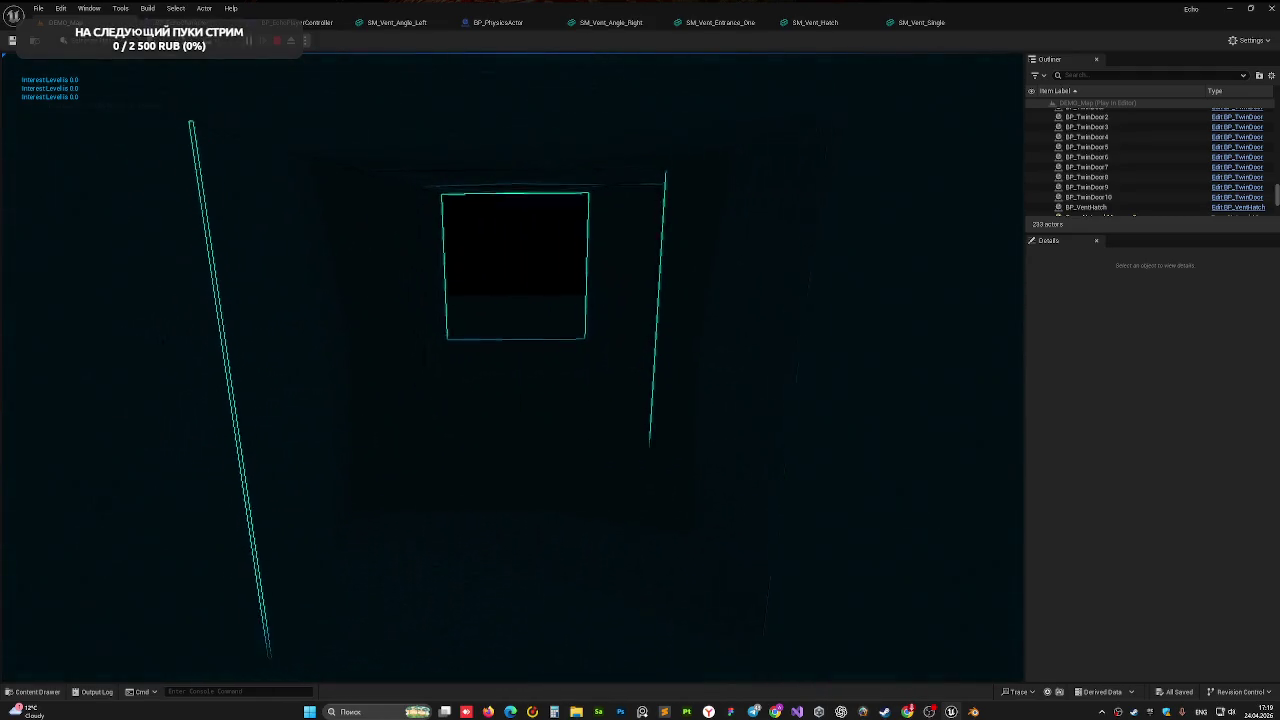
key(Escape)
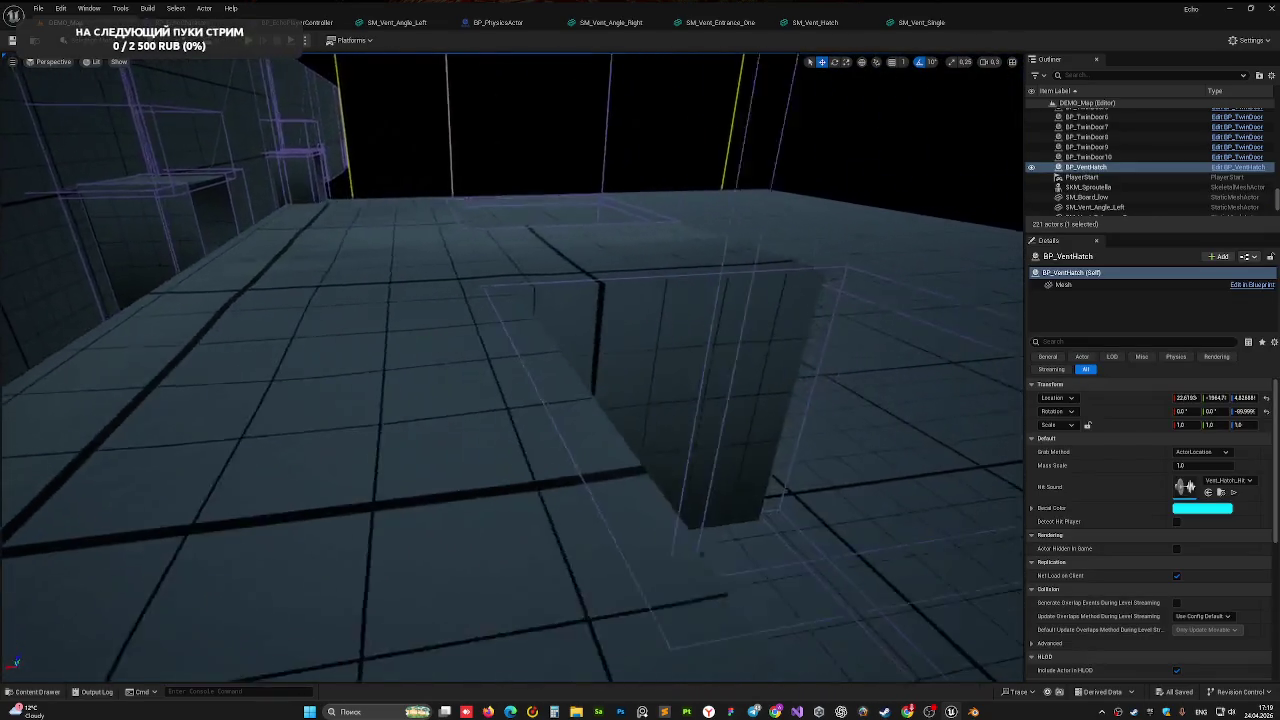
Select the angled SM_Vent_Tris2 piece and delete it from the level
right_drag(512, 360, 512, 360)
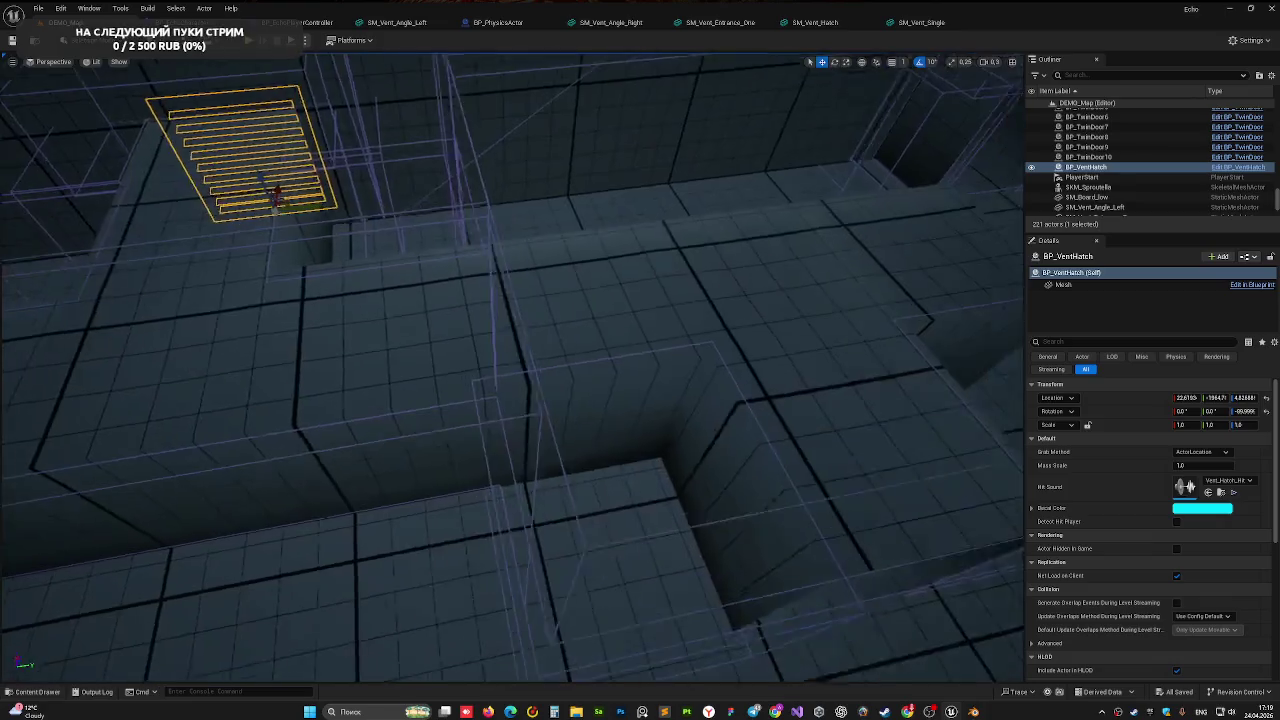
right_drag(549, 274, 549, 274)
click(558, 262)
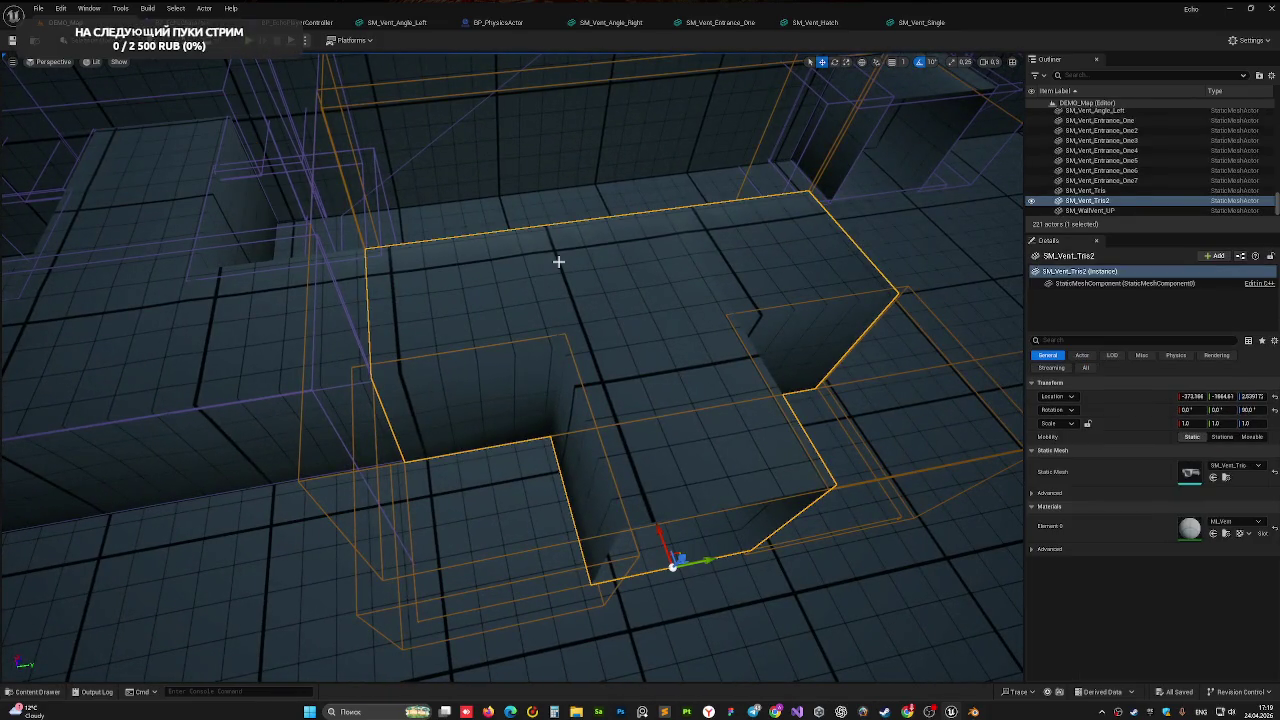
key(Delete)
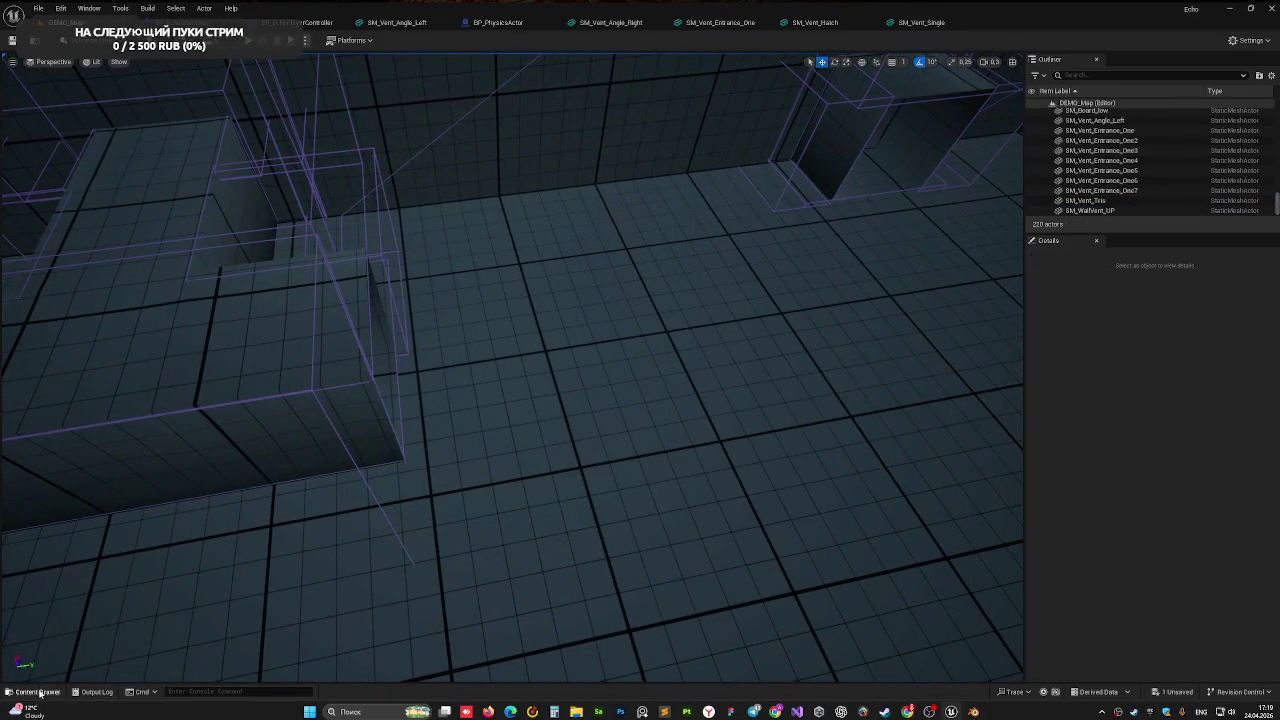
Inspect SM_Vent_Single from the Content Drawer, then return to DEMO_Map with the vent assets shown
click(38, 692)
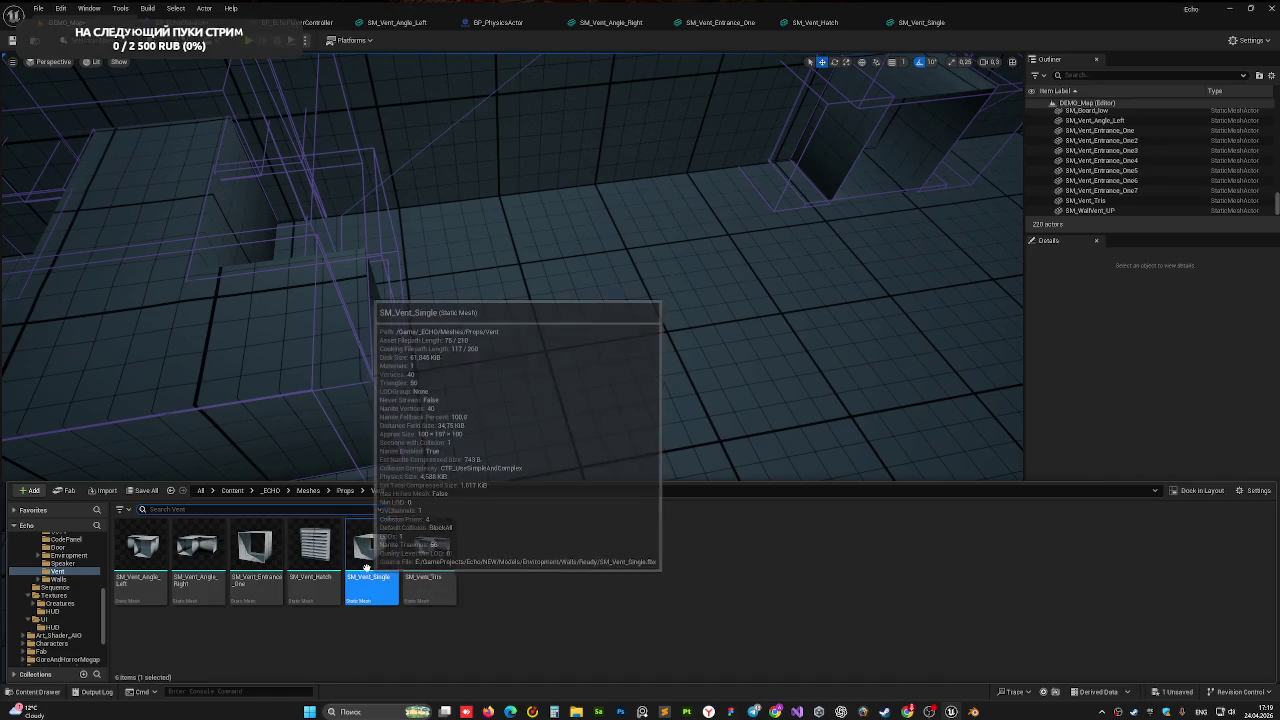
click(938, 21)
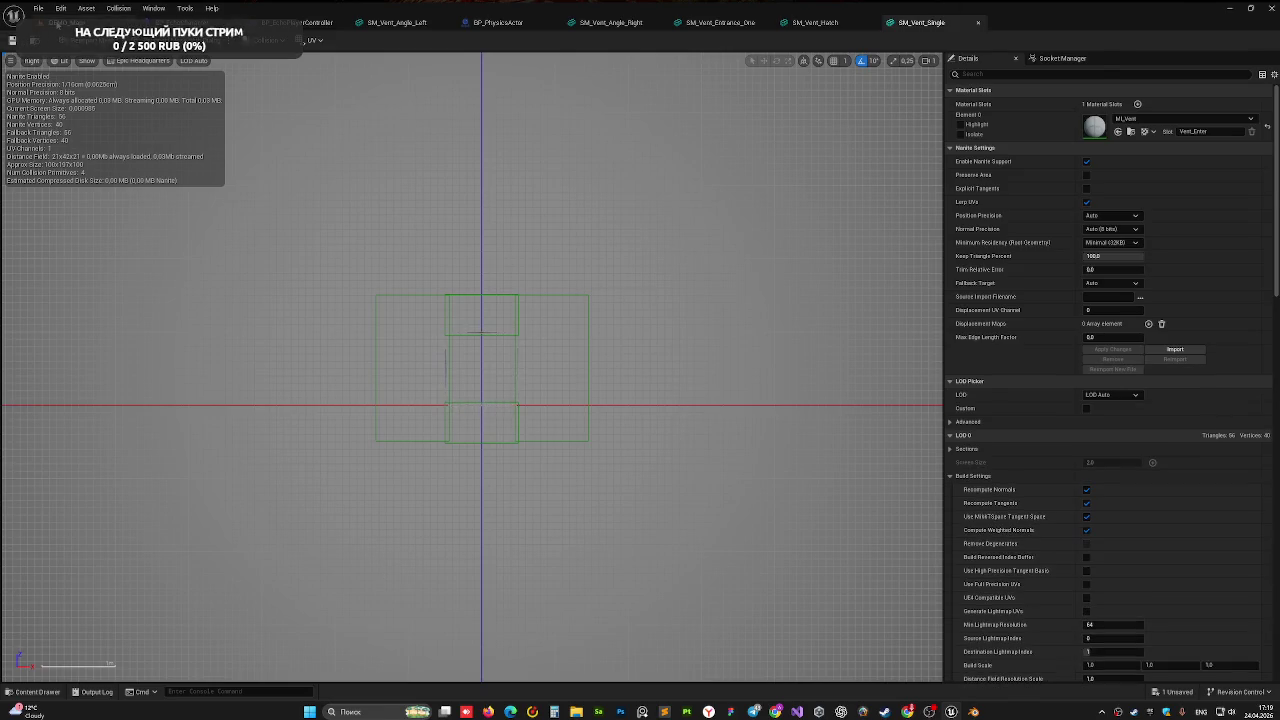
click(57, 25)
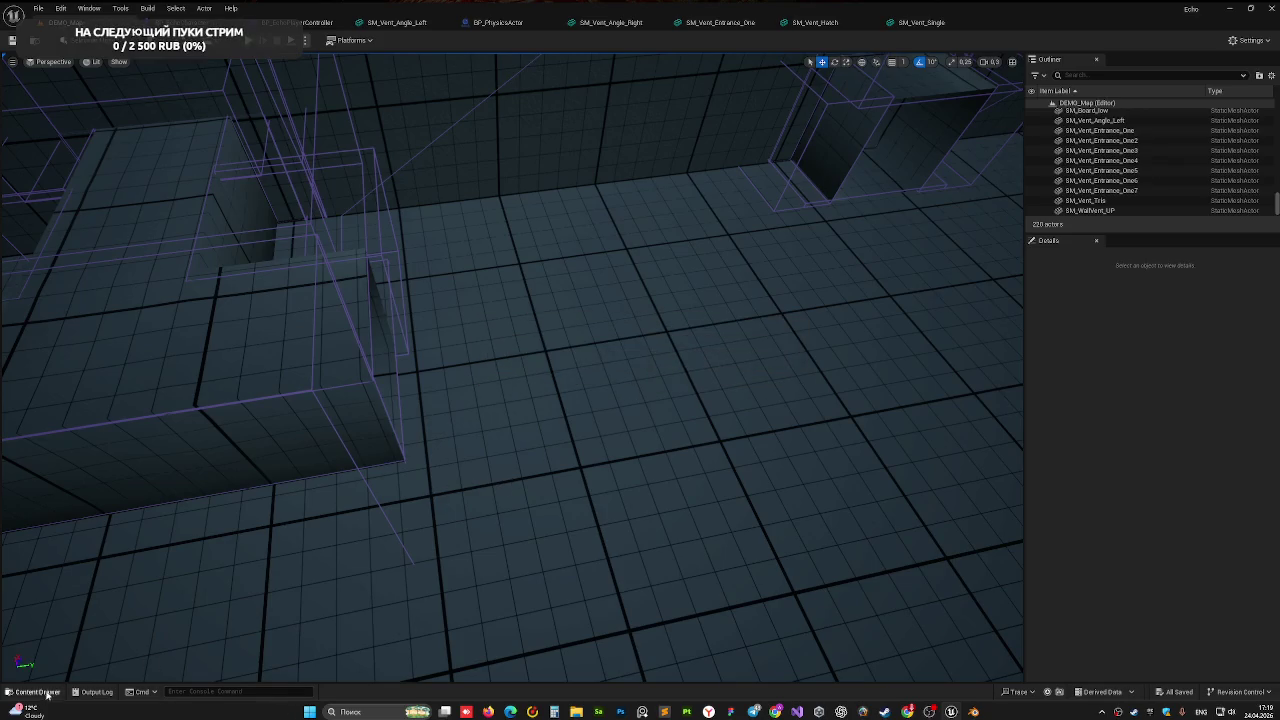
click(38, 692)
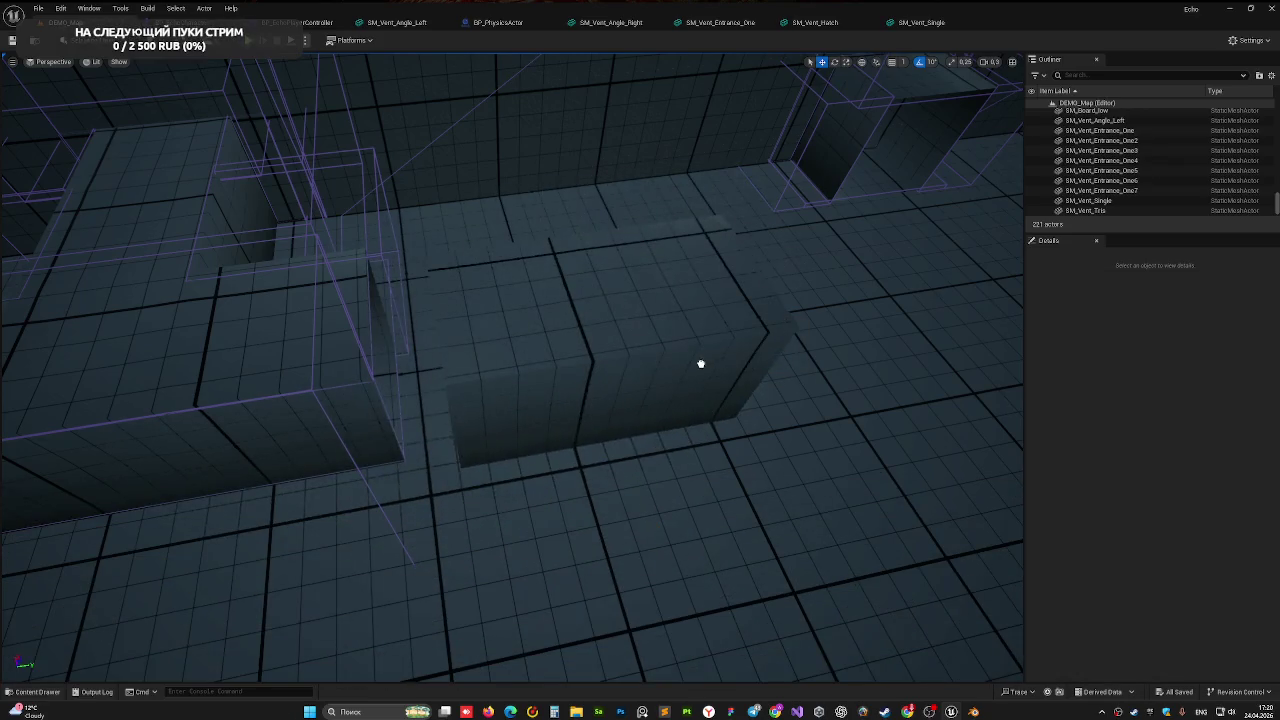
Drop an SM_Vent_Single piece into the level and slide it along X
drag(356, 548, 700, 363)
right_drag(523, 341, 523, 420)
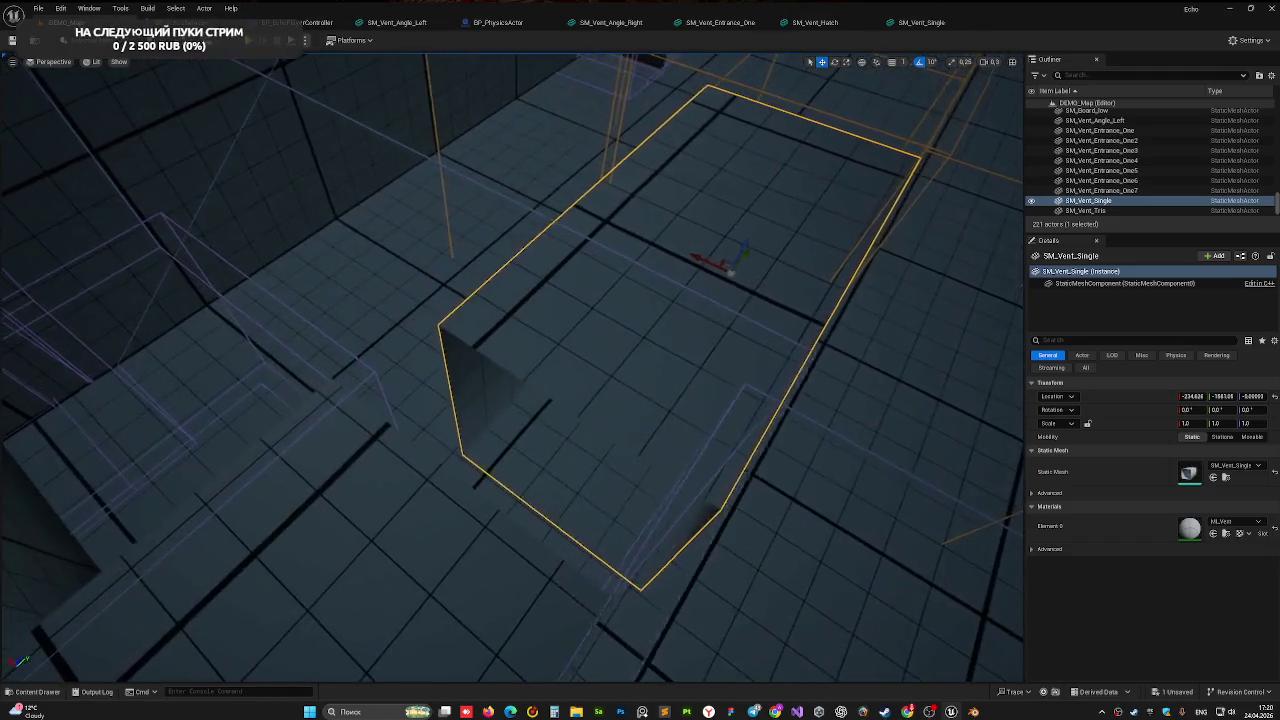
drag(480, 198, 451, 200)
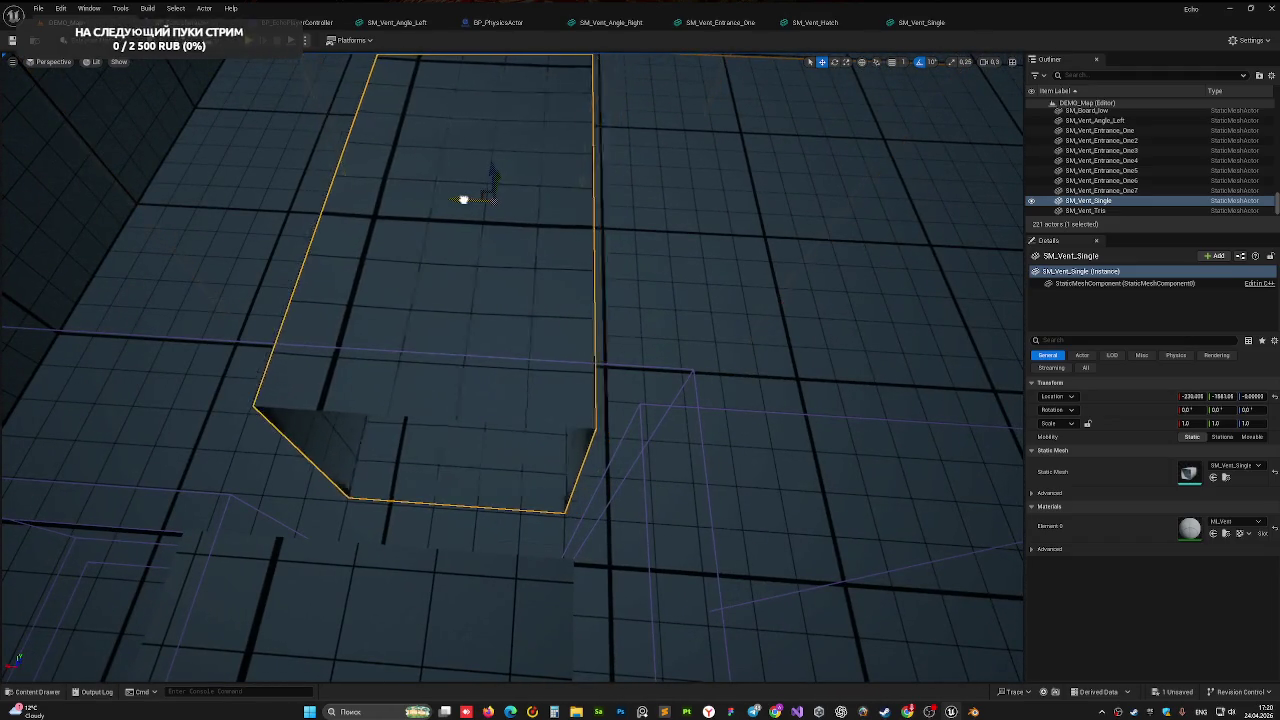
right_drag(451, 200, 470, 240)
right_drag(309, 324, 309, 325)
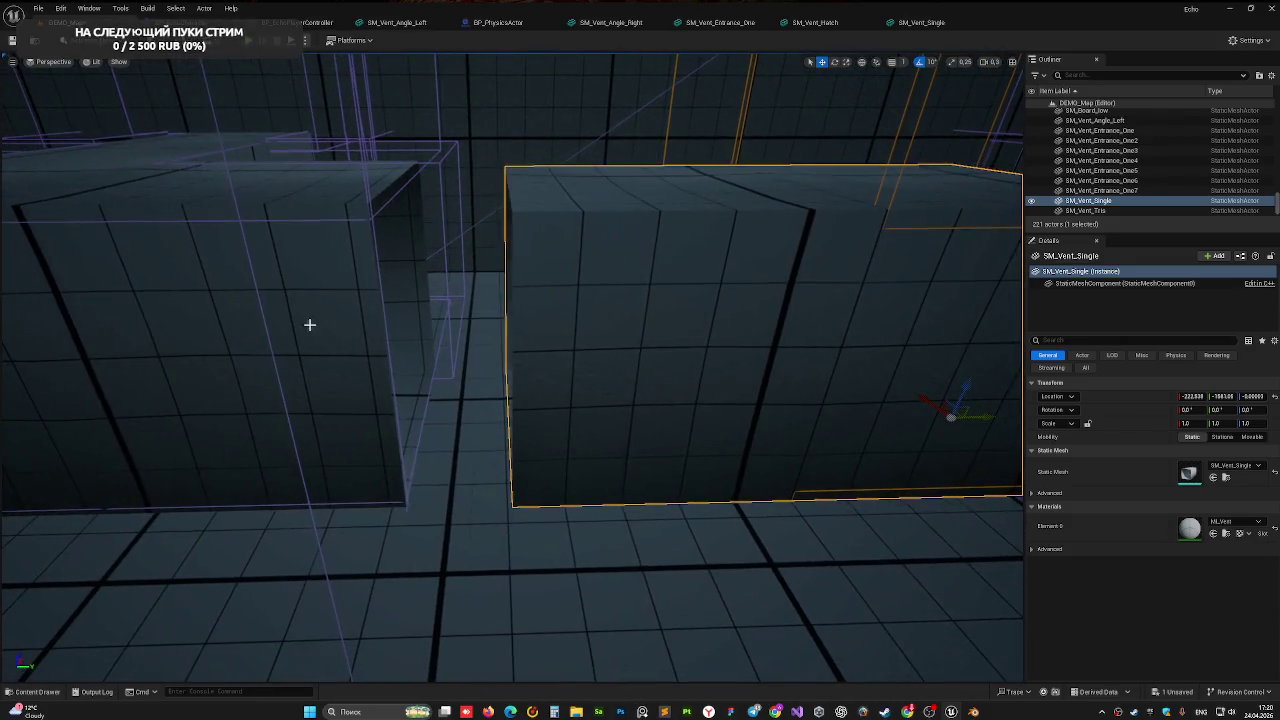
Compare with SM_Vent_Tris, then raise SM_Vent_Single and slide it toward its neighbour
click(309, 324)
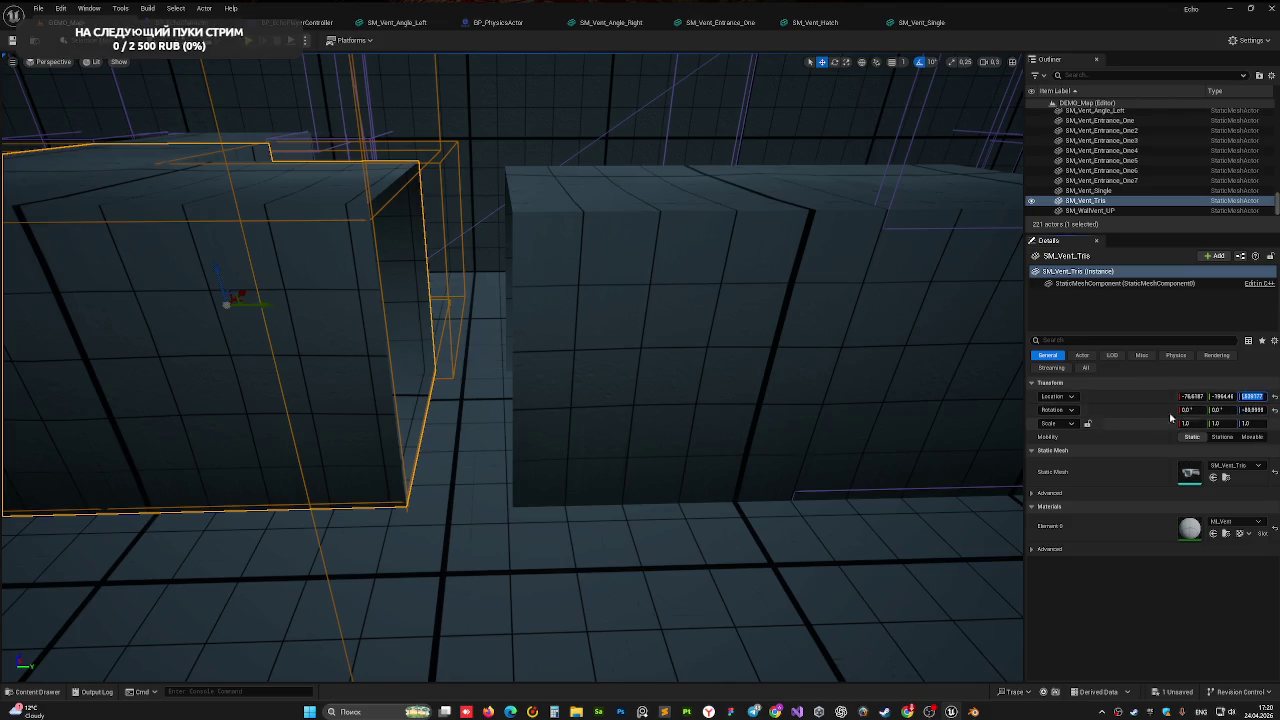
click(760, 370)
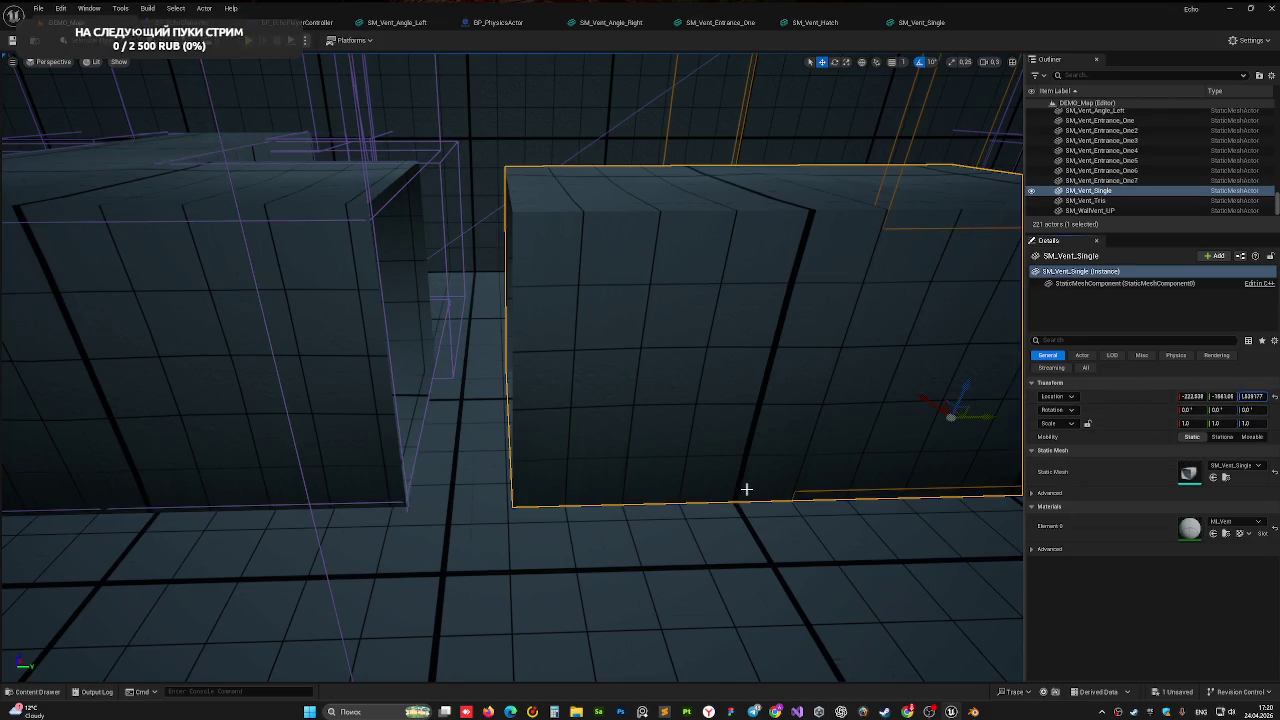
drag(746, 489, 749, 373)
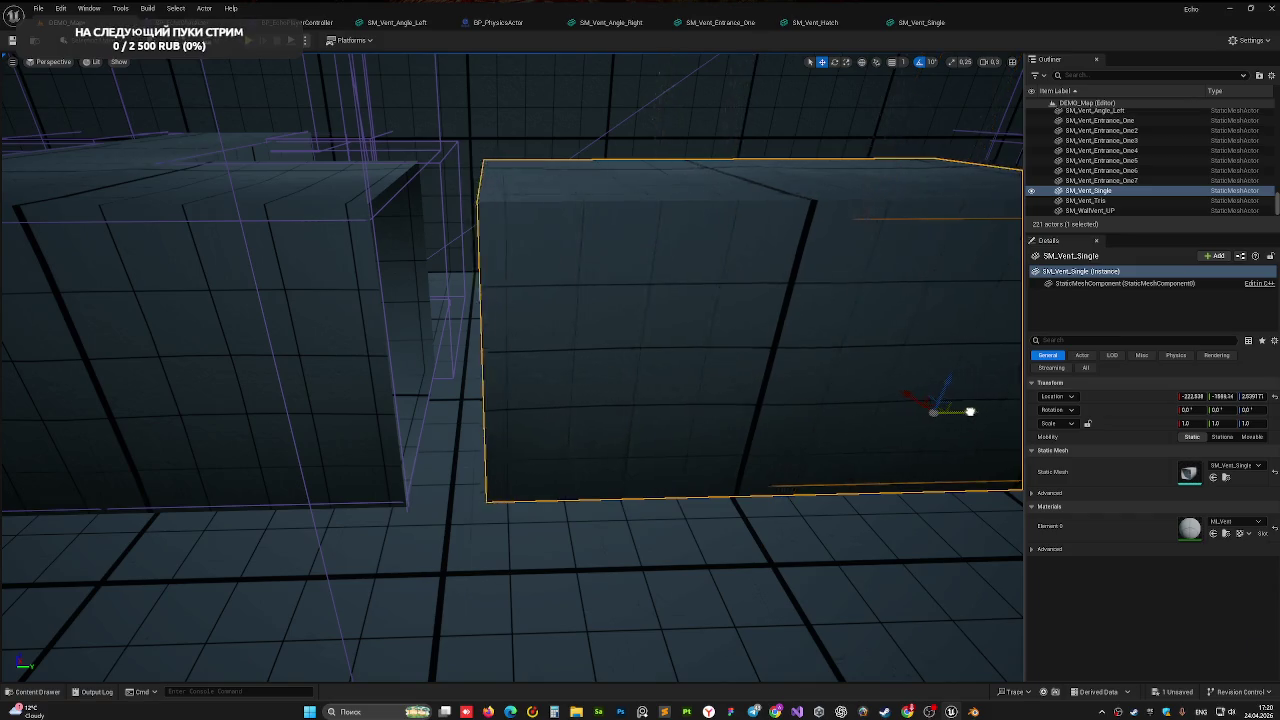
drag(969, 411, 951, 411)
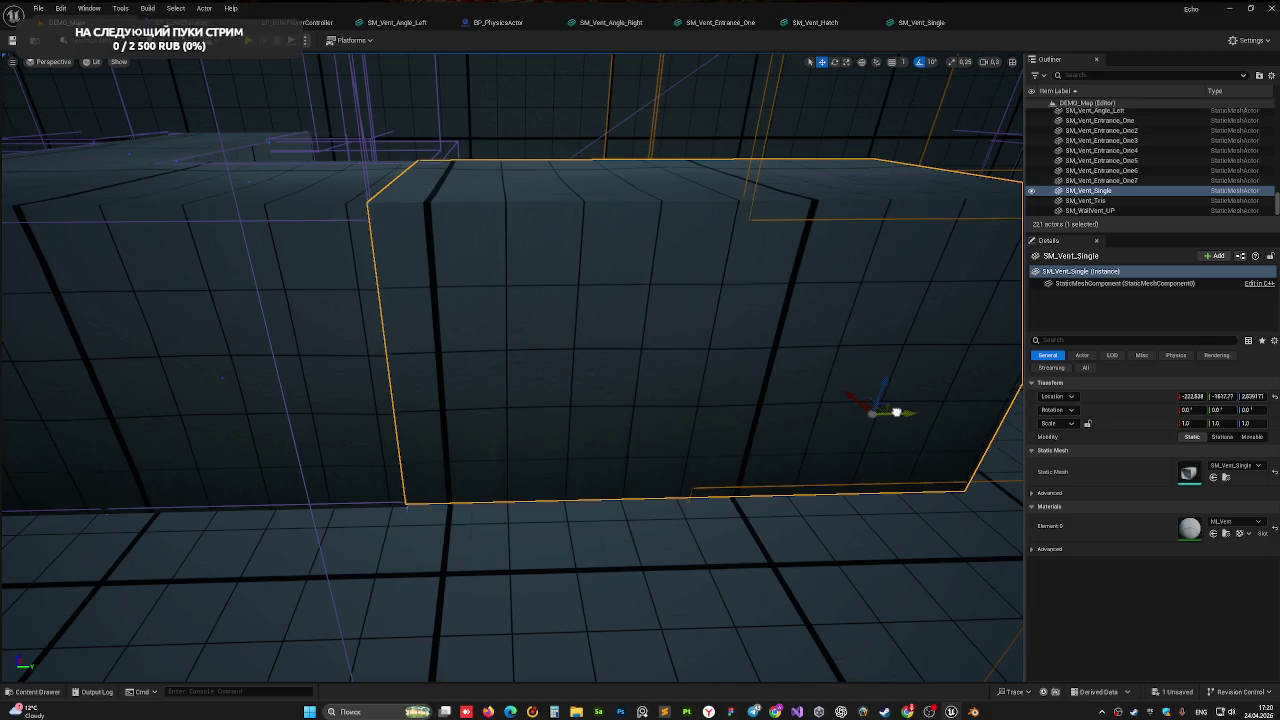
Inspect the block's edges and floor seam from several angles, nudging it along the wall
right_drag(897, 412, 897, 480)
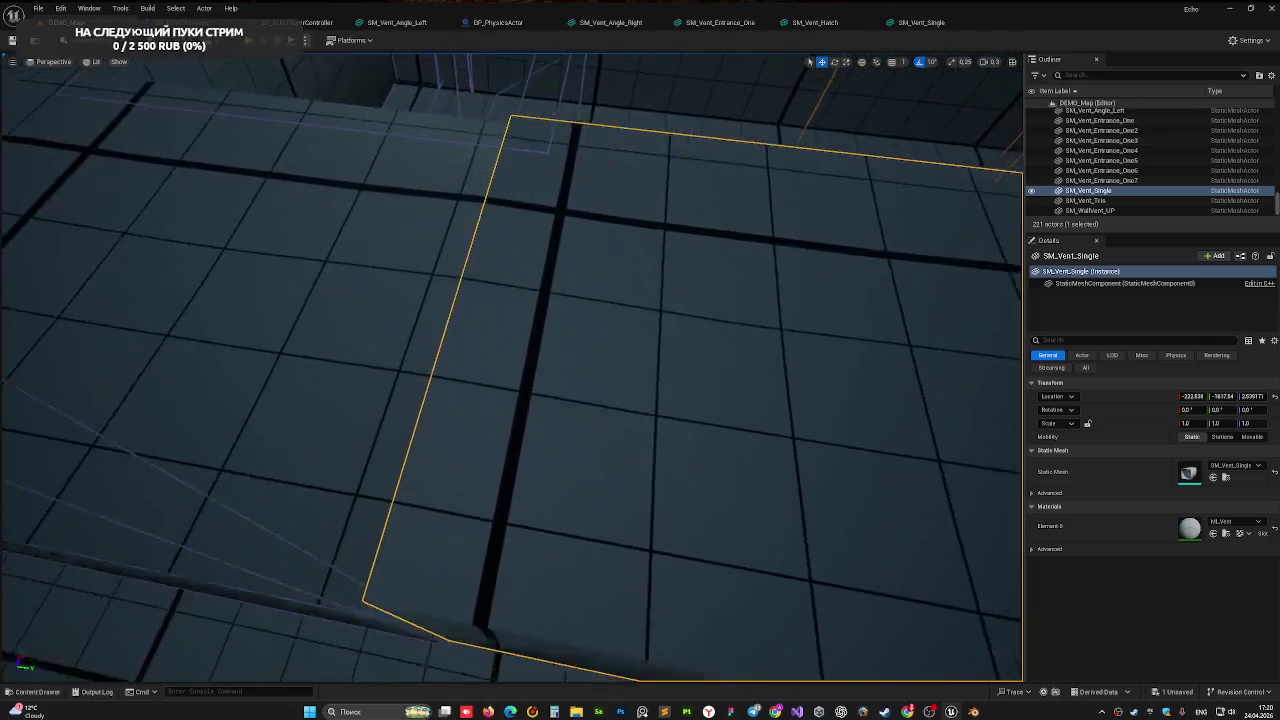
right_drag(465, 190, 465, 190)
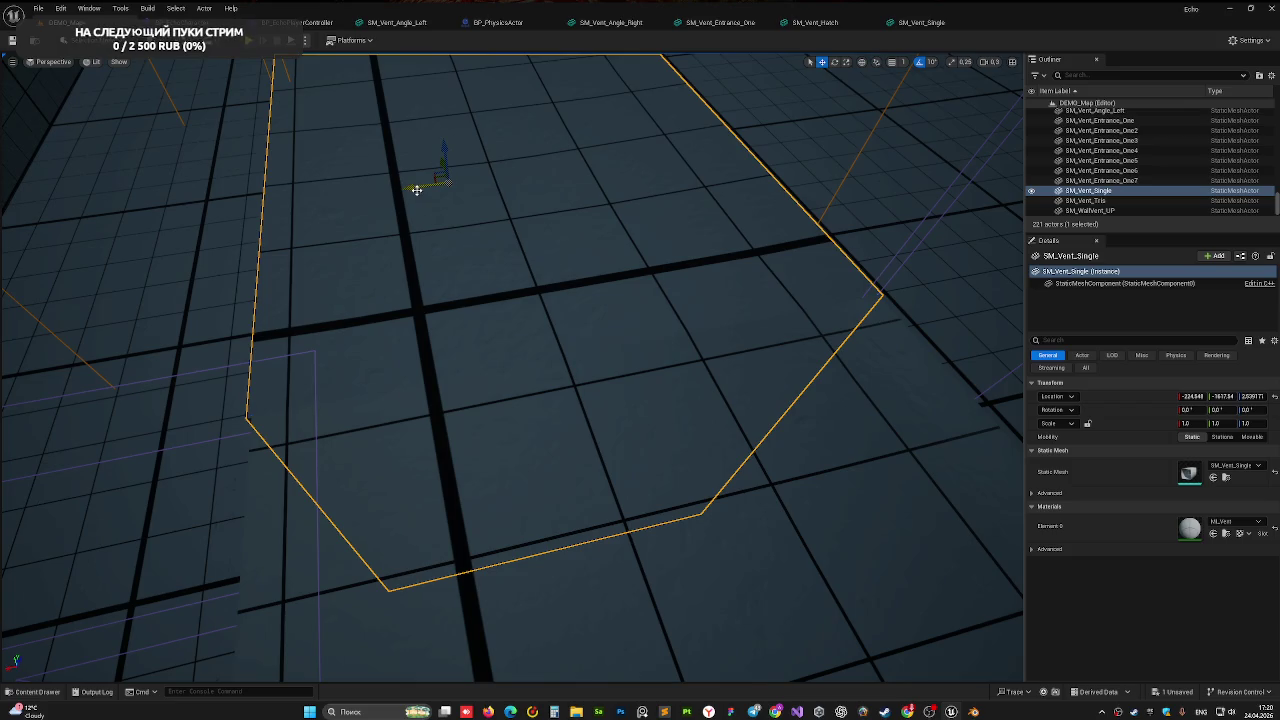
mouse_move(447, 182)
right_down()
mouse_move(447, 140)
mouse_move(447, 200)
mouse_move(420, 180)
mouse_move(440, 200)
right_up()
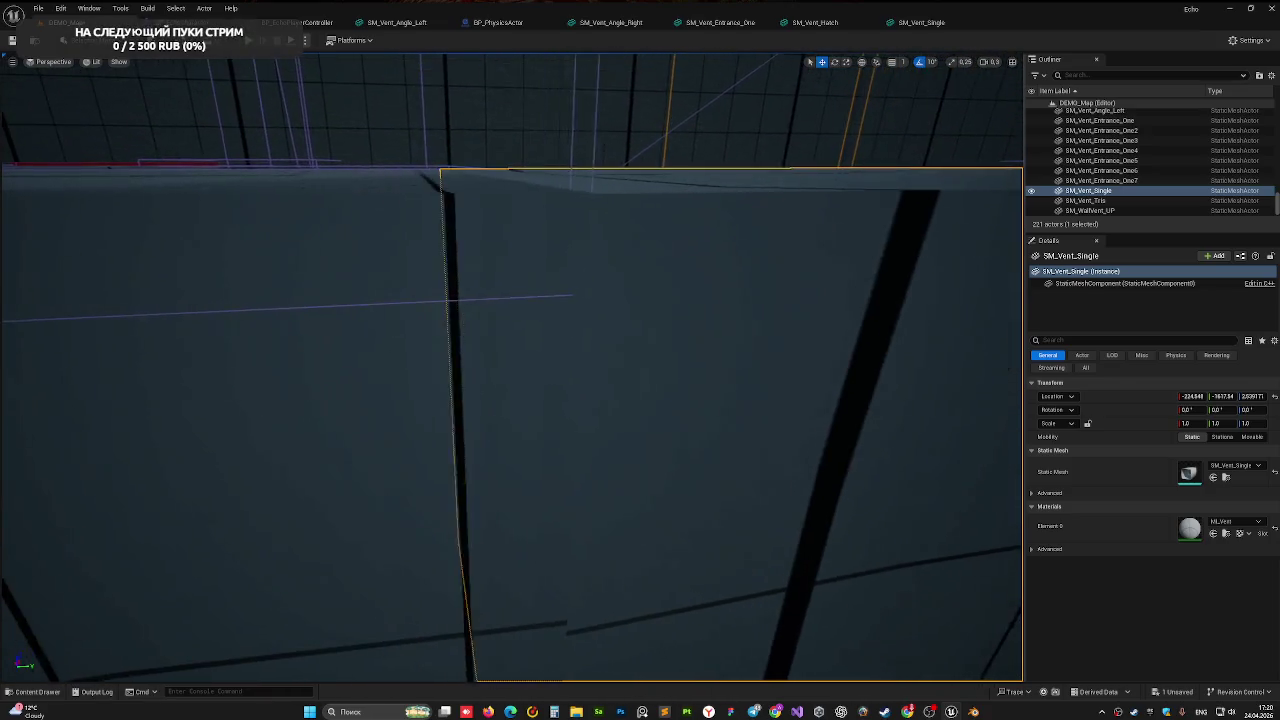
right_drag(623, 337, 630, 349)
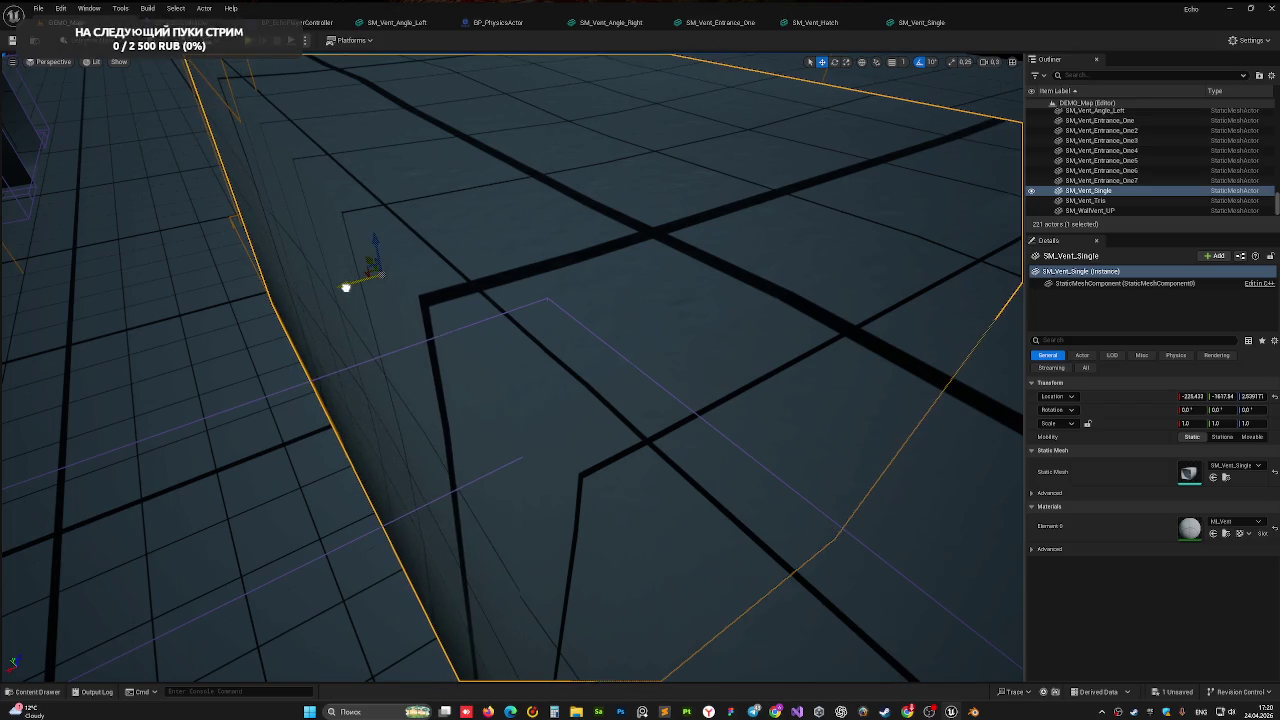
right_drag(345, 288, 345, 288)
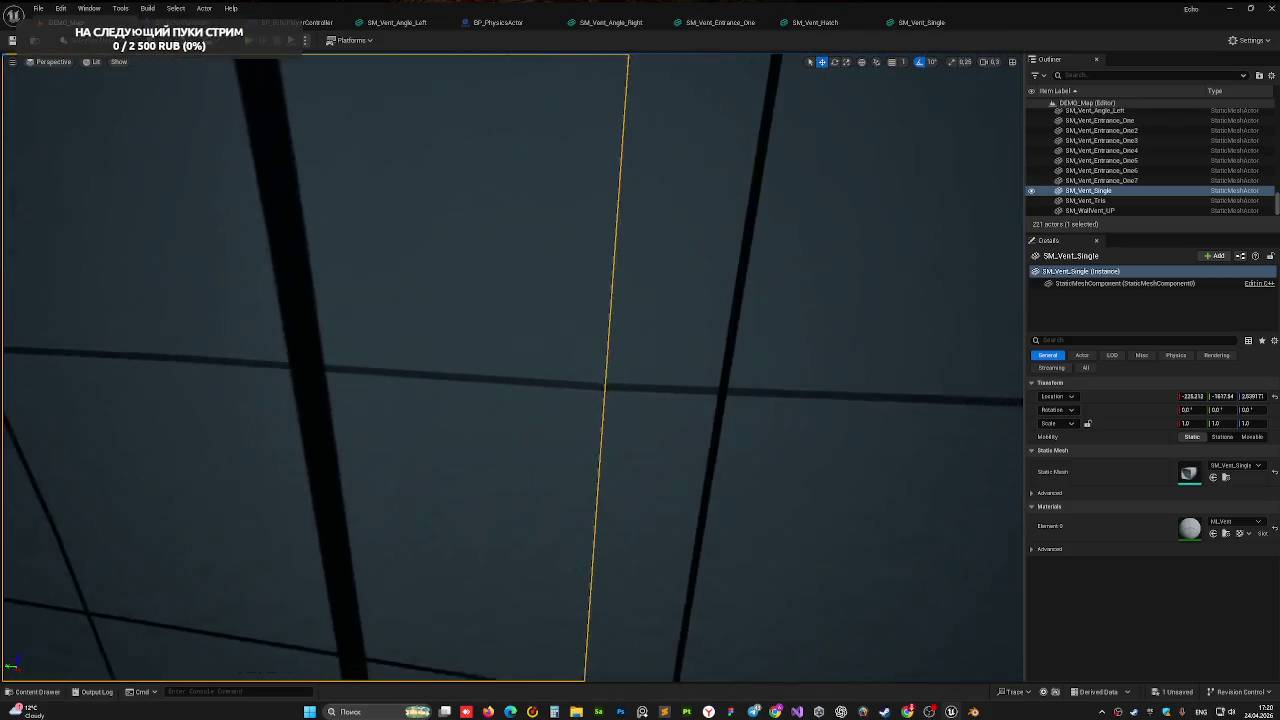
right_drag(441, 365, 441, 365)
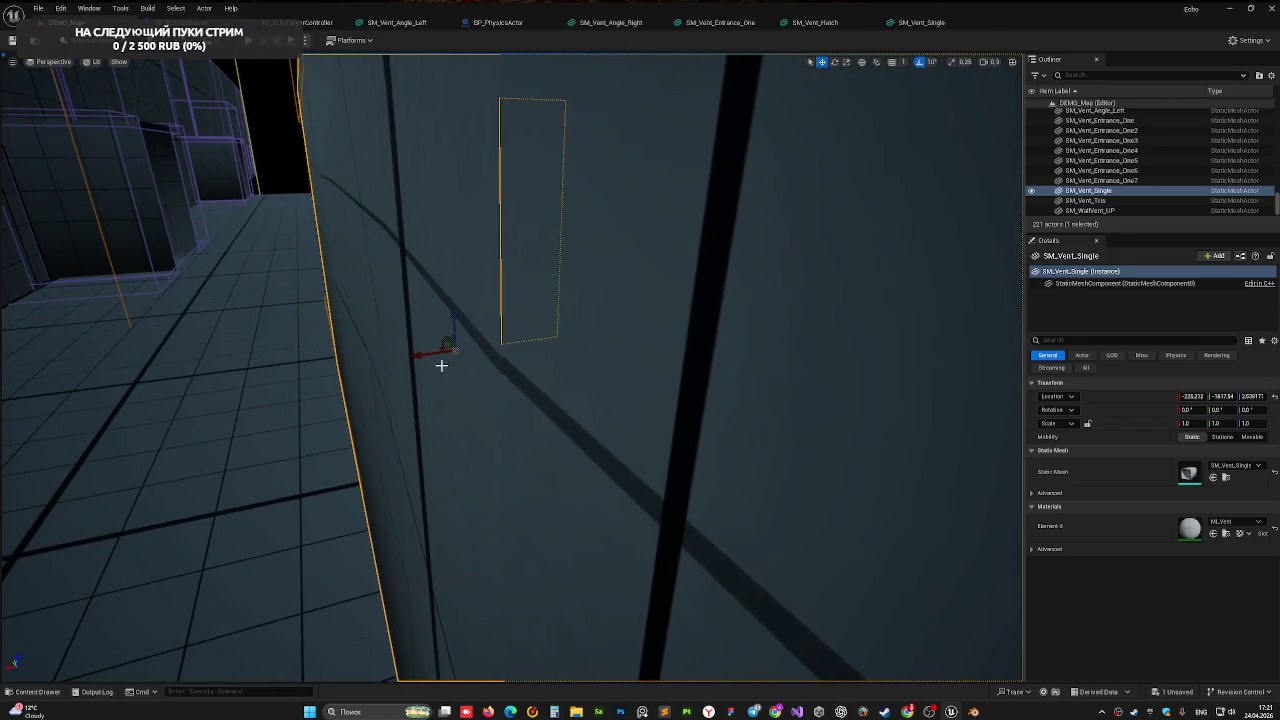
drag(421, 358, 421, 358)
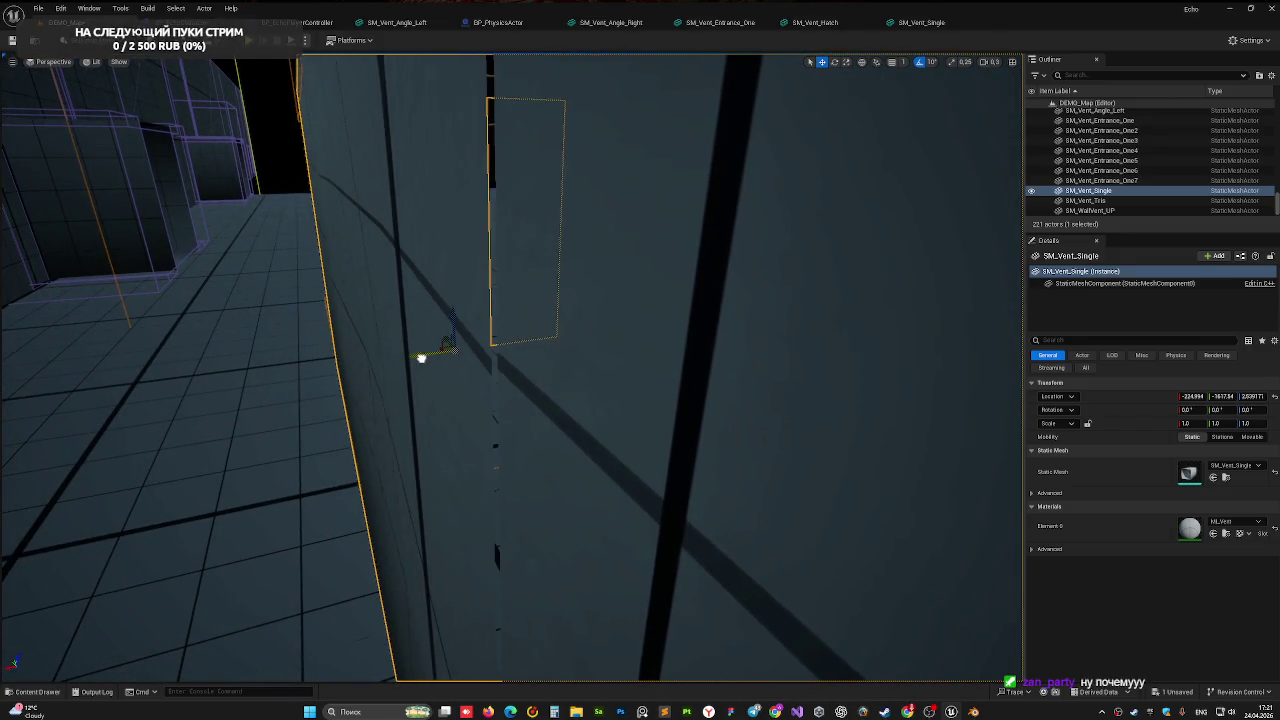
right_drag(421, 358, 421, 358)
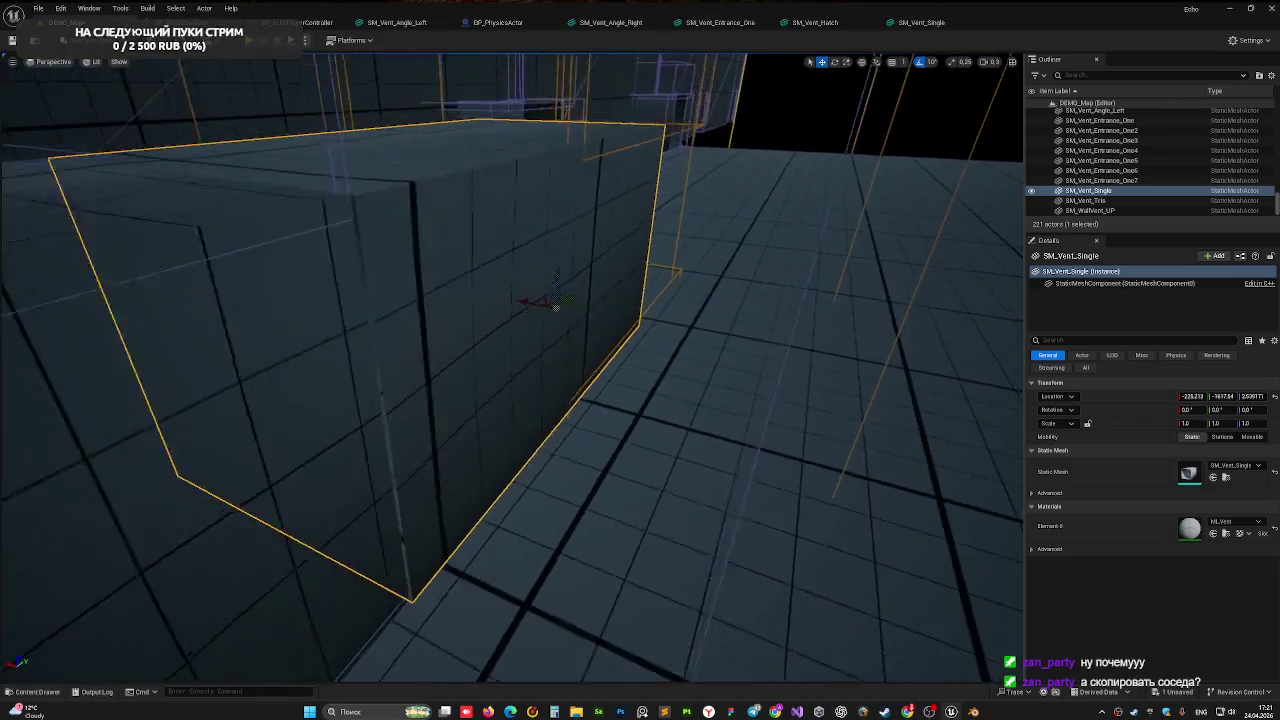
right_drag(421, 358, 423, 360)
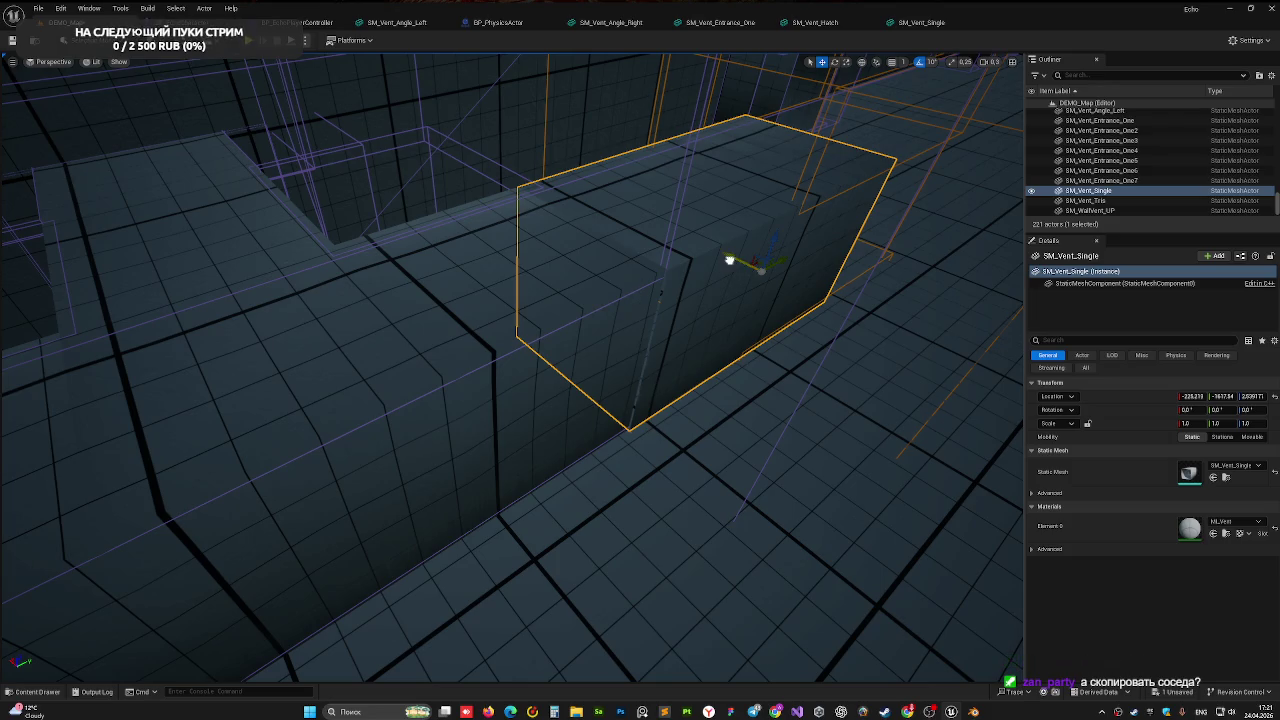
Move SM_Vent_Single to about X −434.868 and shift it along Y to −1377.16
drag(729, 260, 640, 262)
right_drag(640, 262, 640, 262)
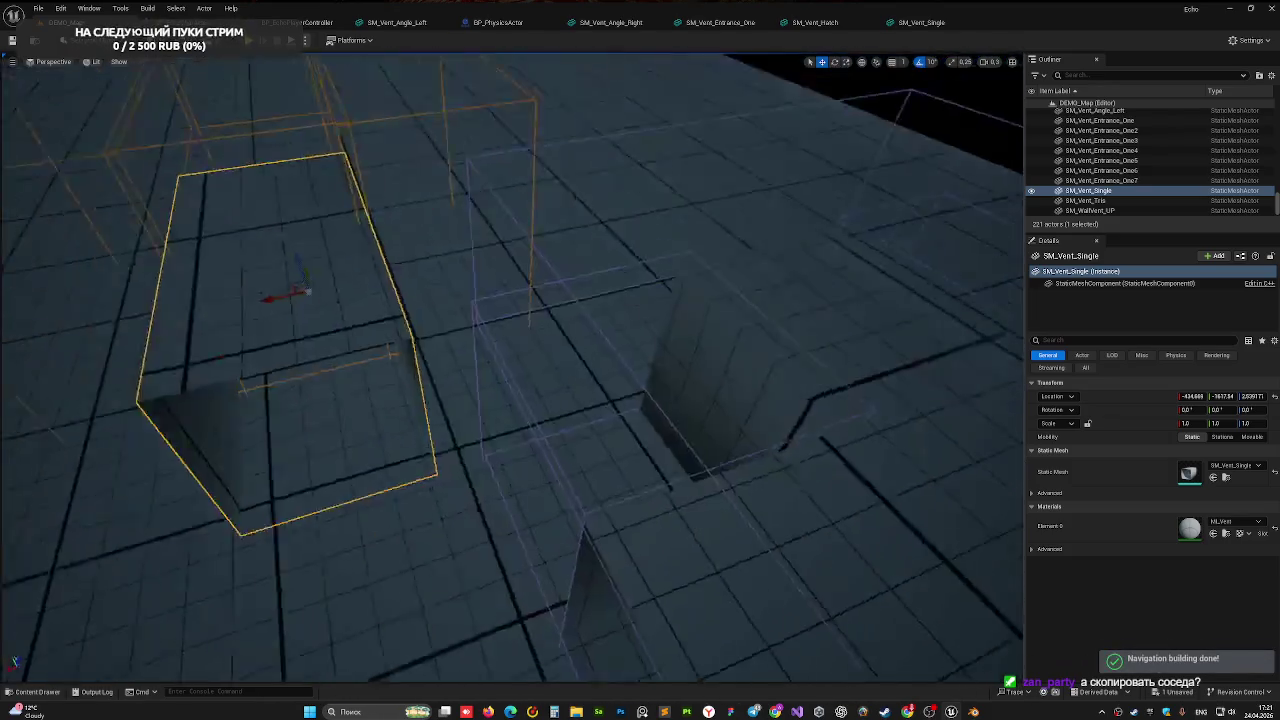
right_drag(500, 171, 500, 171)
drag(496, 171, 518, 65)
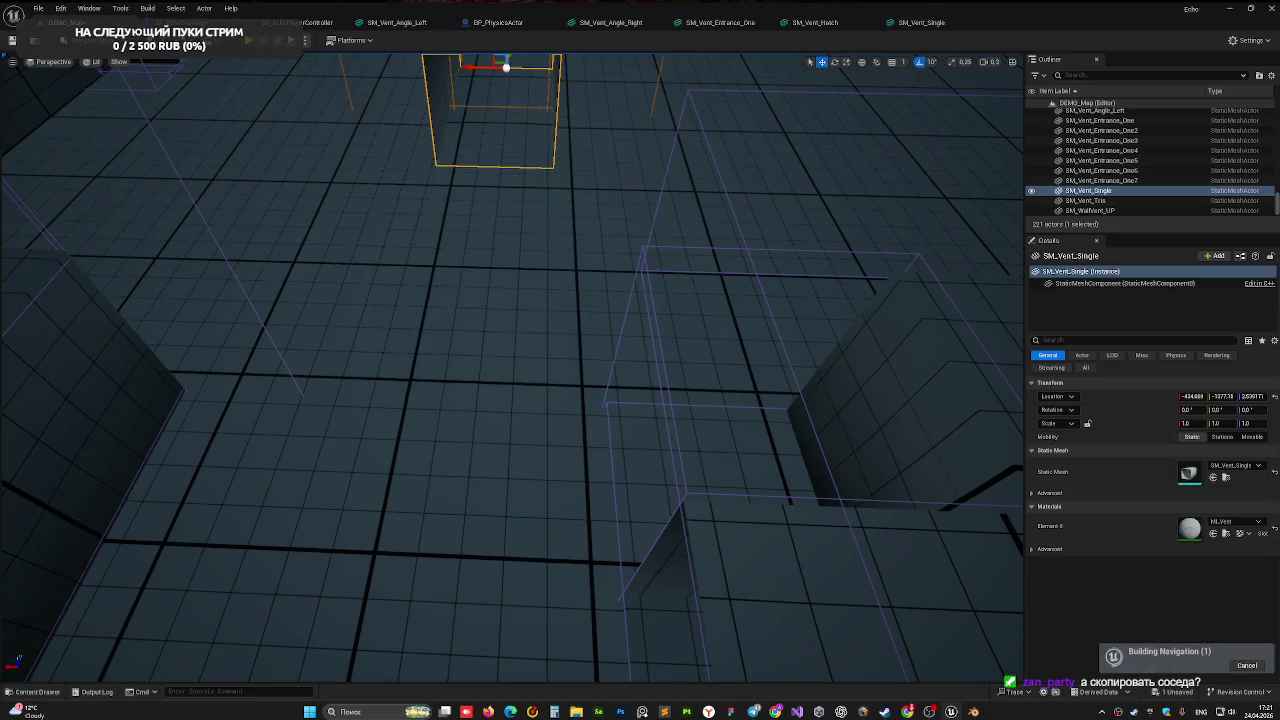
Move SM_Vent_Angle_Left along X to -676.9
click(714, 549)
key(f)
mouse_move(563, 469)
mouse_down()
mouse_move(506, 457)
mouse_move(714, 471)
mouse_up()
right_drag(400, 217, 460, 223)
Duplicate SM_Vent_Tris and turn the copy around 180°
click(519, 295)
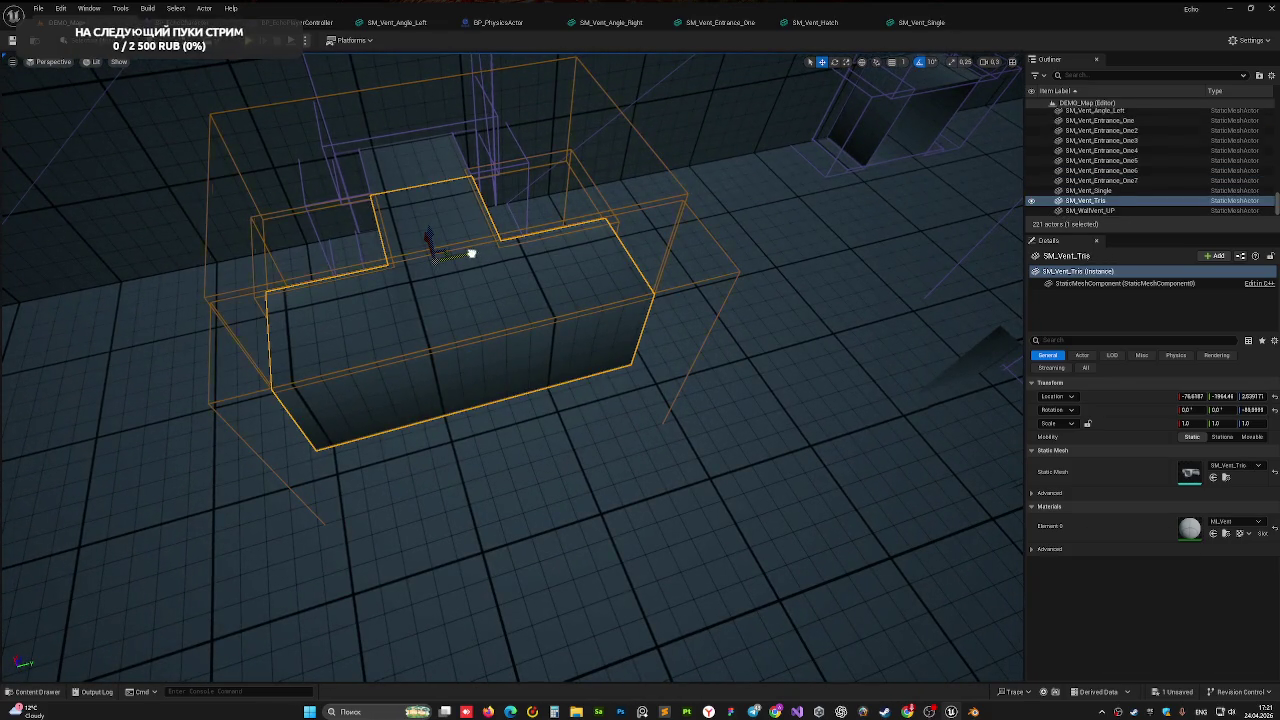
alt+drag(471, 253, 782, 231)
mouse_move(703, 229)
mouse_down()
mouse_move(660, 205)
mouse_move(768, 262)
mouse_move(703, 297)
mouse_up()
mouse_move(660, 282)
right_down()
mouse_move(583, 297)
mouse_move(681, 336)
mouse_move(661, 282)
right_up()
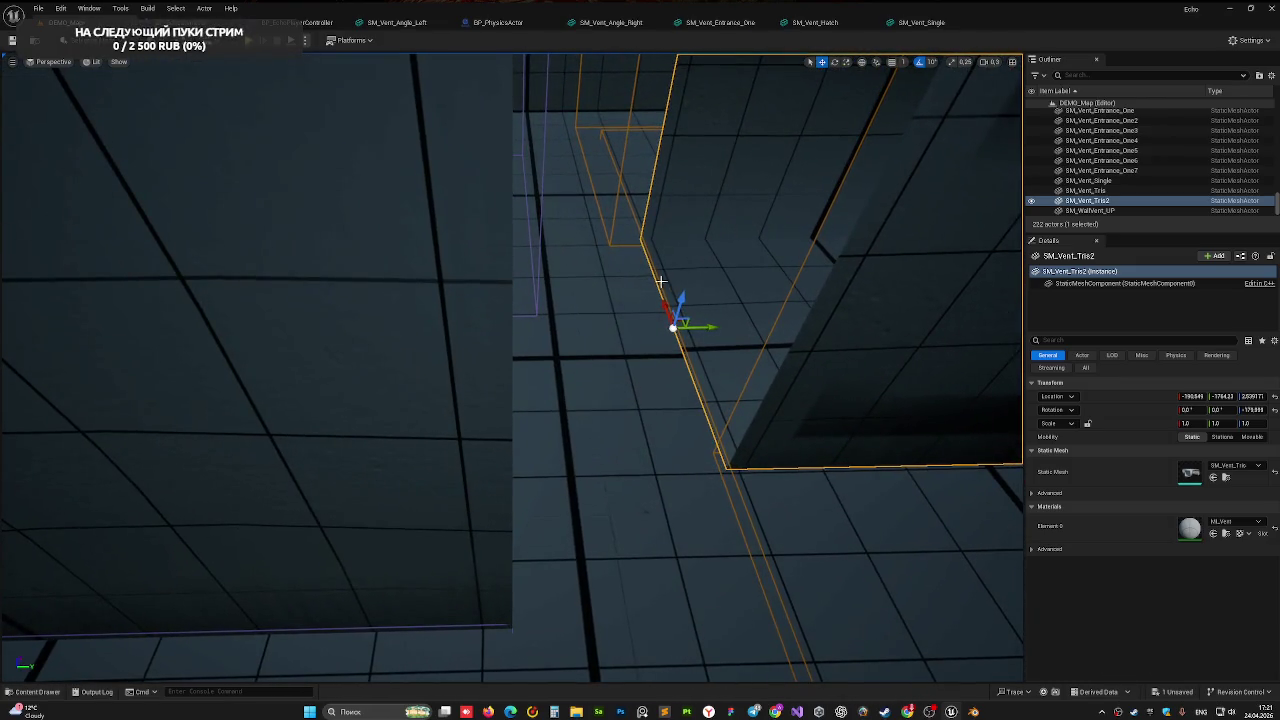
mouse_move(665, 307)
mouse_down()
mouse_move(700, 403)
mouse_move(561, 406)
mouse_up()
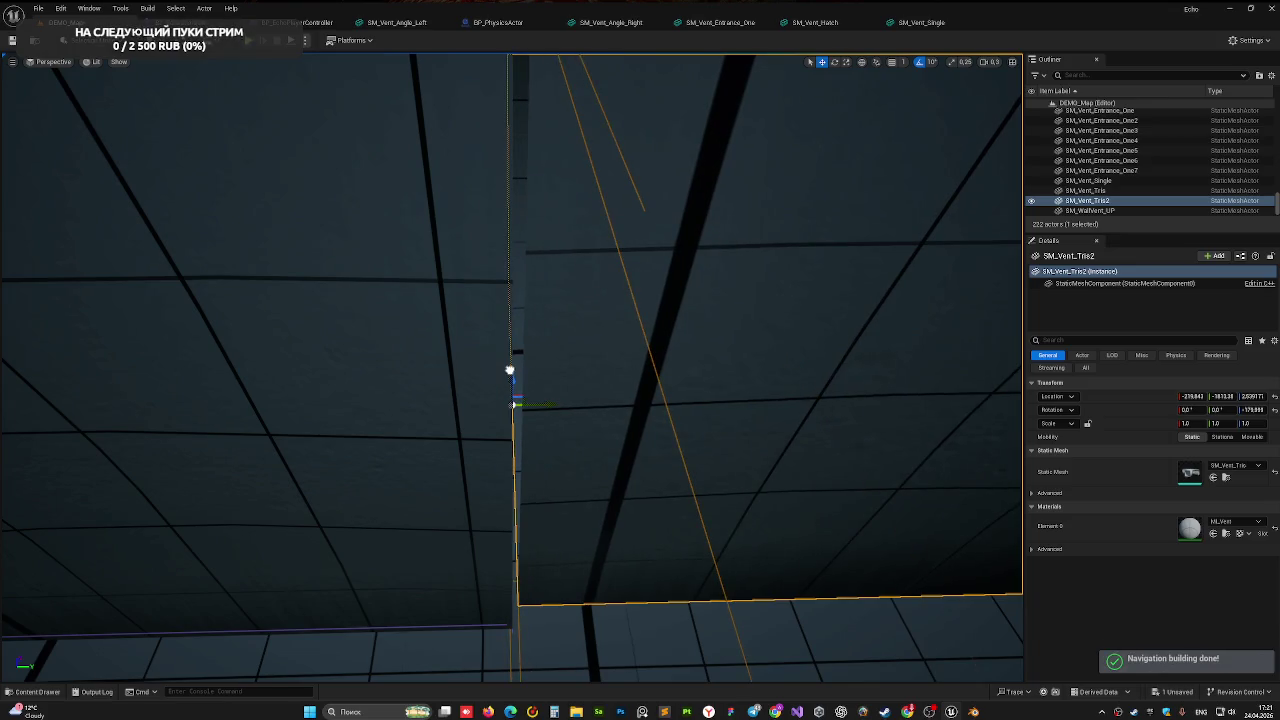
Nudge the SM_Vent_Tris2 copy along X and Y until it sits flush against the wall
drag(509, 372, 508, 378)
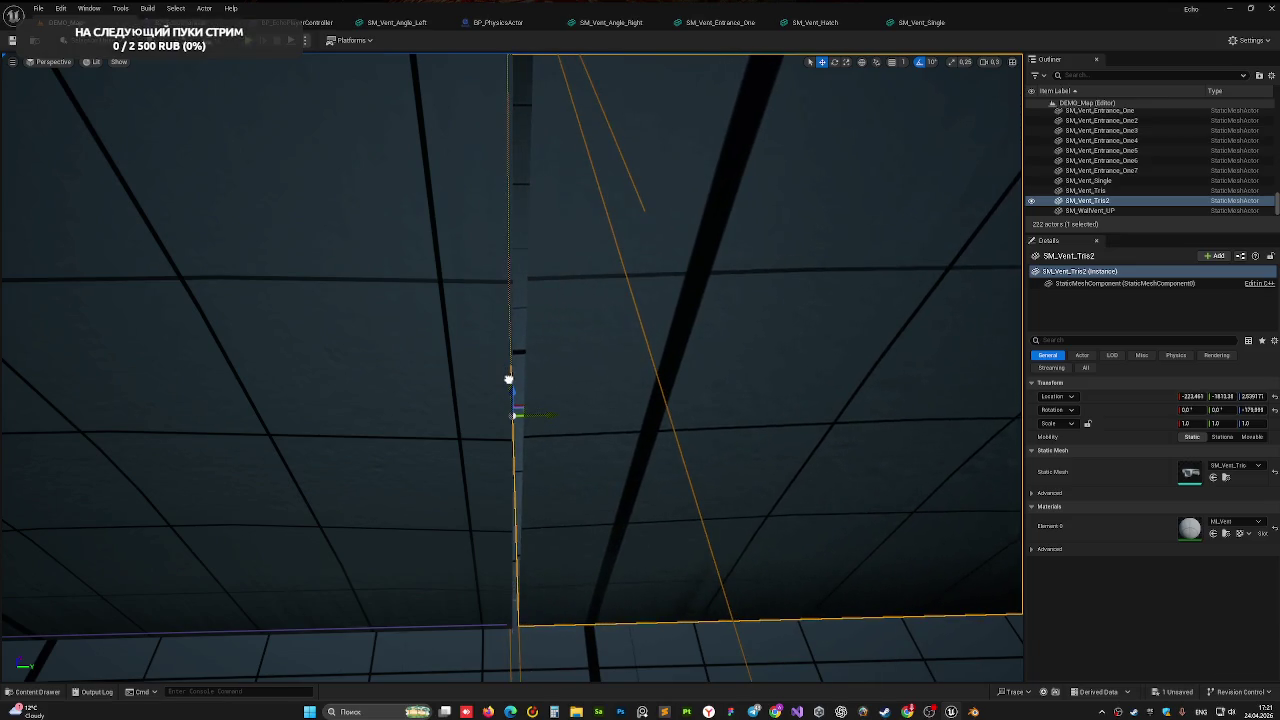
mouse_move(509, 380)
right_down()
mouse_move(600, 420)
mouse_move(560, 400)
right_up()
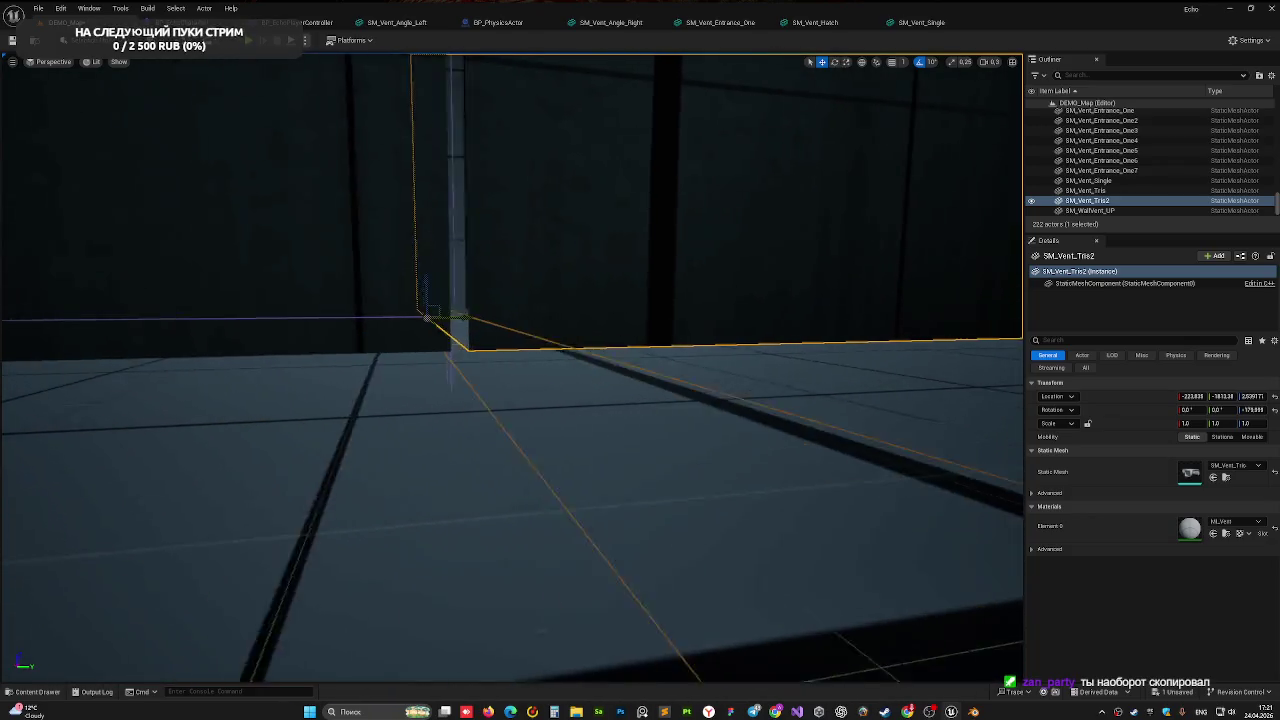
right_drag(560, 400, 611, 403)
drag(457, 306, 449, 307)
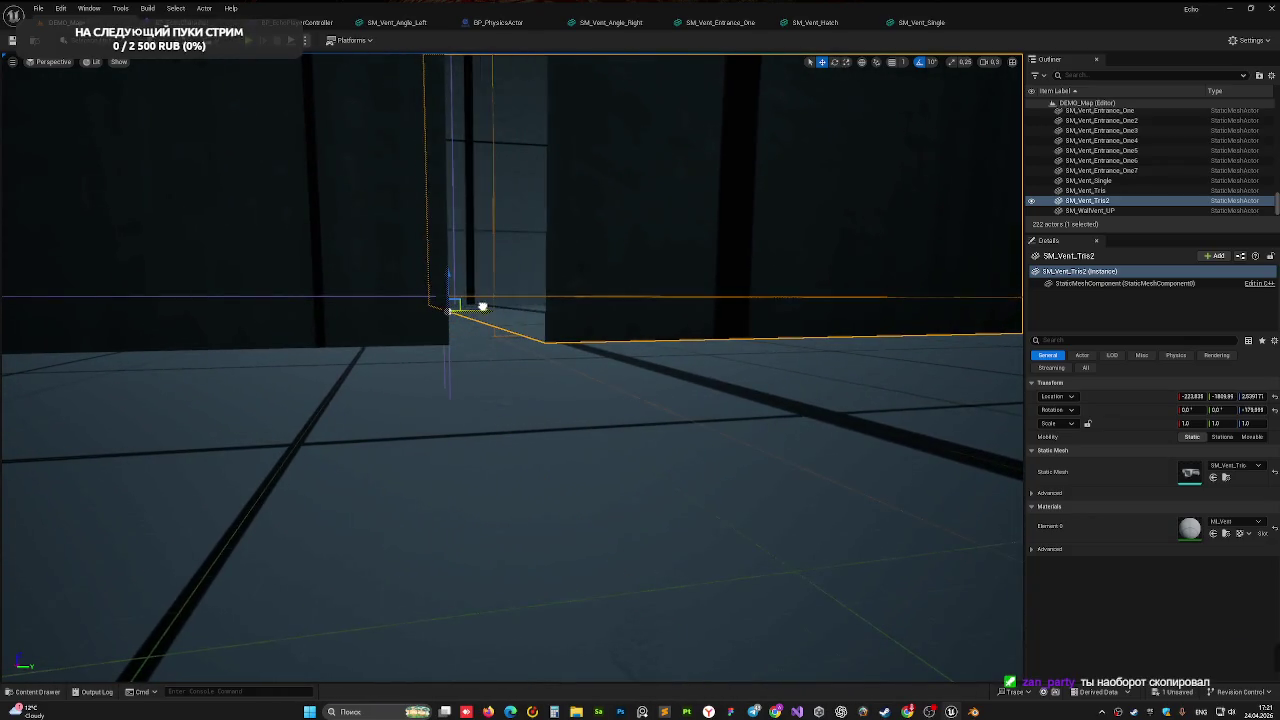
right_drag(449, 307, 430, 330)
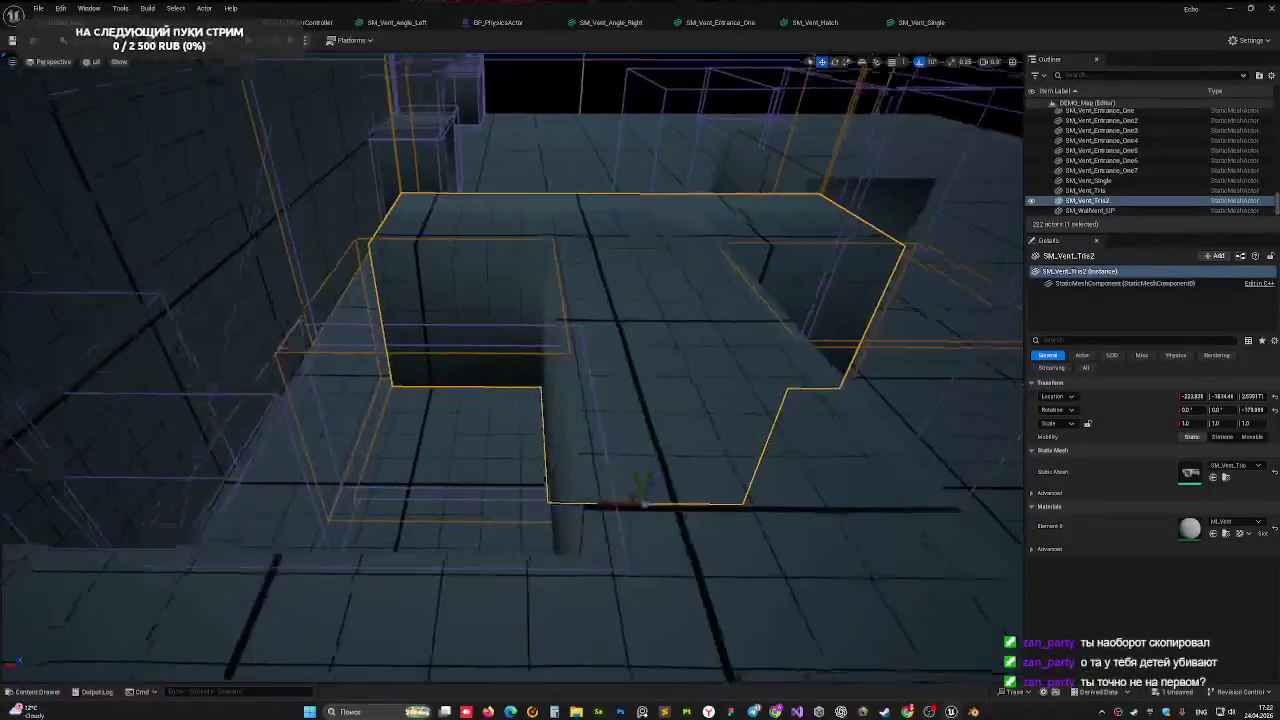
right_drag(512, 312, 512, 312)
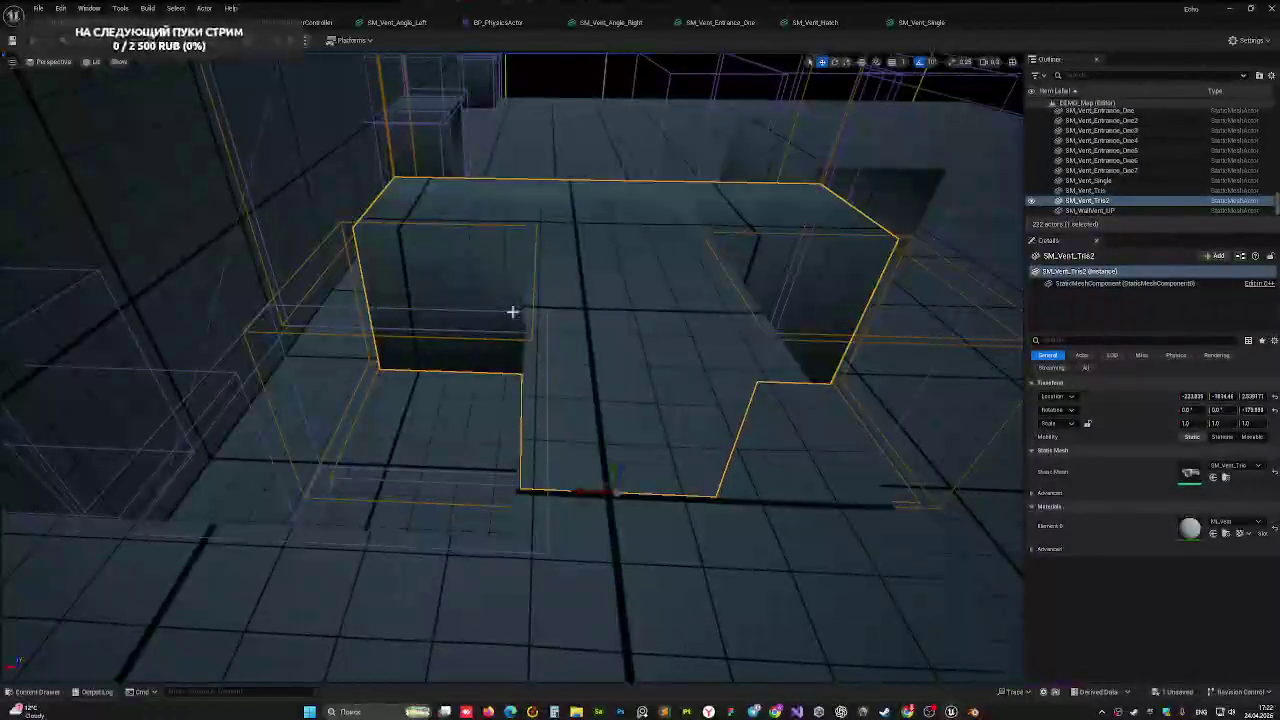
Fly the Unreal viewport in close to inspect the Tris2 vent fit
right_drag(700, 246, 700, 246)
right_drag(629, 286, 614, 294)
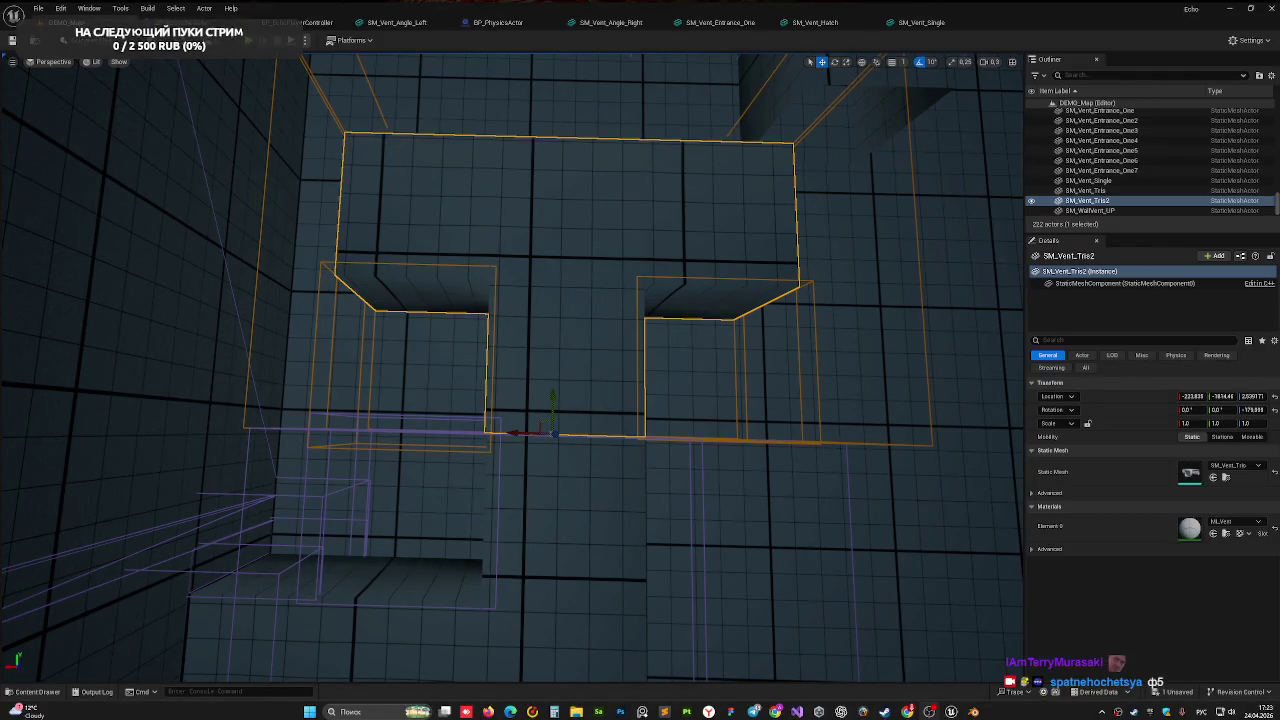
right_drag(593, 283, 569, 280)
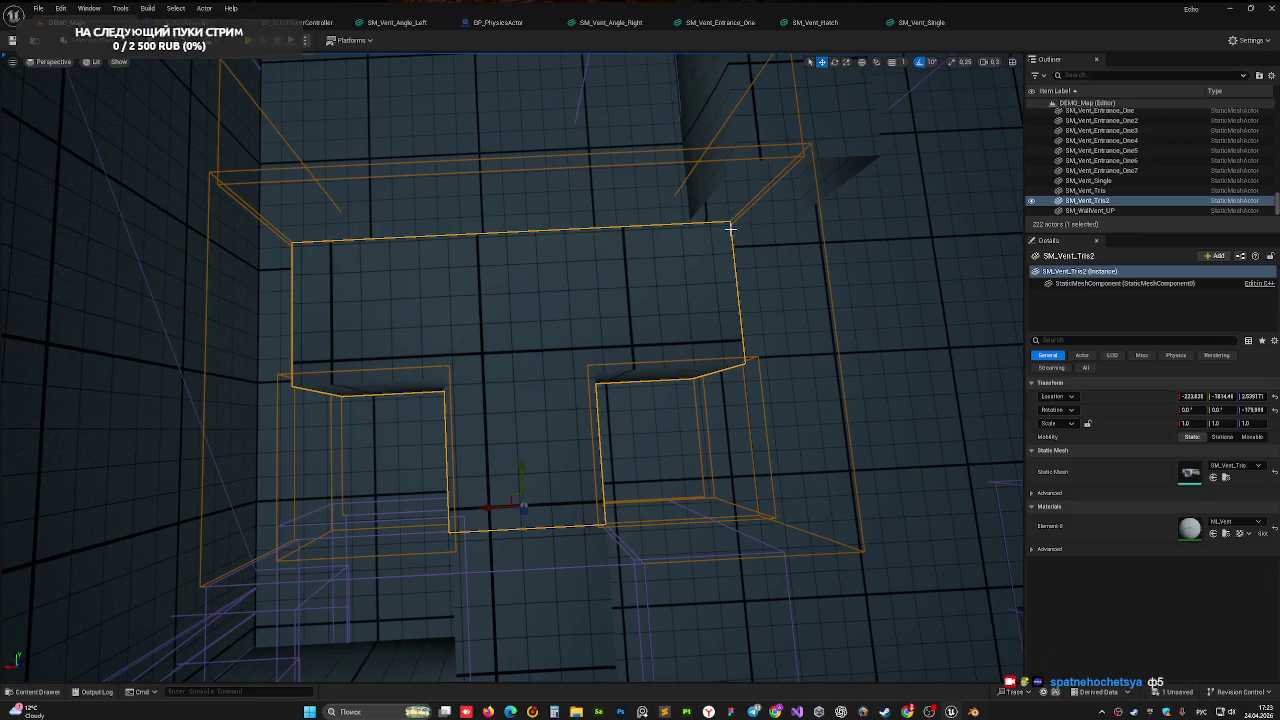
Select SM_Vent_Single, then bring up the box's object menu in Blender
click(737, 103)
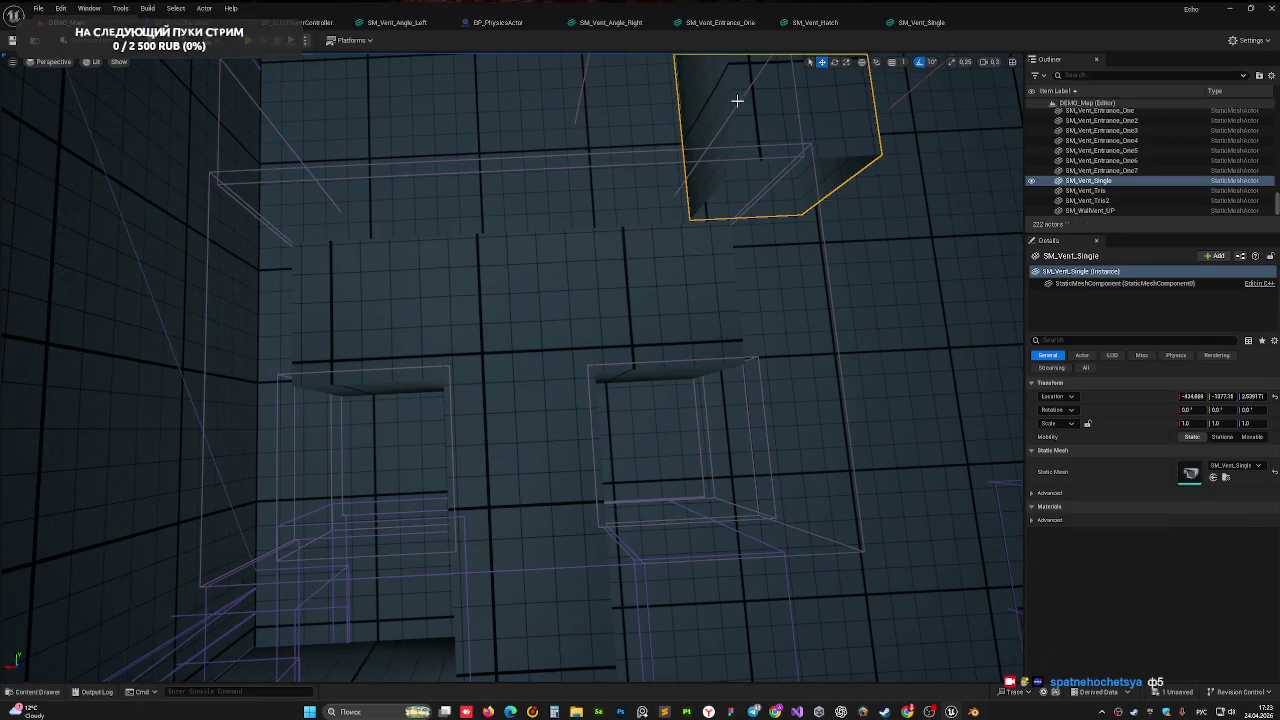
click(974, 711)
right_click(310, 266)
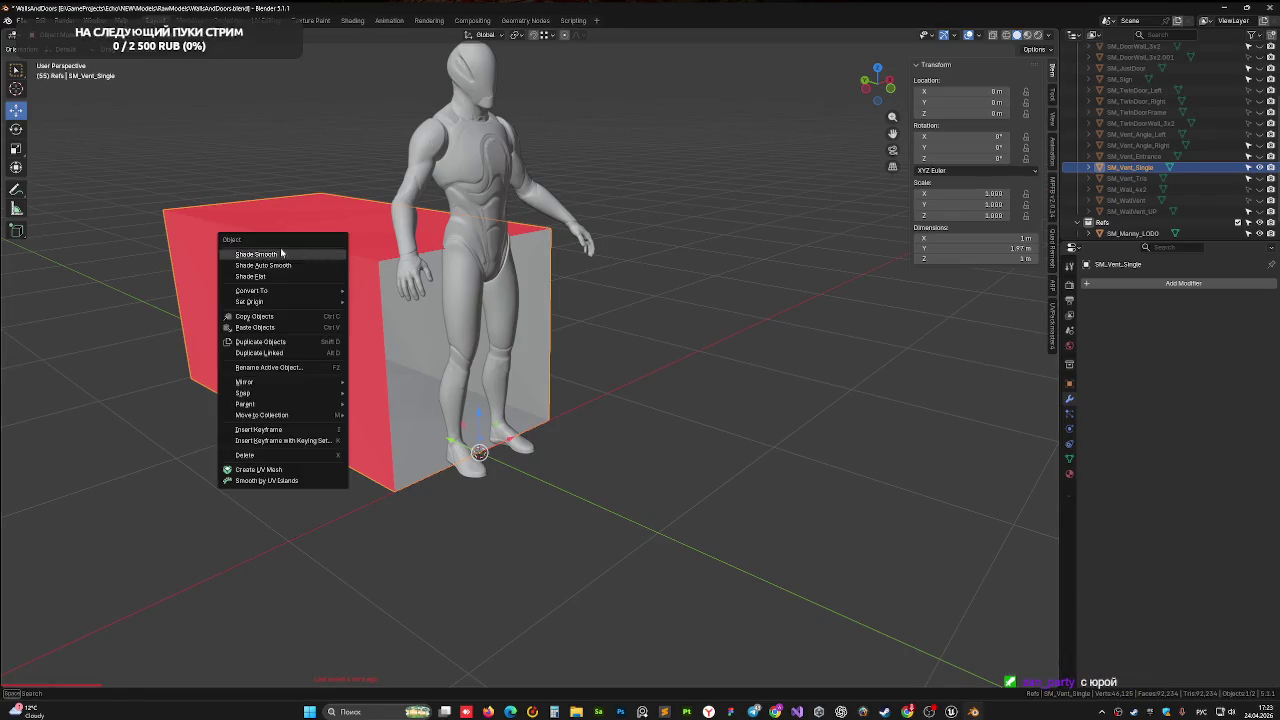
Duplicate the SM_Vent_Single box, then cancel and undo the duplicate
click(318, 252)
right_click(329, 246)
key(ctrl+z)
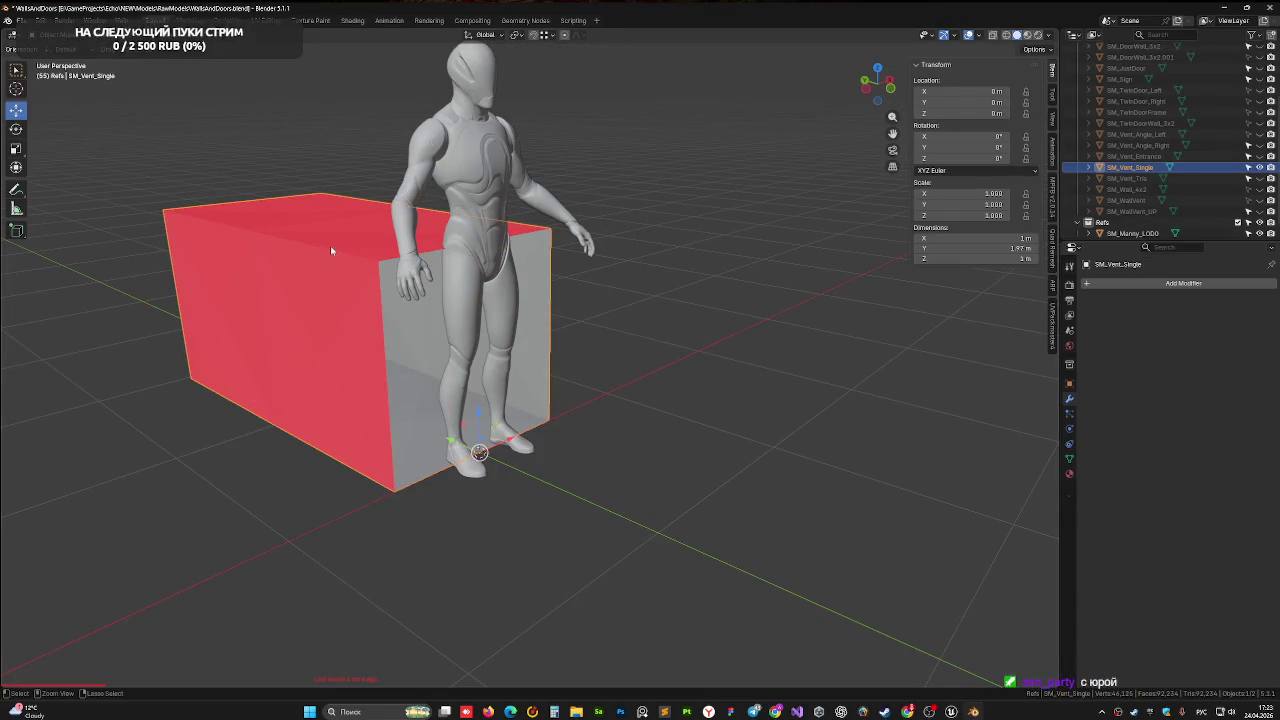
Orbit around the box and character, then return to Unreal Engine
middle_drag(307, 236, 299, 238)
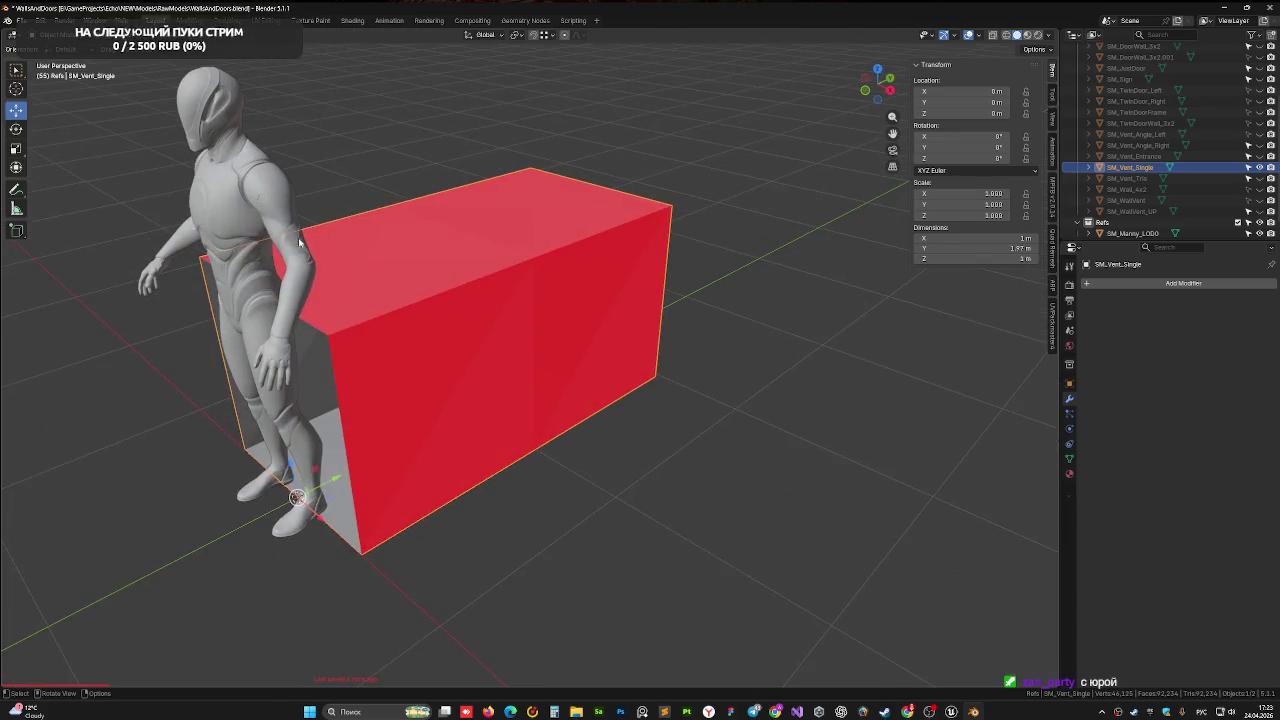
middle_drag(397, 244, 409, 279)
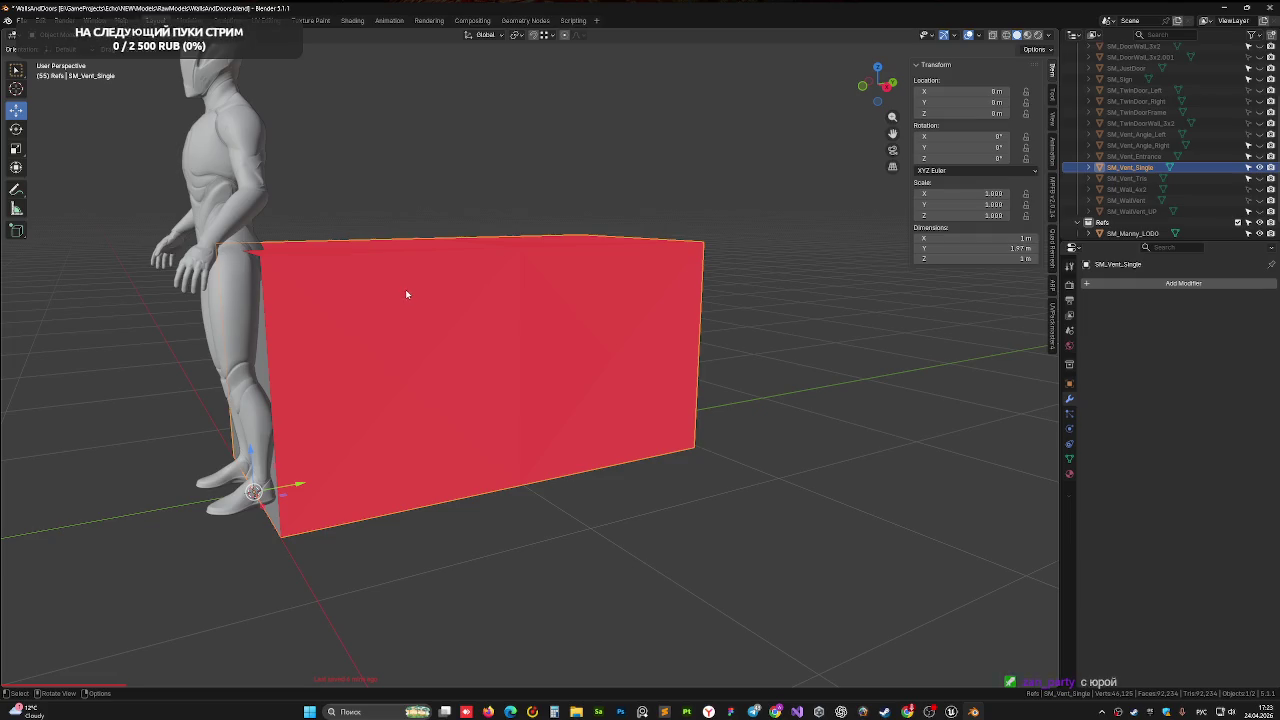
mouse_move(508, 351)
middle_down()
mouse_move(494, 360)
mouse_move(511, 363)
mouse_move(451, 366)
mouse_move(489, 344)
mouse_move(465, 358)
middle_up()
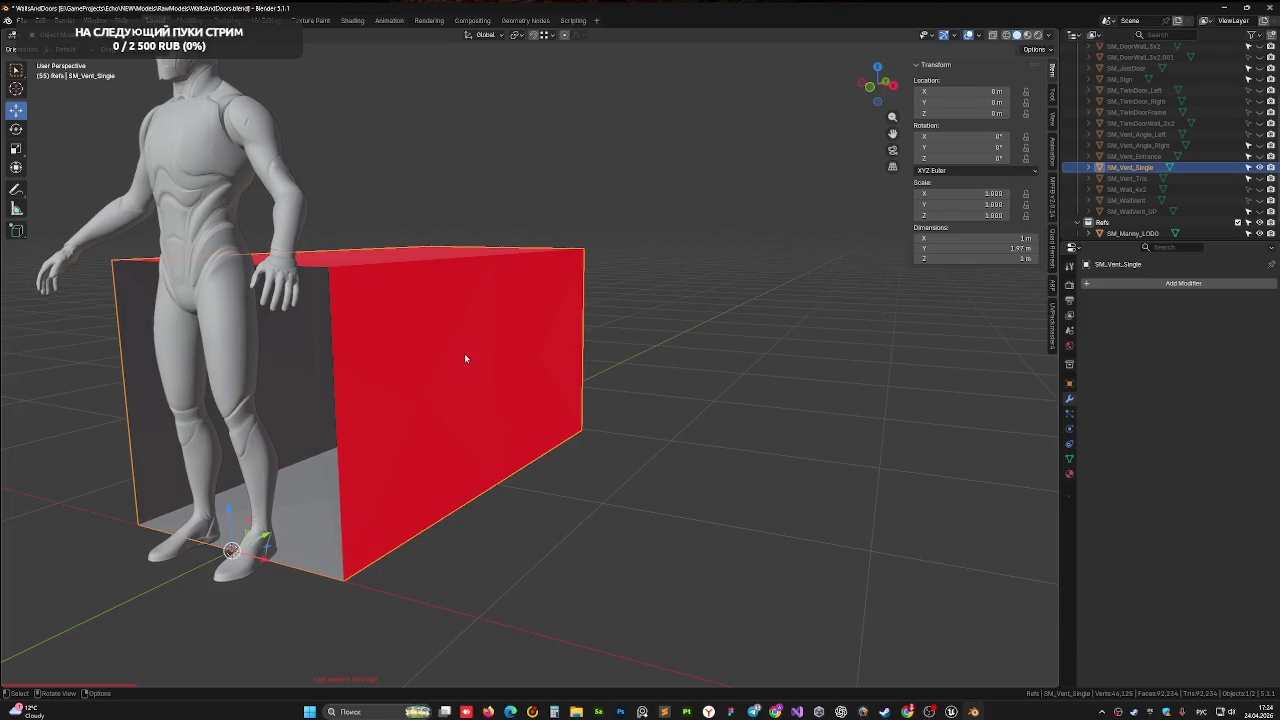
key(ctrl+space)
key(ctrl+space)
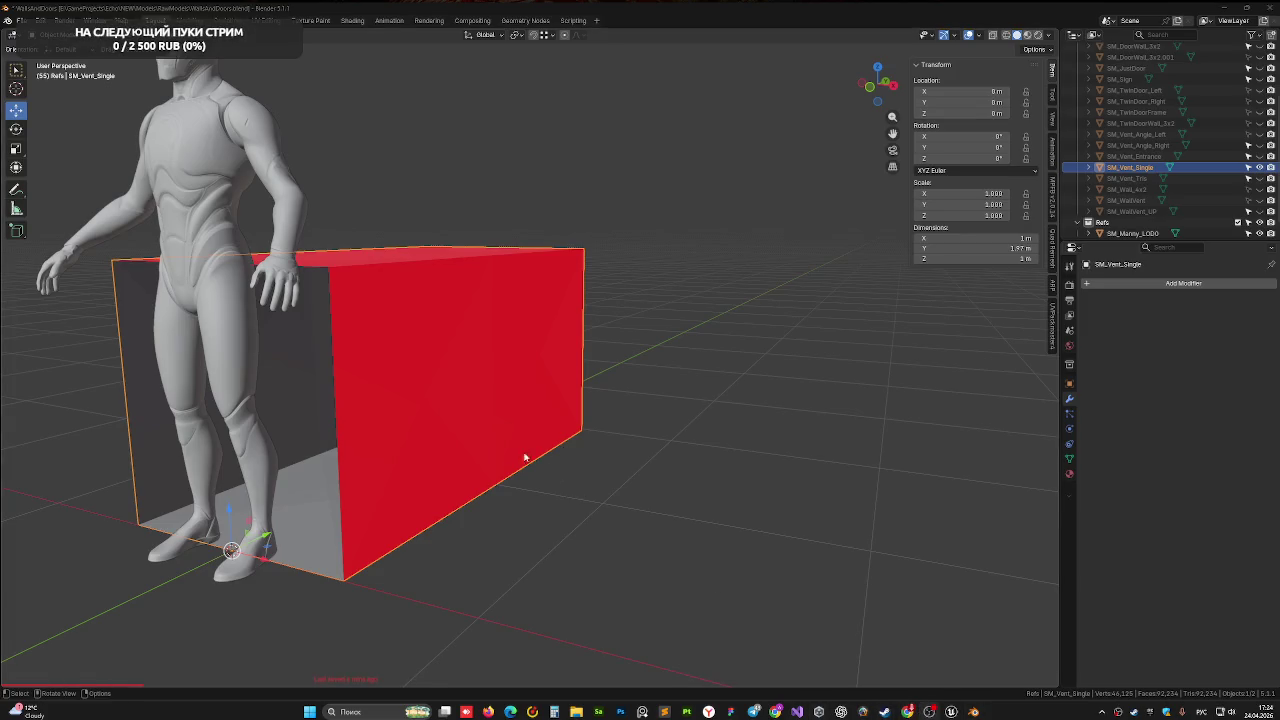
click(951, 711)
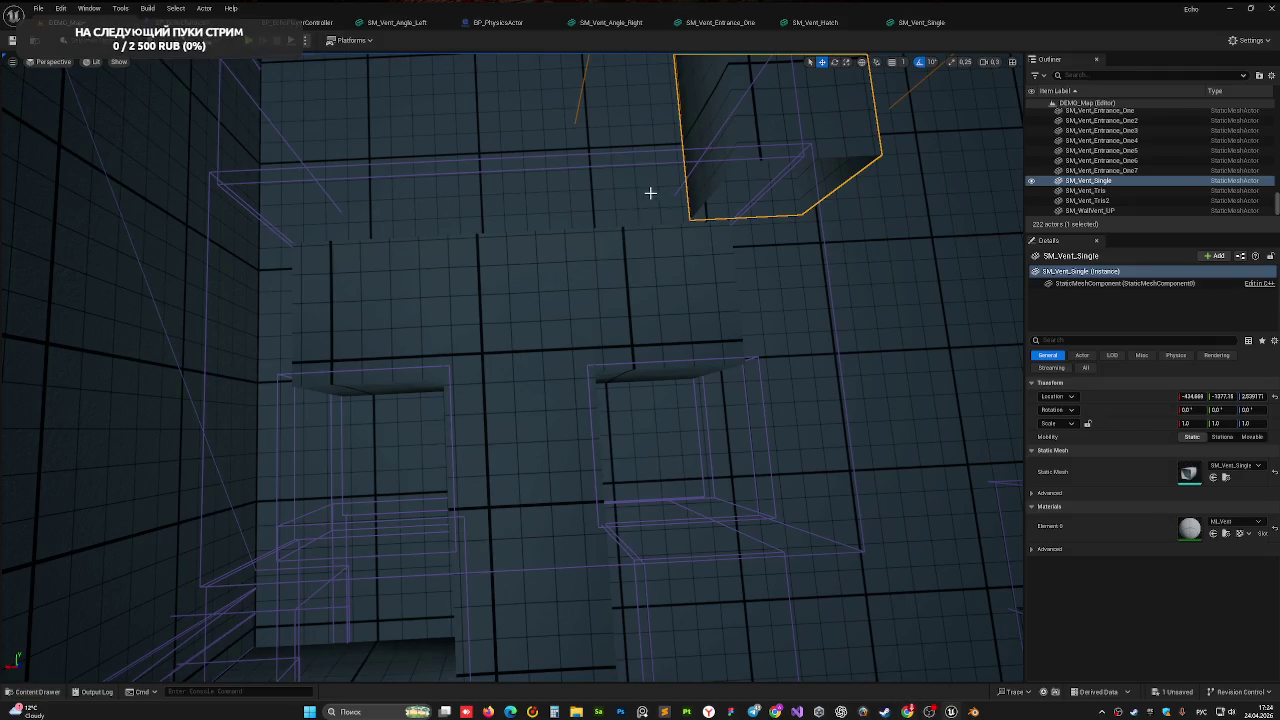
Rotate SM_Vent_Single 180° in the Unreal viewport
right_drag(741, 152, 741, 110)
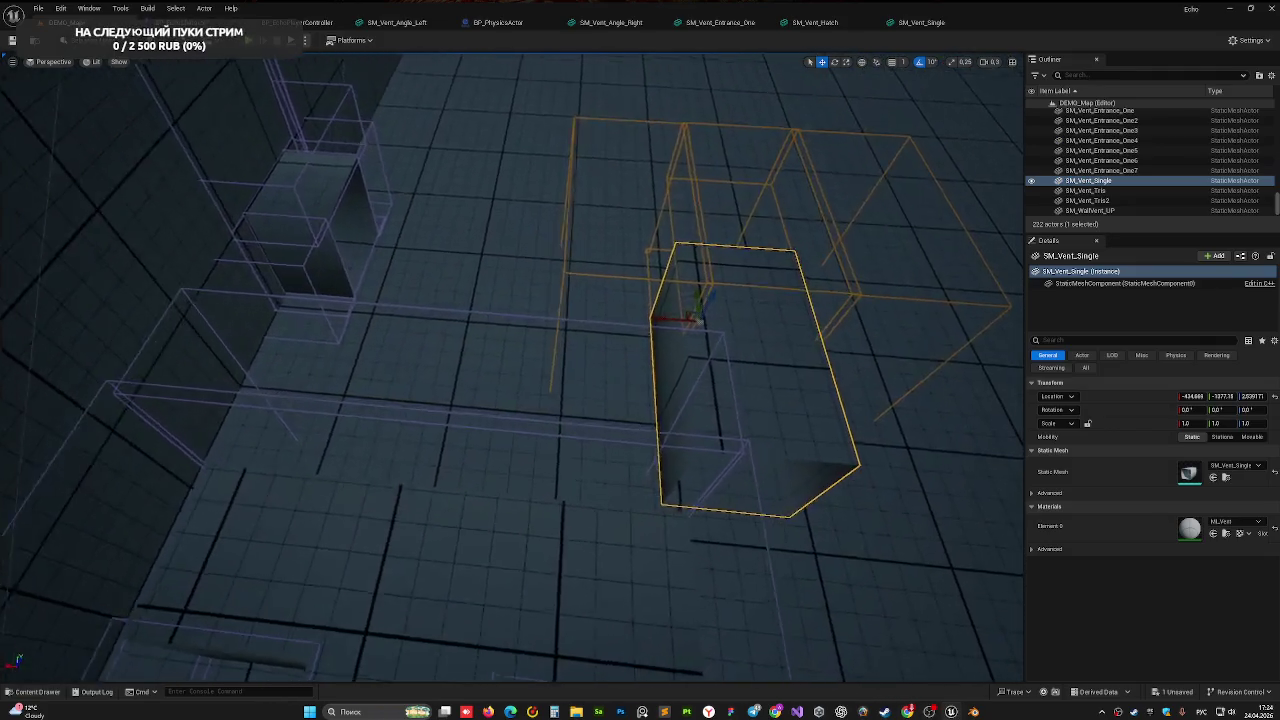
right_drag(710, 232, 710, 232)
key(e)
mouse_move(680, 338)
mouse_down()
mouse_move(692, 445)
mouse_move(574, 411)
mouse_up()
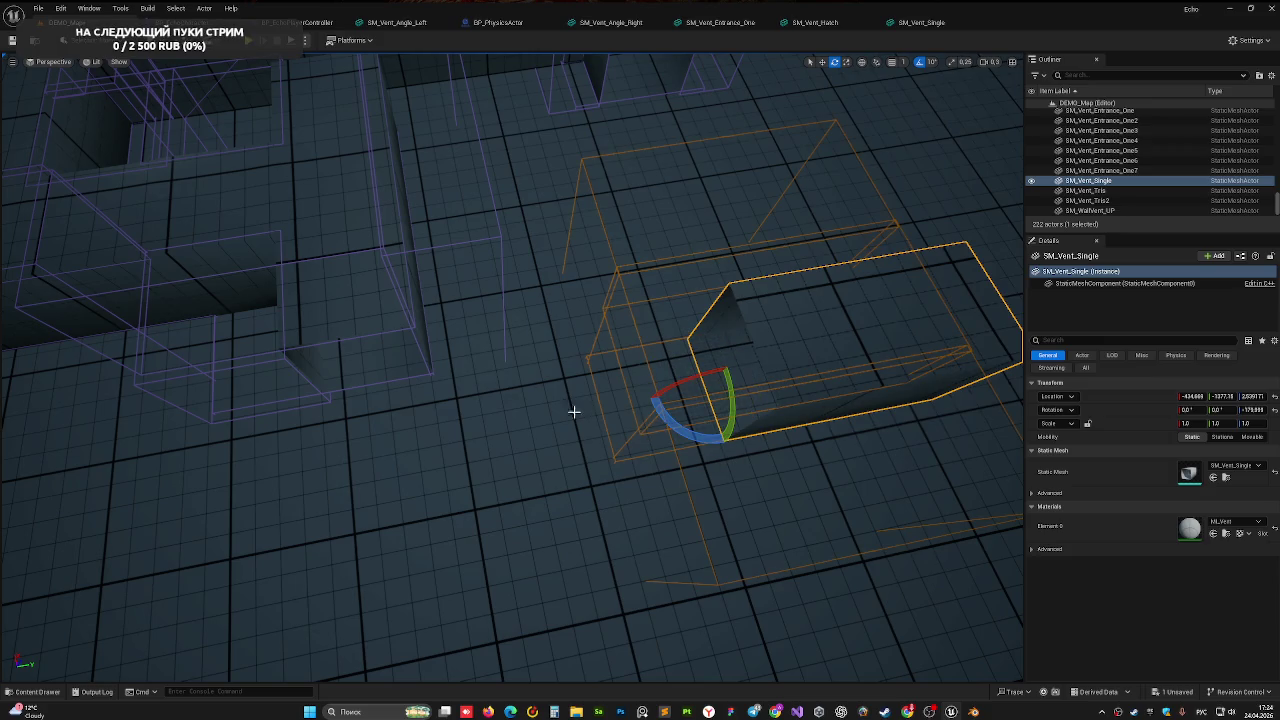
Pull Tris2 along Y and slide SM_Vent_Single into place beside it
click(342, 270)
mouse_move(214, 235)
mouse_down()
mouse_move(216, 587)
mouse_move(230, 620)
mouse_up()
click(780, 340)
mouse_move(710, 383)
mouse_down()
mouse_move(266, 374)
mouse_move(214, 389)
mouse_move(200, 437)
mouse_move(240, 268)
mouse_up()
right_drag(240, 268, 300, 250)
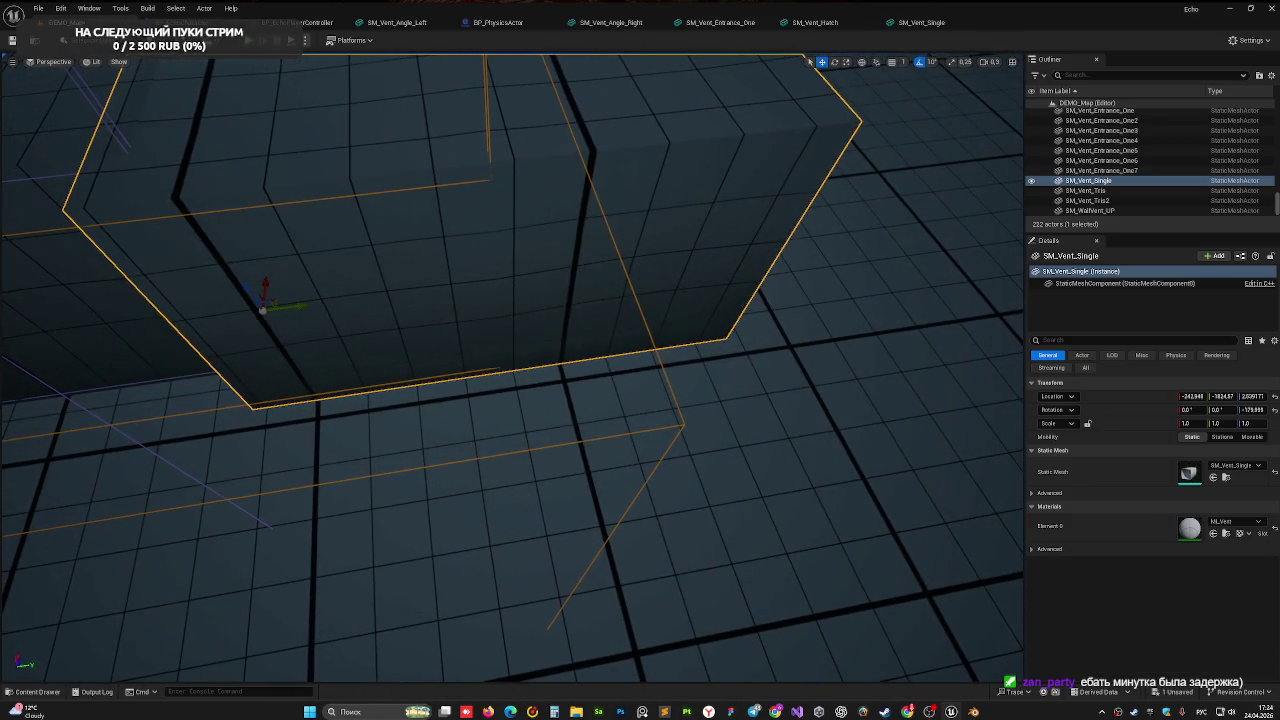
right_drag(334, 269, 400, 289)
mouse_move(429, 400)
mouse_down()
mouse_move(445, 374)
mouse_move(357, 358)
mouse_up()
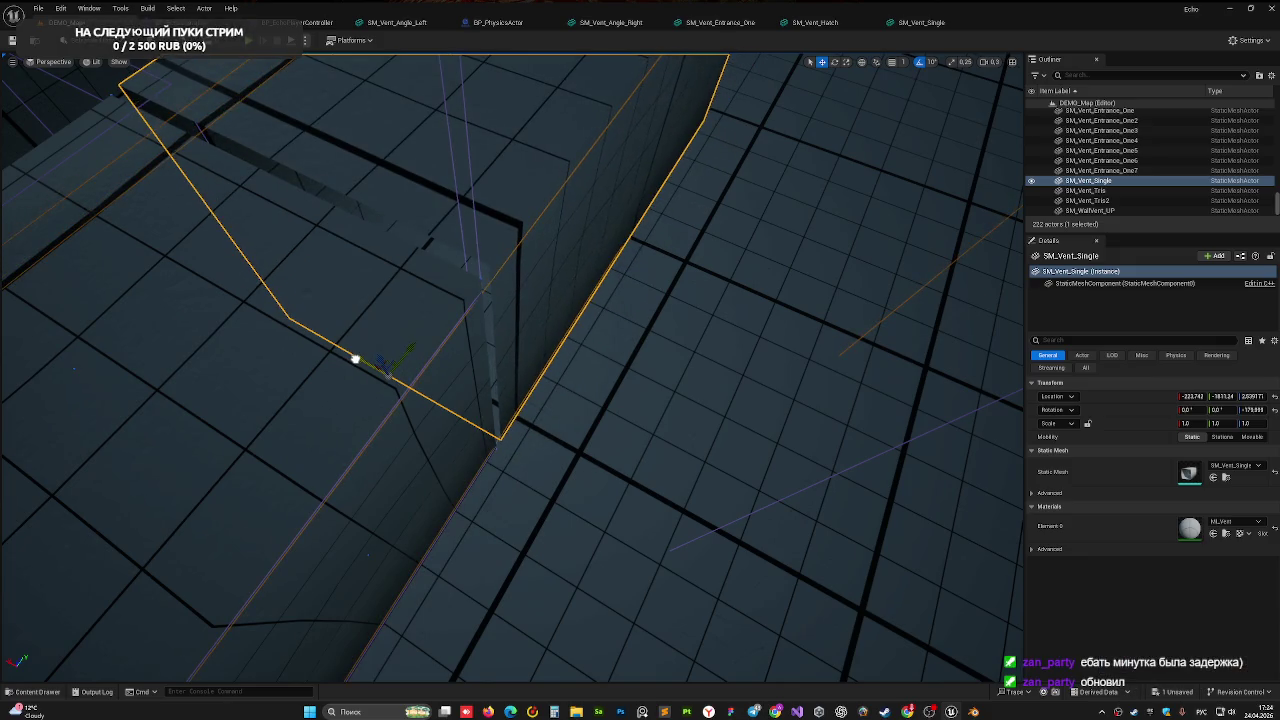
Nudge SM_Vent_Single along X to about −228.6, then delete it
key(f)
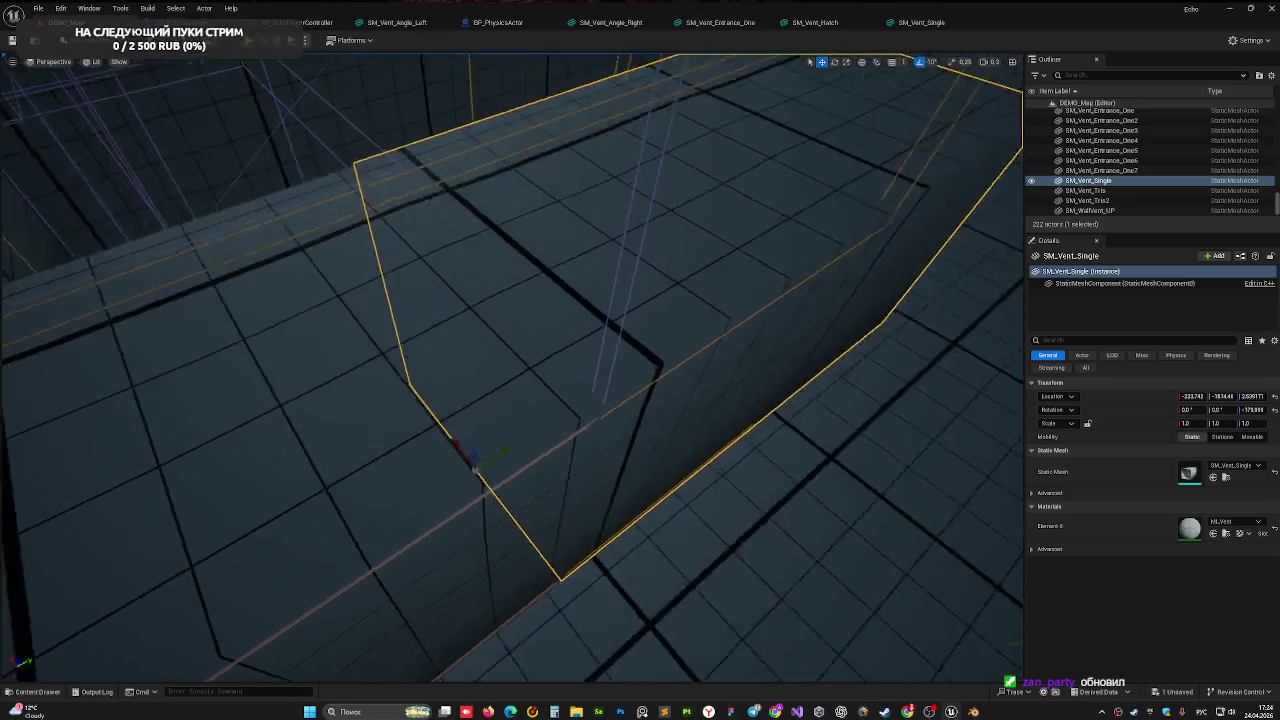
mouse_move(512, 360)
right_down()
mouse_move(560, 330)
mouse_move(532, 300)
right_up()
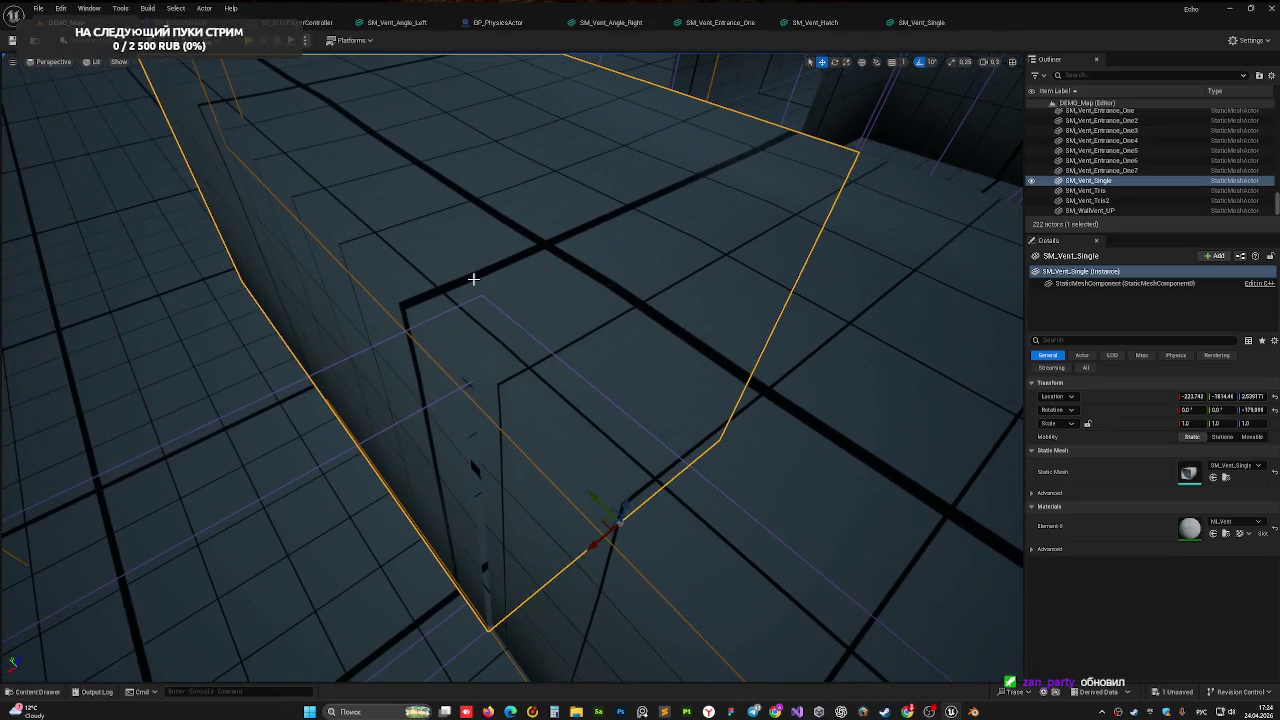
drag(594, 540, 592, 541)
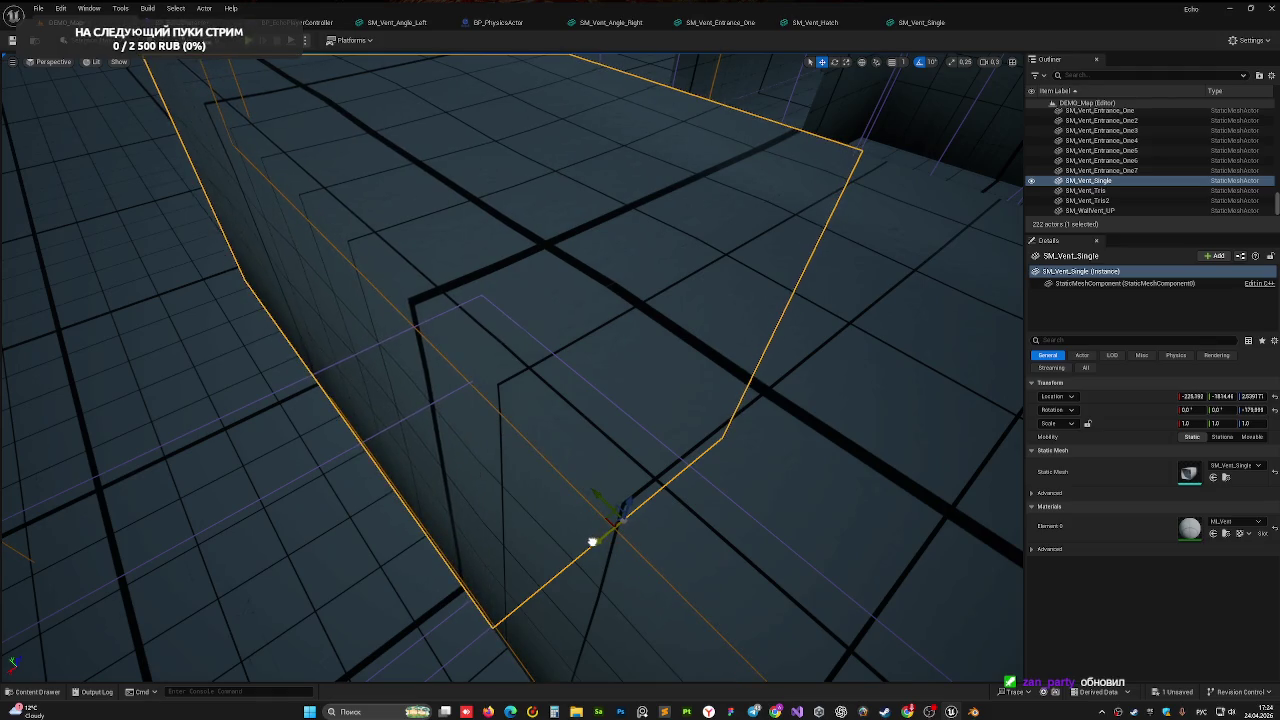
right_drag(592, 540, 551, 360)
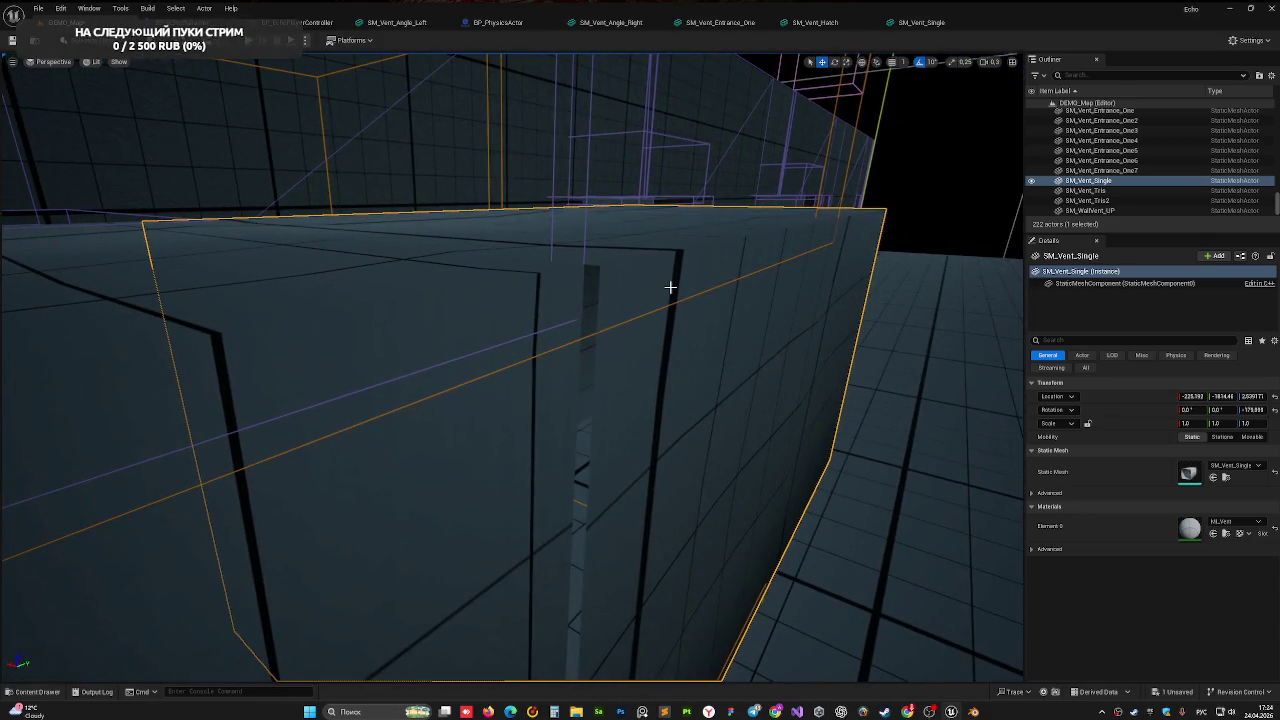
right_drag(670, 287, 263, 322)
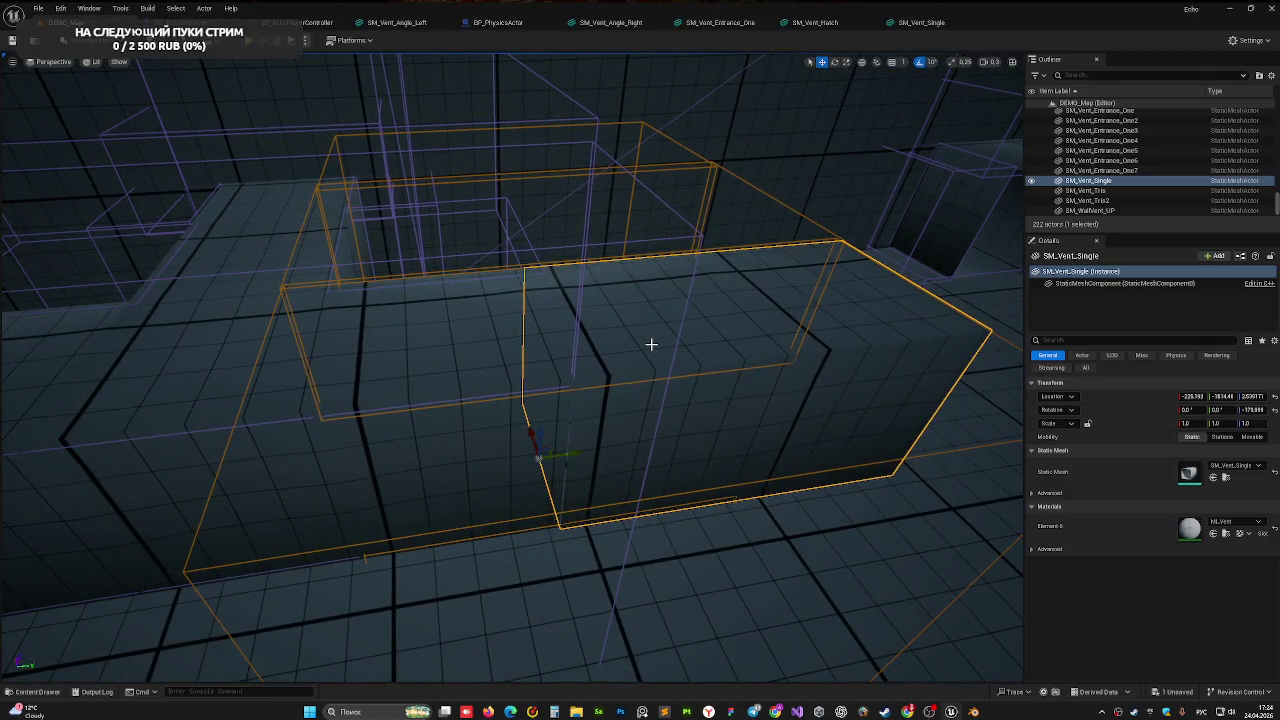
key(Delete)
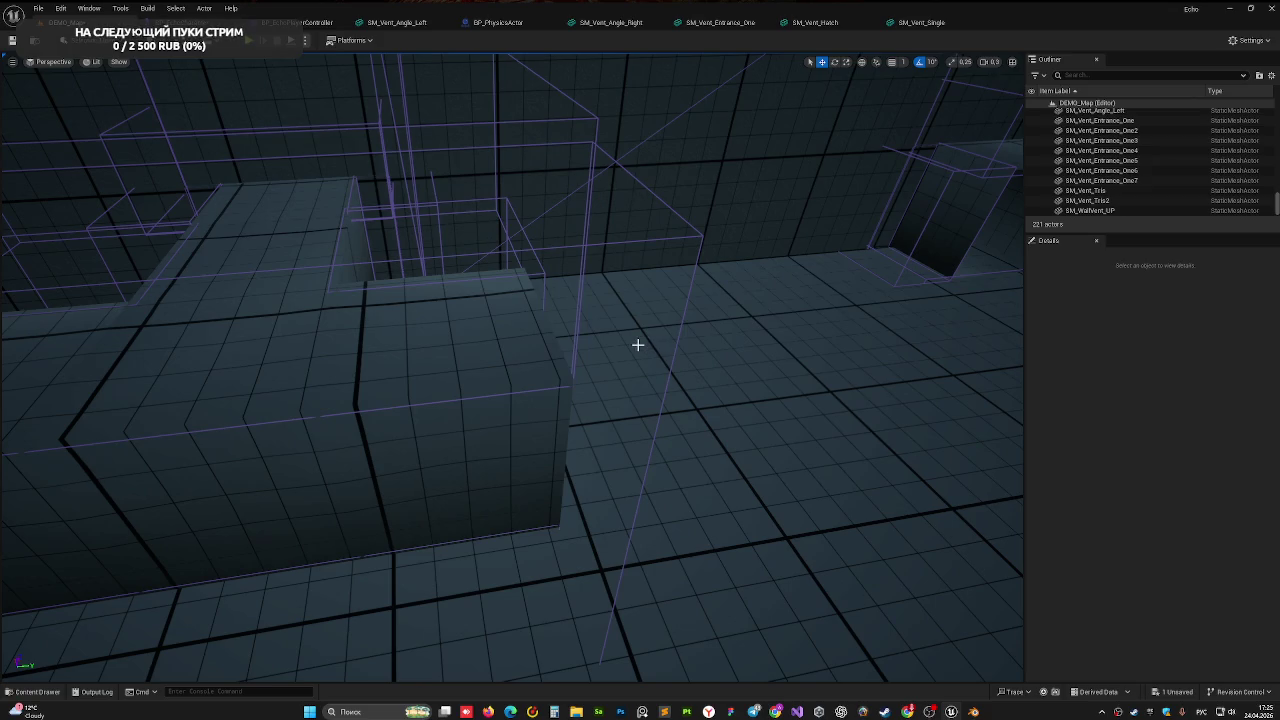
Fly through the vent corridor to inspect gaps, then switch to Blender
right_drag(512, 367, 512, 367)
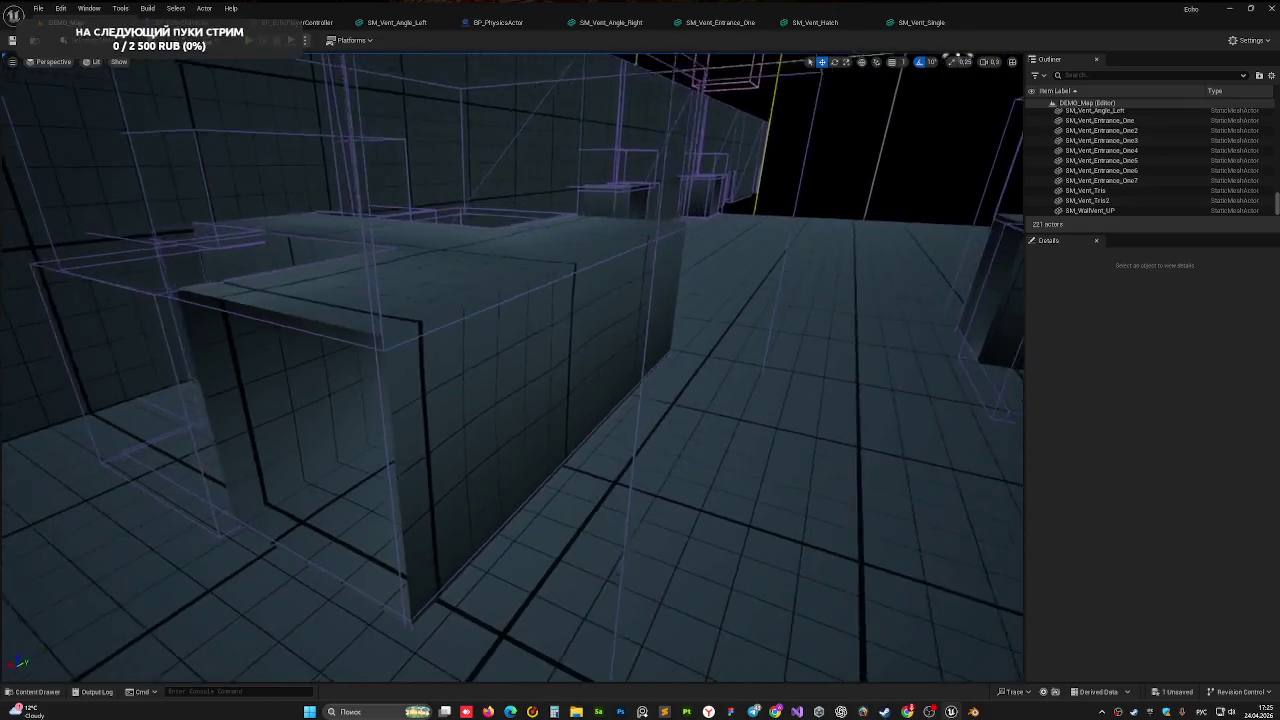
right_drag(221, 282, 221, 282)
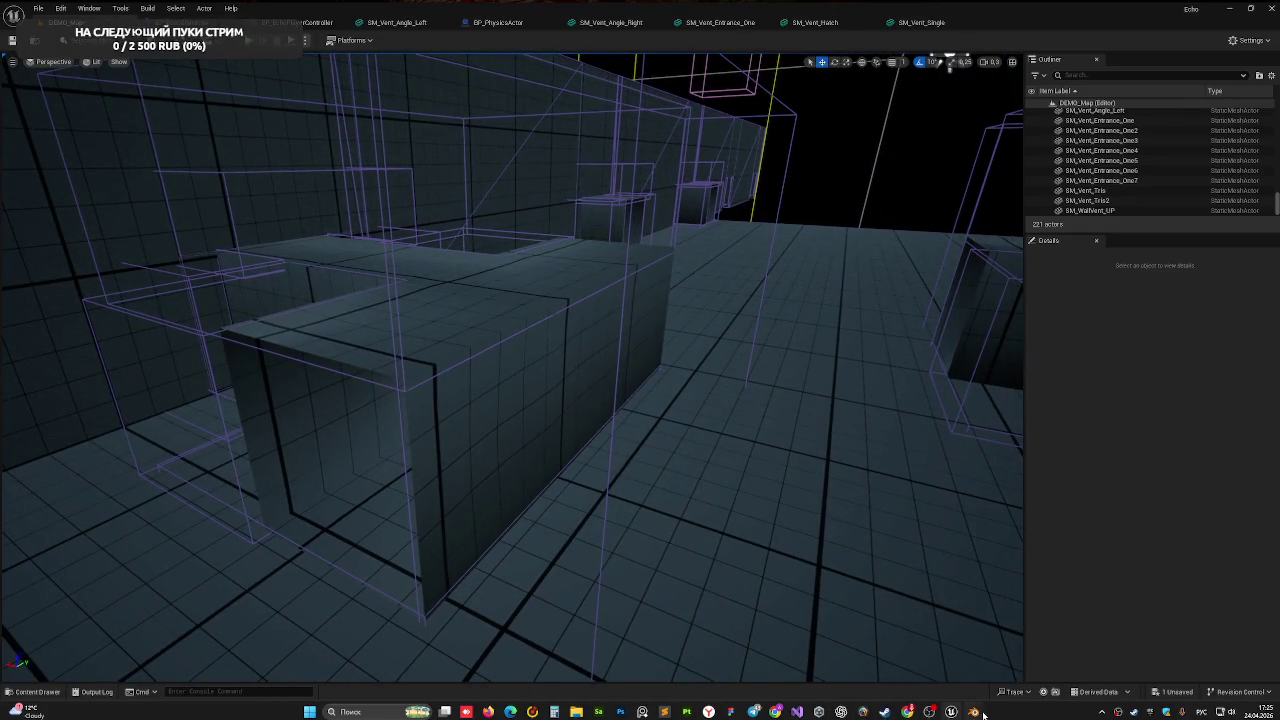
click(974, 712)
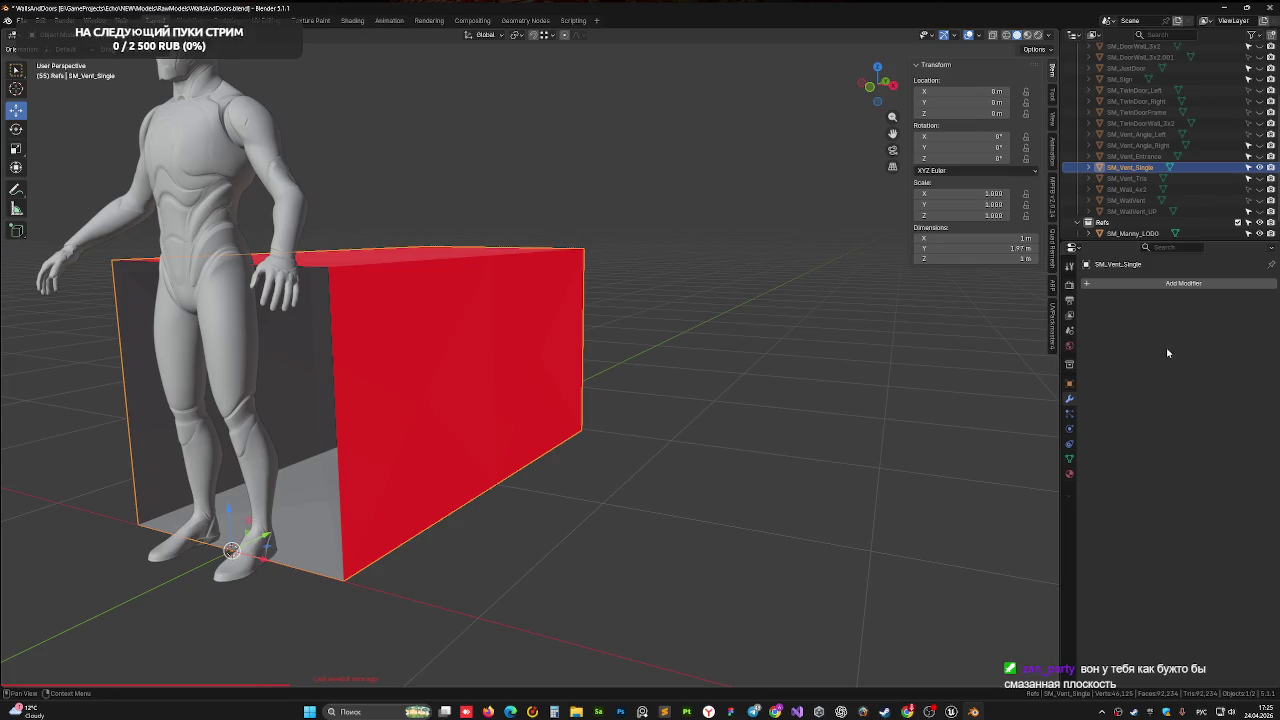
Save WallsAndDoors.blend, hide SM_Vent_Single and unhide SM_Vent_Tris
key(ctrl+s)
key(Delete)
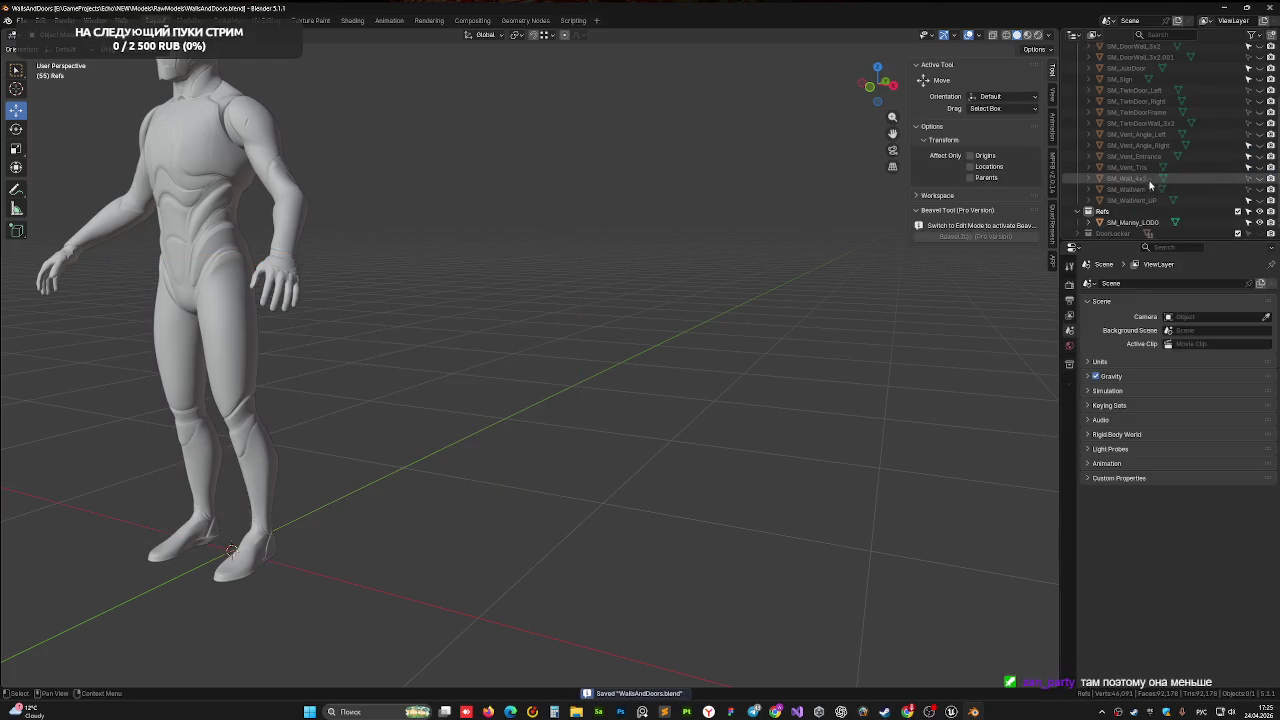
click(1135, 168)
click(1259, 168)
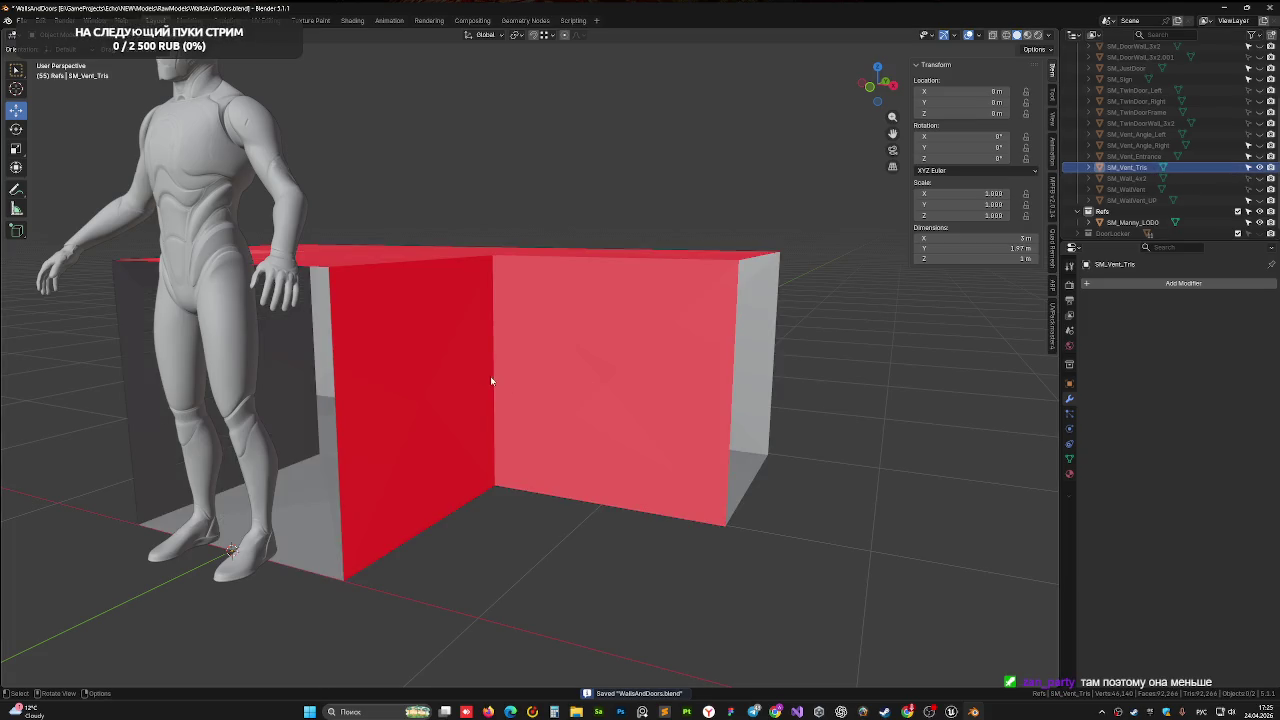
Select the SM_Vent_Tris vent box and enter Edit Mode
mouse_move(645, 229)
middle_down()
mouse_move(622, 212)
mouse_move(597, 228)
mouse_move(635, 276)
middle_up()
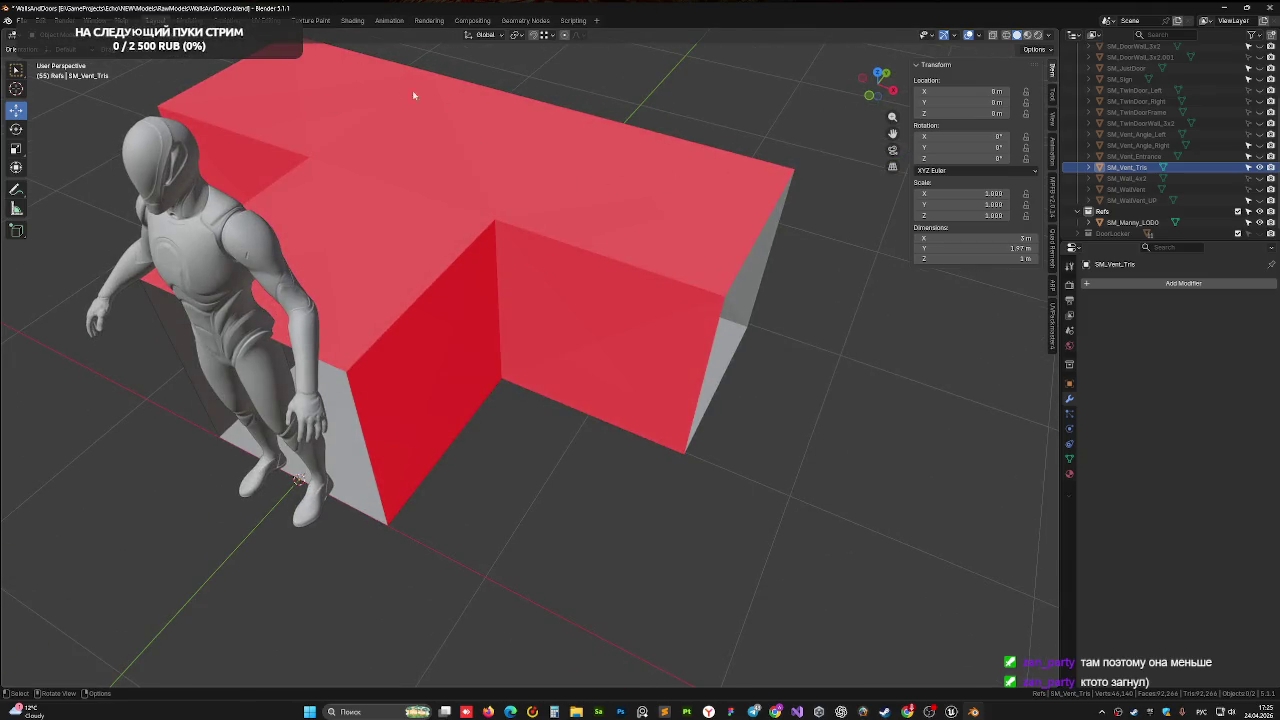
click(431, 263)
mouse_move(431, 263)
middle_down()
mouse_move(529, 251)
mouse_move(469, 237)
middle_up()
key(Tab)
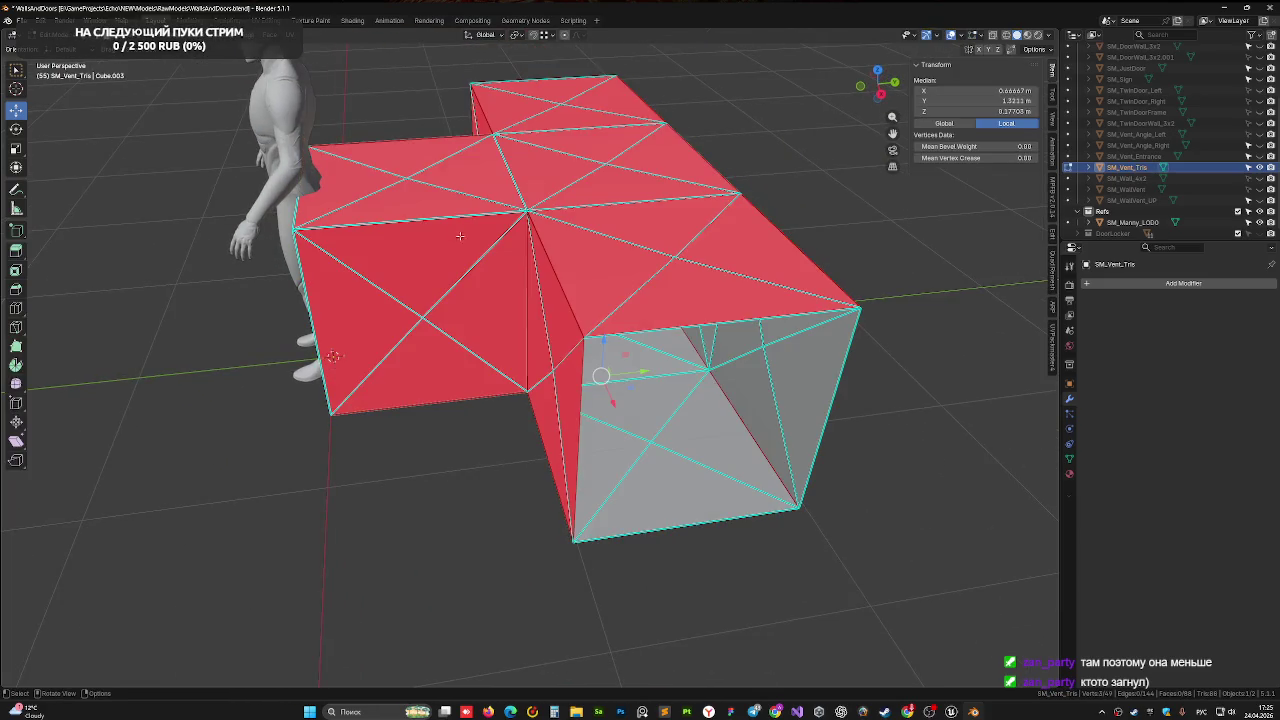
Box-select the side cube's faces in X-ray and delete them
click(424, 196)
shift+click(340, 195)
shift+click(400, 155)
shift+click(480, 192)
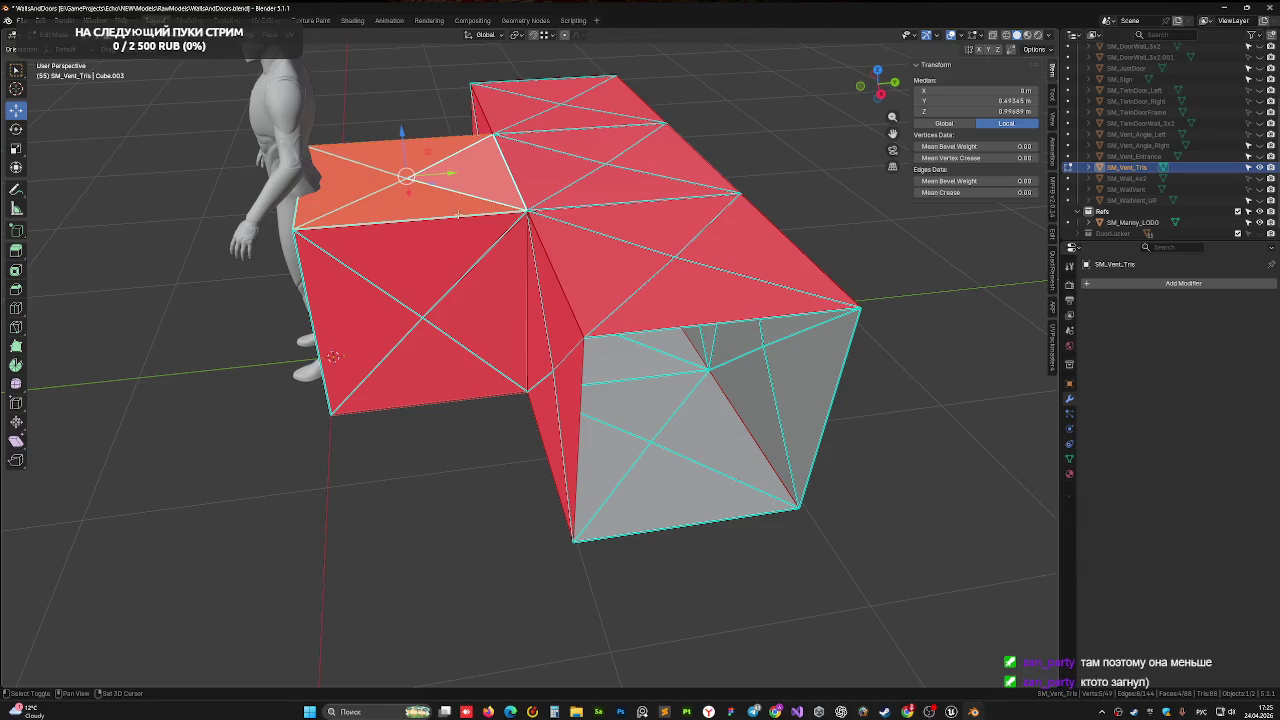
middle_drag(493, 204, 470, 170)
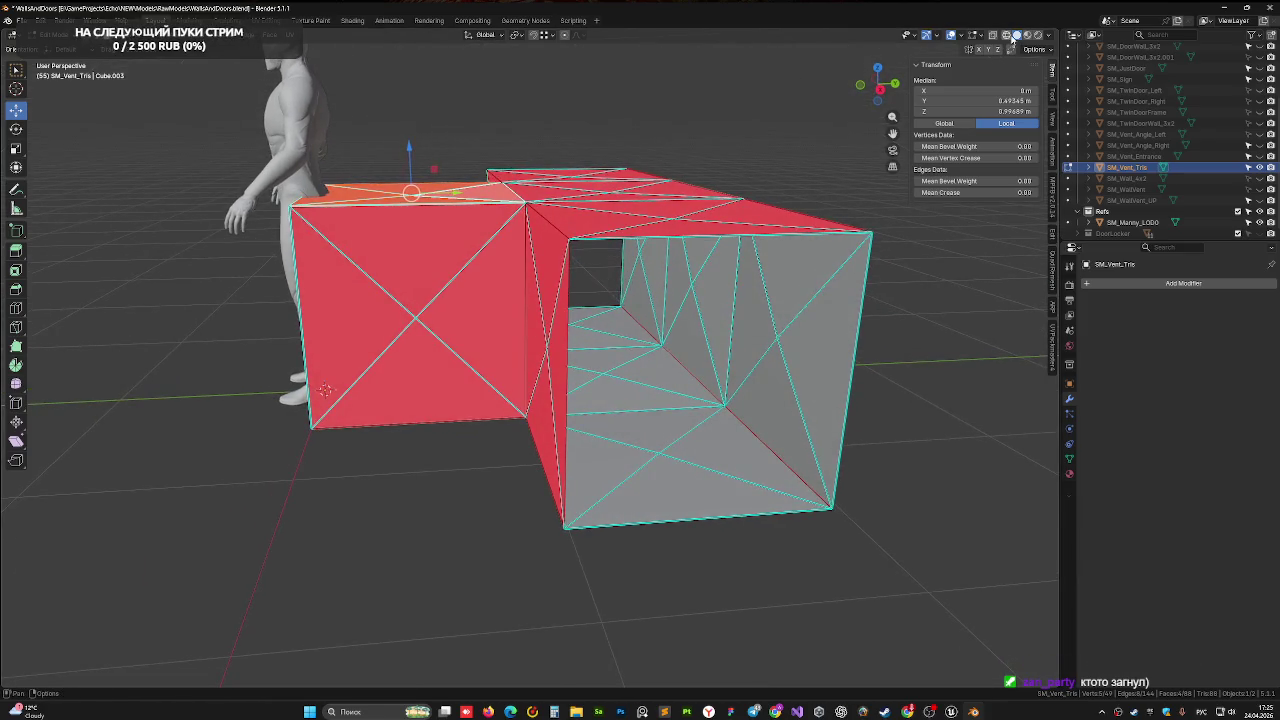
click(994, 36)
drag(281, 196, 466, 558)
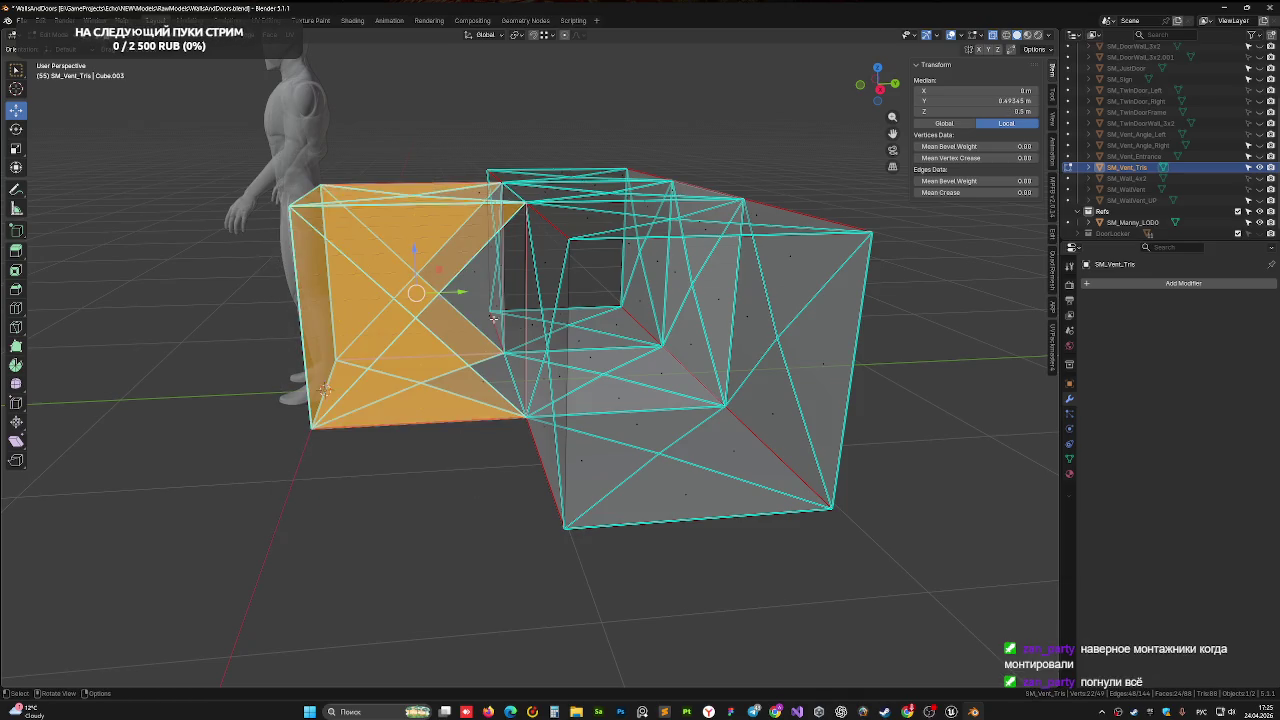
click(994, 36)
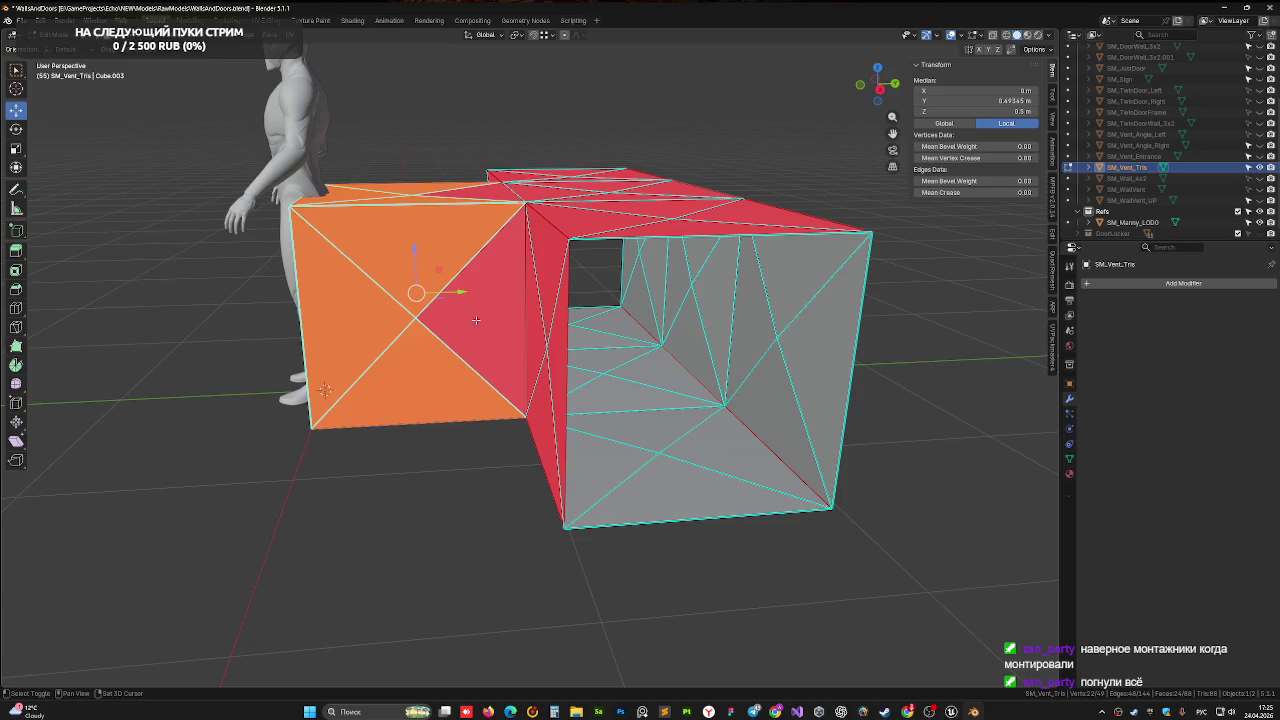
mouse_move(476, 320)
middle_down()
mouse_move(490, 444)
mouse_move(477, 268)
middle_up()
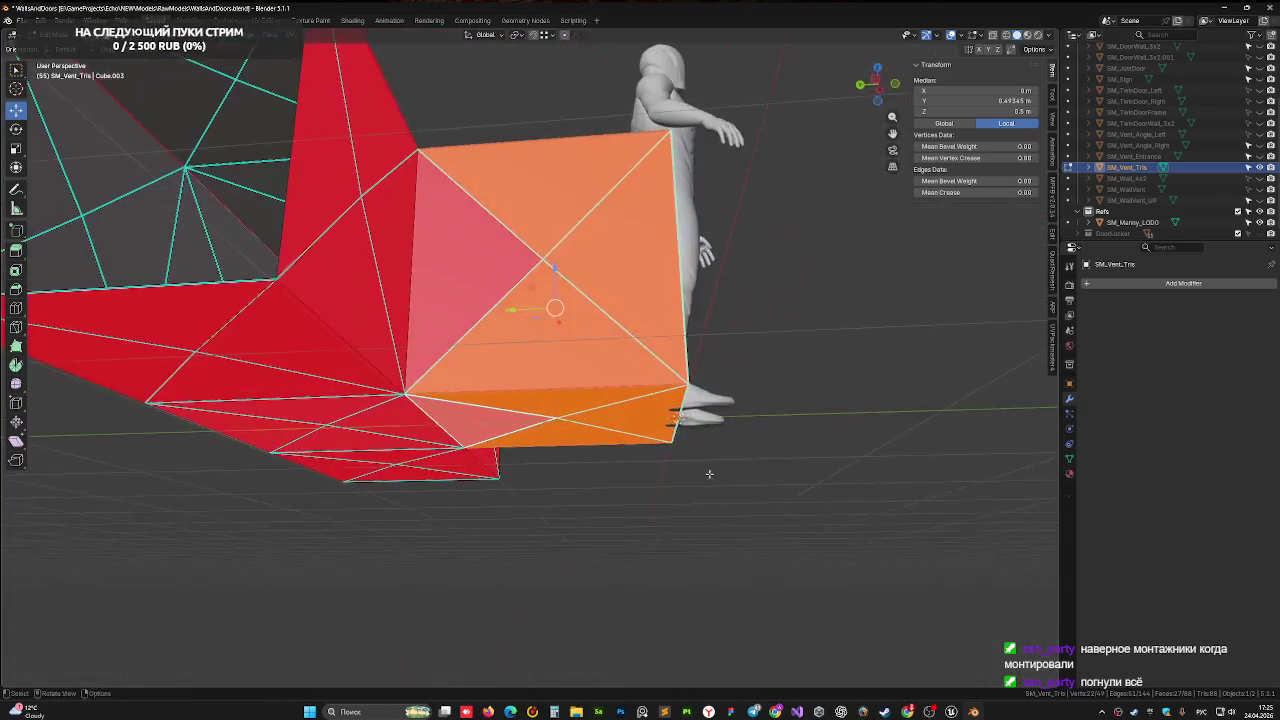
key(x)
click(484, 288)
Select the three leftover side-cube faces and delete them
mouse_move(484, 288)
middle_down()
mouse_move(510, 296)
mouse_move(428, 320)
mouse_move(485, 133)
middle_up()
click(428, 320)
shift+click(514, 130)
shift+click(481, 171)
key(x)
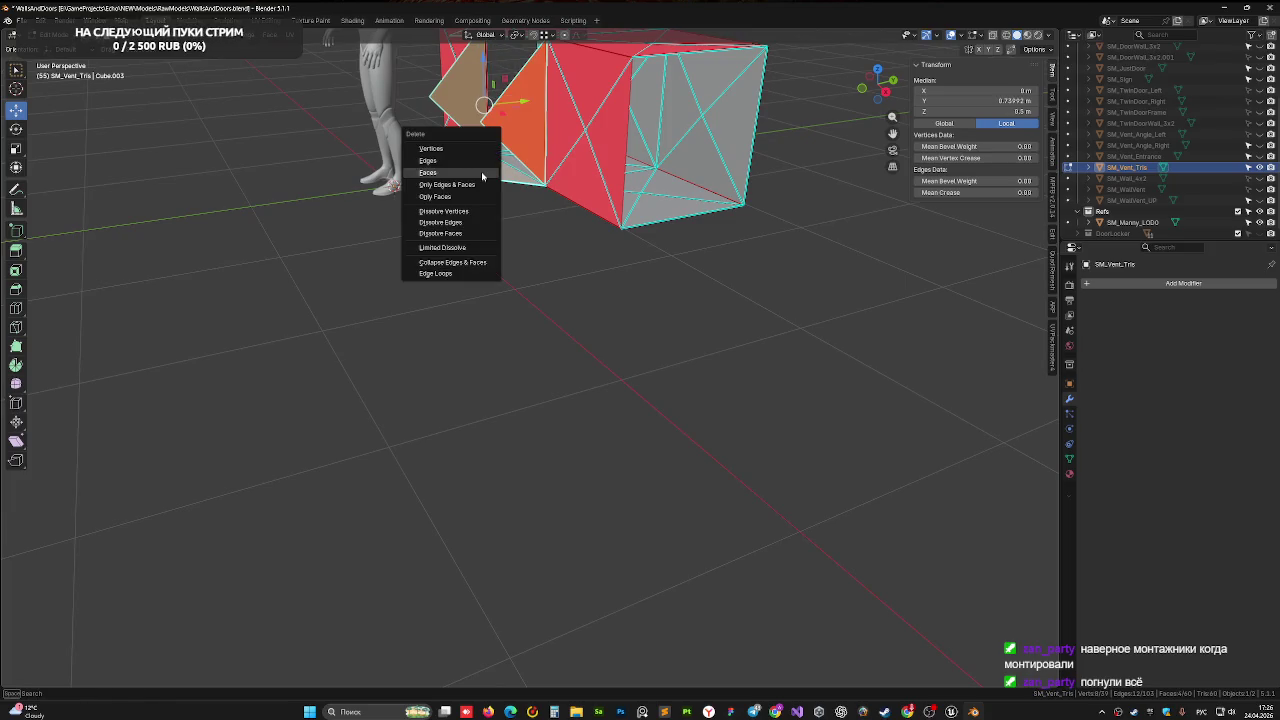
click(481, 171)
mouse_move(557, 146)
middle_down()
mouse_move(675, 171)
mouse_move(479, 405)
middle_up()
Mark the horizontal edge along the duct's top as sharp
scroll(479, 405, up, 3)
scroll(479, 405, up, 3)
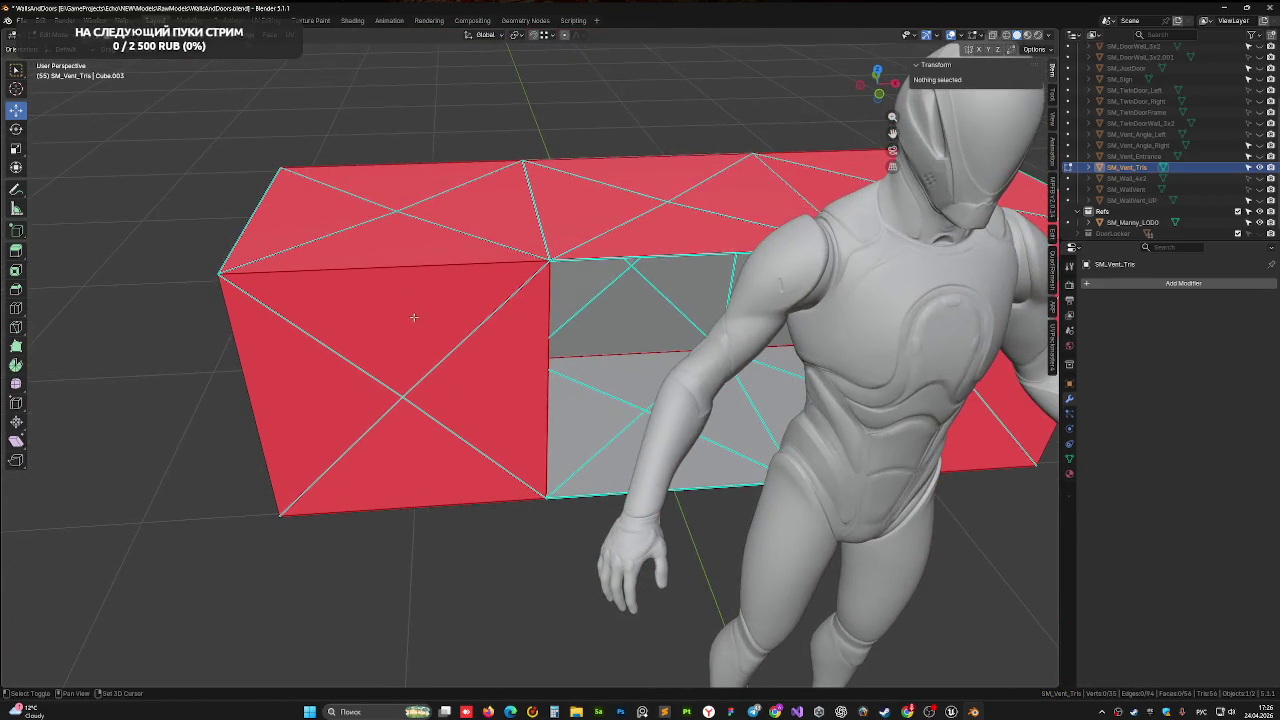
scroll(482, 406, up, 3)
scroll(489, 409, up, 2)
click(466, 389)
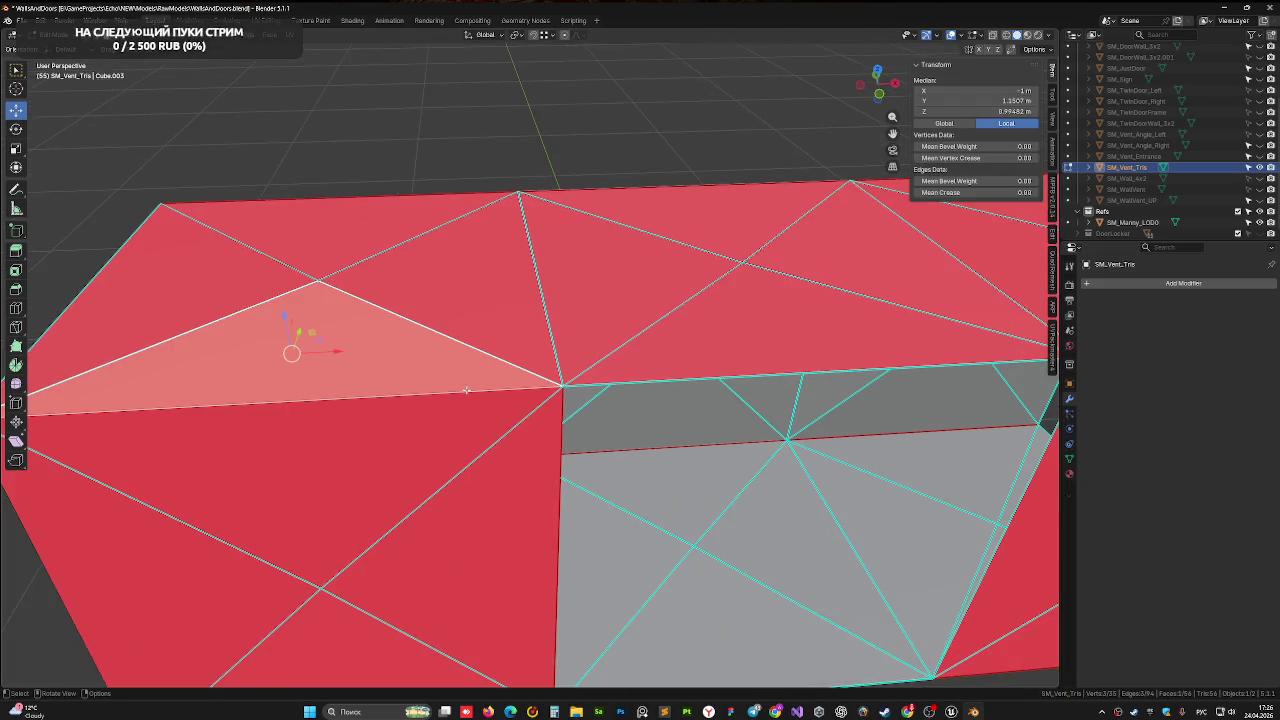
key(2)
click(331, 405)
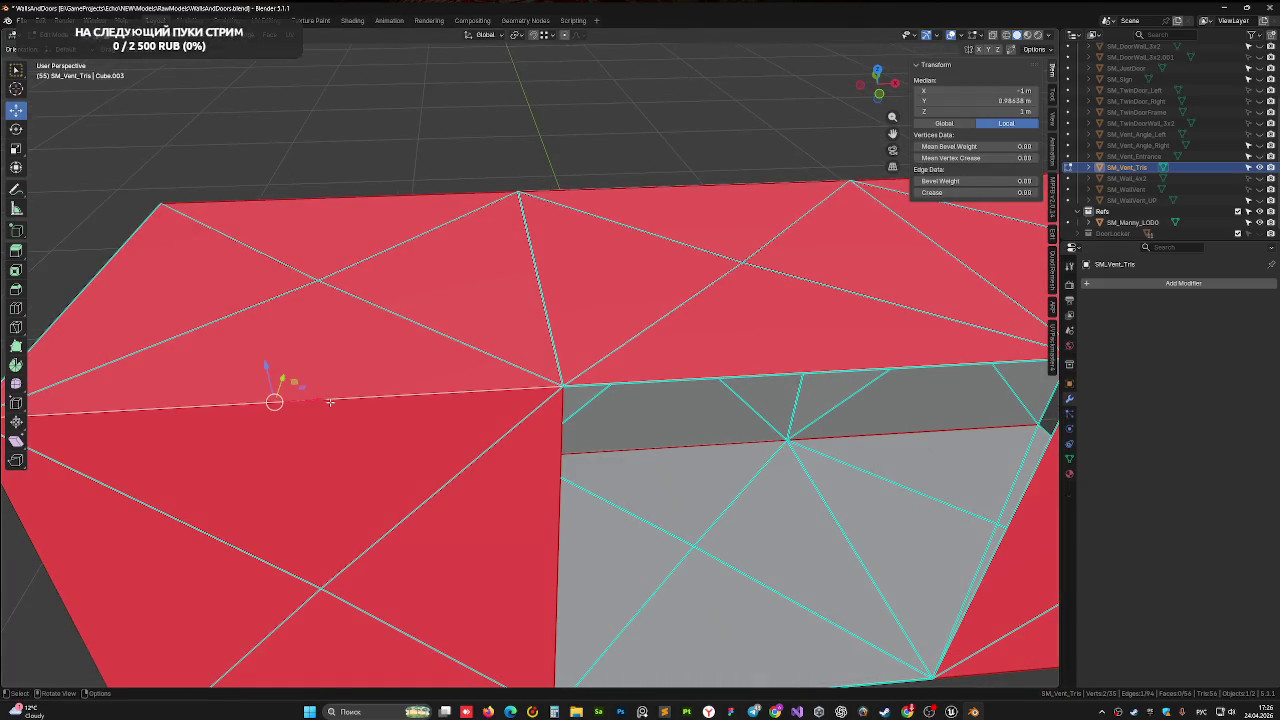
right_click(333, 405)
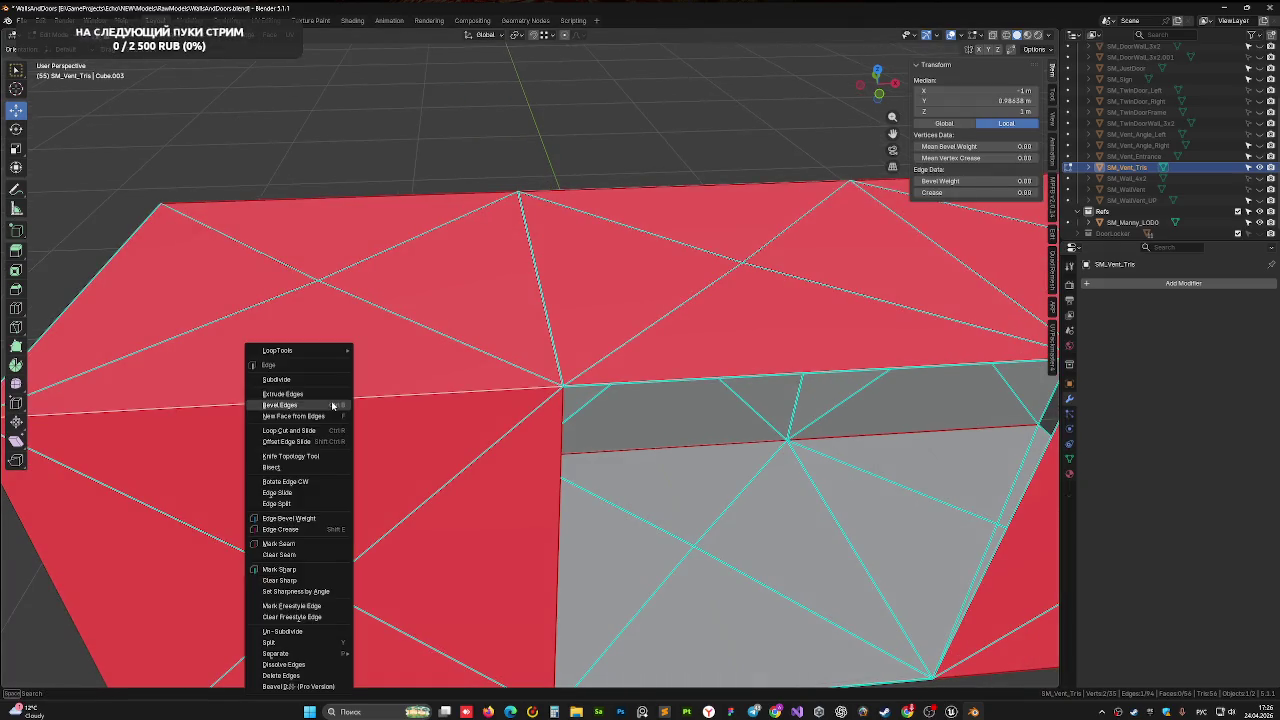
click(329, 569)
Try filling a face from the grey face's top edge, then undo it
mouse_move(615, 479)
shift+middle_down()
mouse_move(555, 505)
mouse_move(457, 385)
mouse_move(501, 362)
mouse_move(569, 393)
mouse_move(684, 522)
mouse_move(560, 430)
mouse_move(337, 374)
mouse_move(447, 347)
shift+middle_up()
key(alt+a)
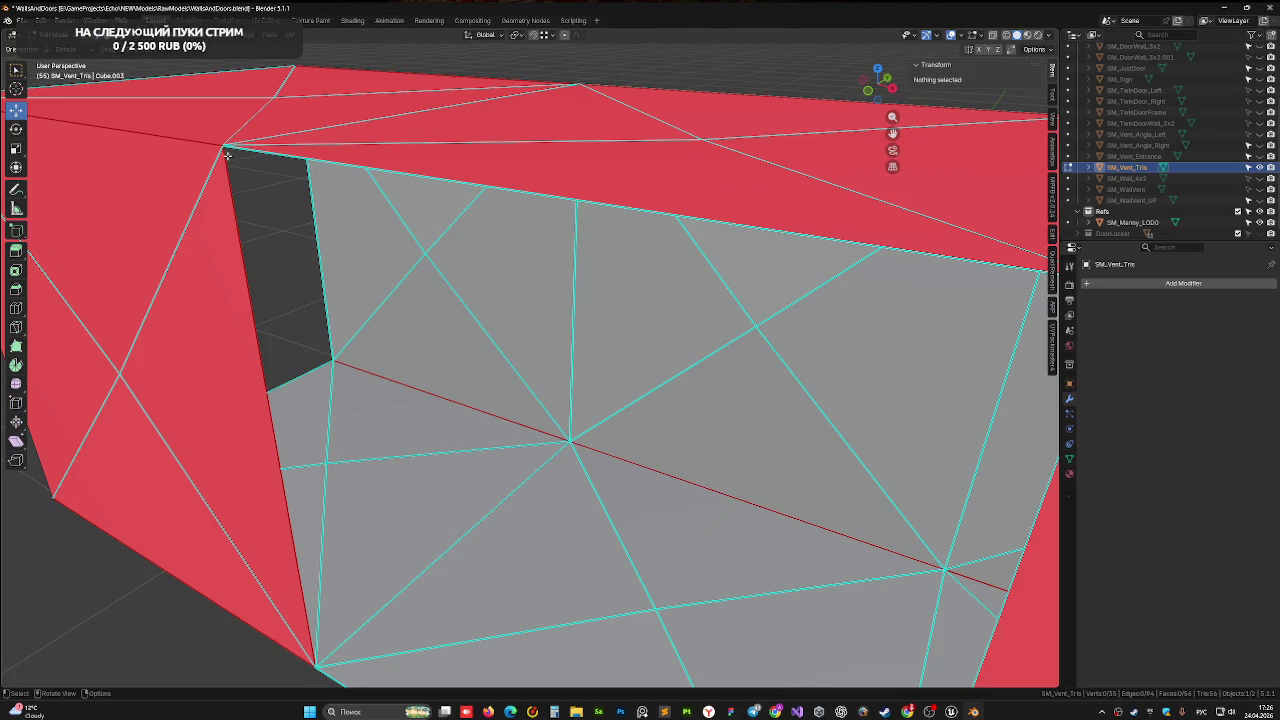
shift+click(1044, 285)
shift+middle_drag(1044, 300, 513, 313)
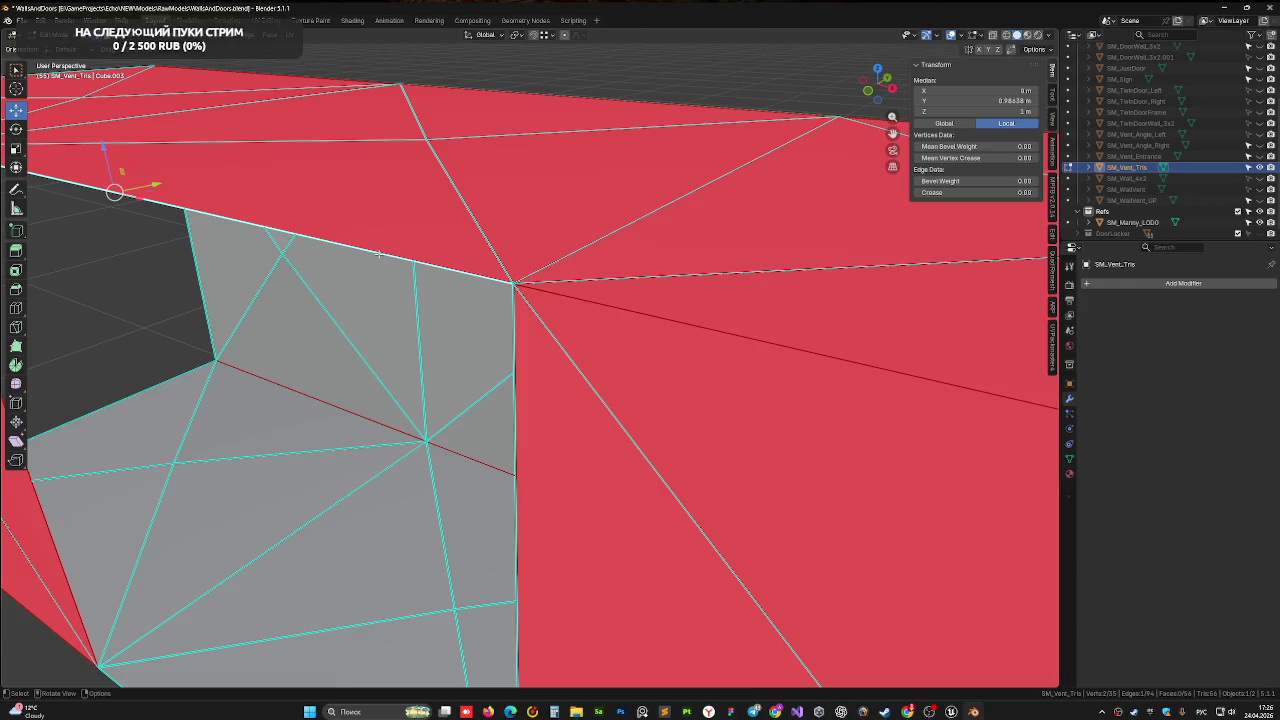
key(f)
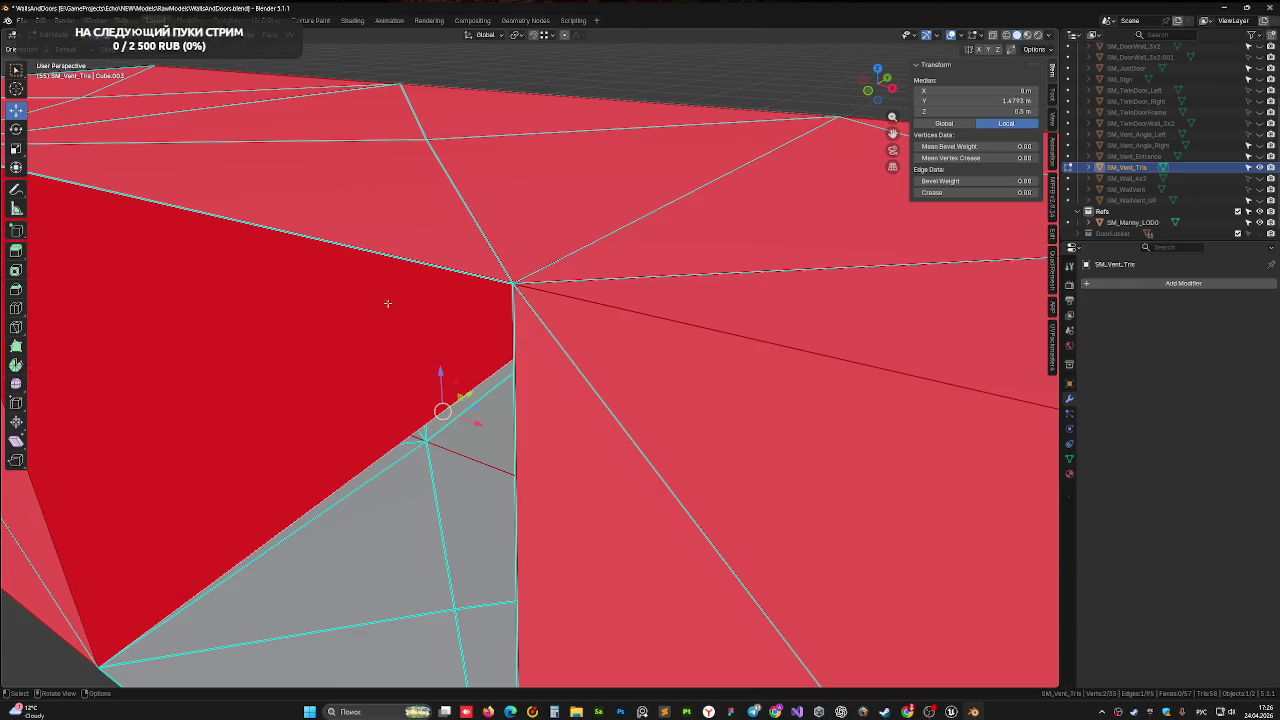
scroll(388, 303, down, 2)
key(ctrl+z)
Re-frame the mesh and hide the character model
middle_drag(385, 320, 380, 344)
scroll(380, 344, up, 1)
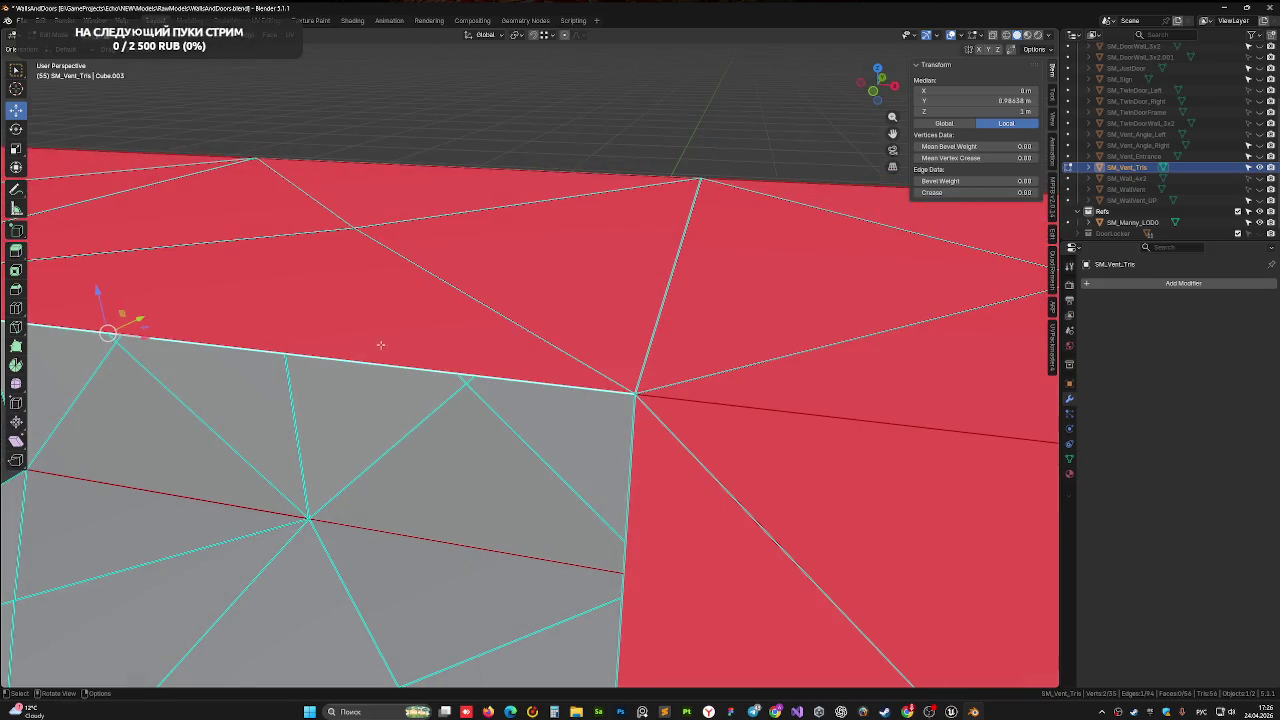
middle_drag(375, 393, 400, 366)
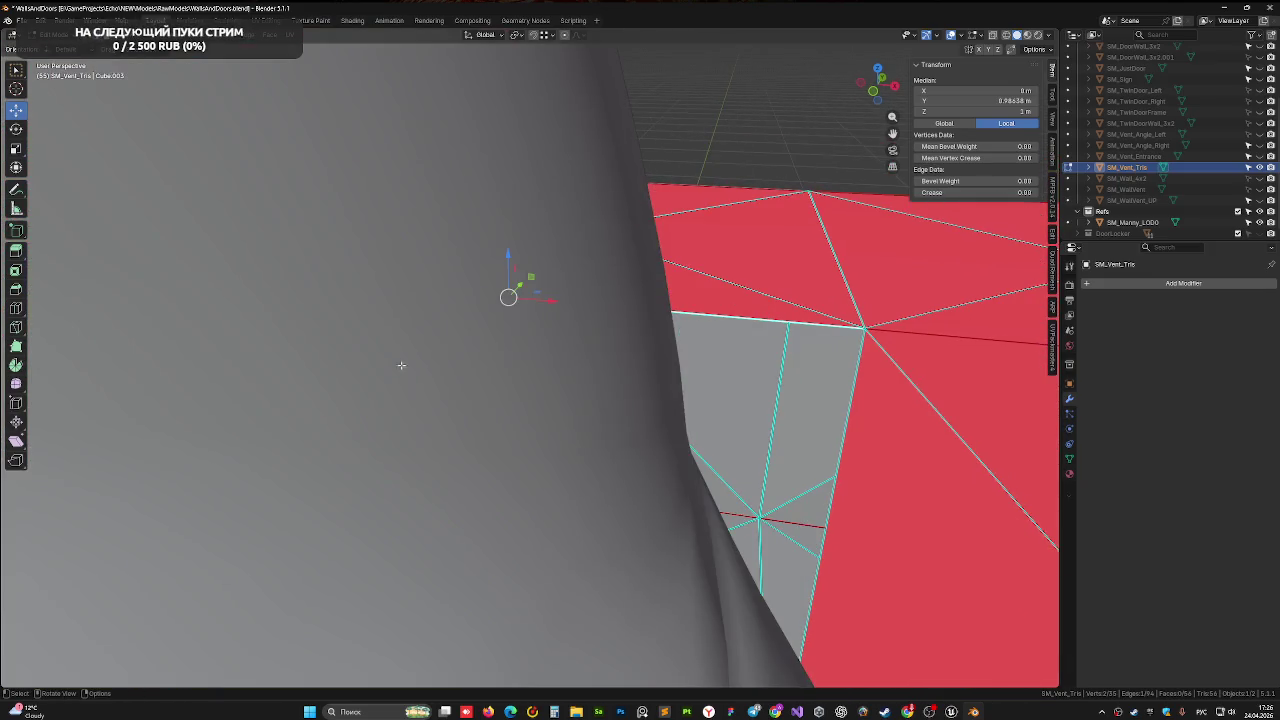
mouse_move(543, 371)
middle_down()
mouse_move(473, 352)
mouse_move(337, 371)
middle_up()
scroll(473, 352, down, 3)
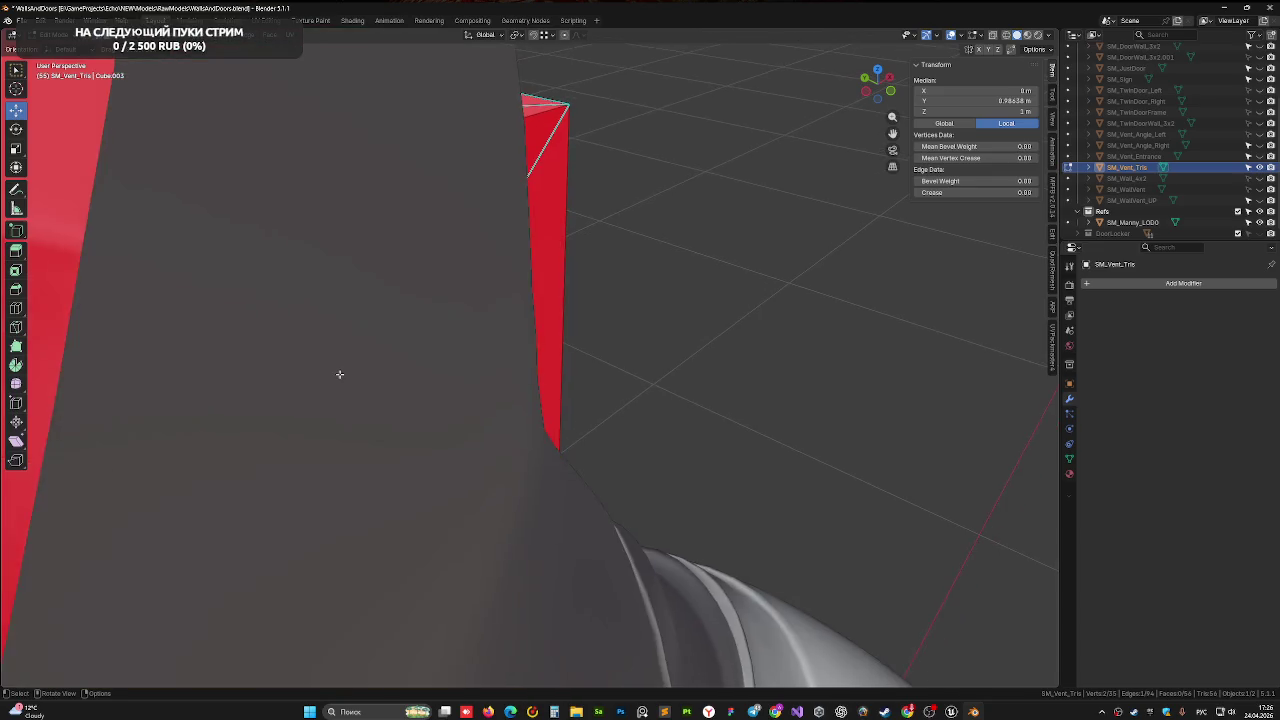
scroll(363, 363, down, 2)
scroll(366, 354, down, 2)
scroll(366, 354, up, 2)
scroll(366, 354, up, 1)
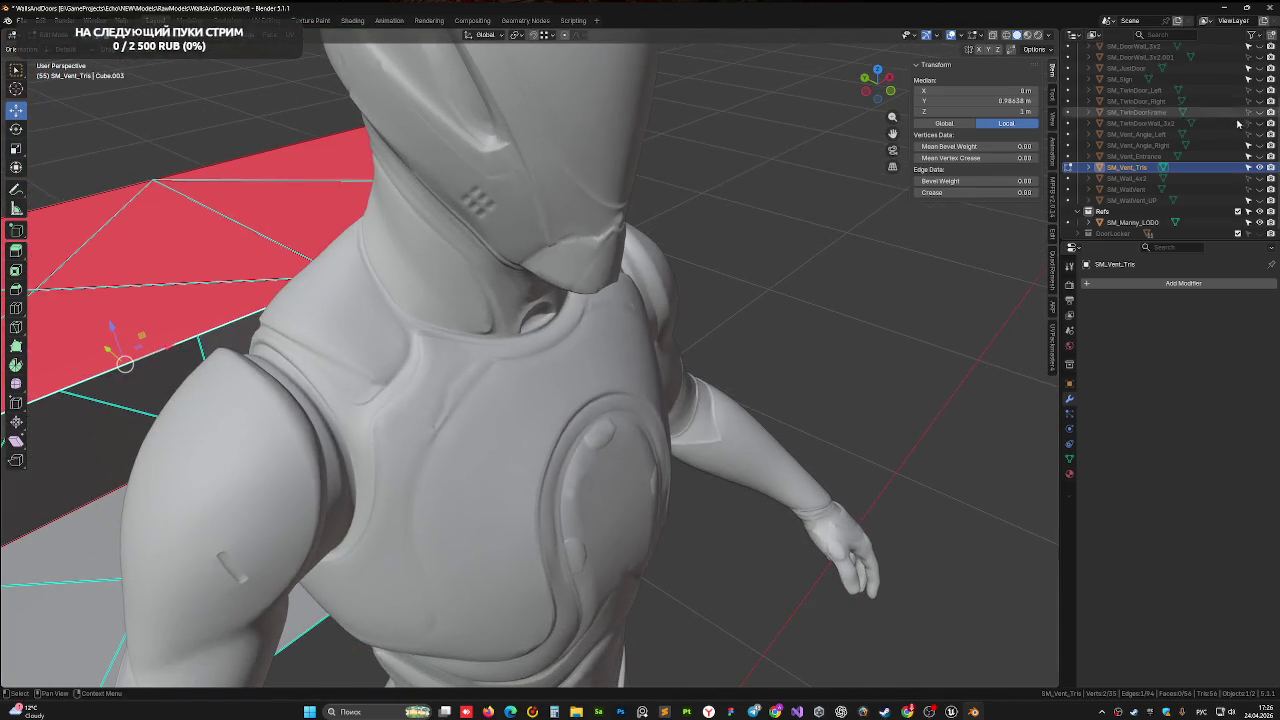
click(1258, 212)
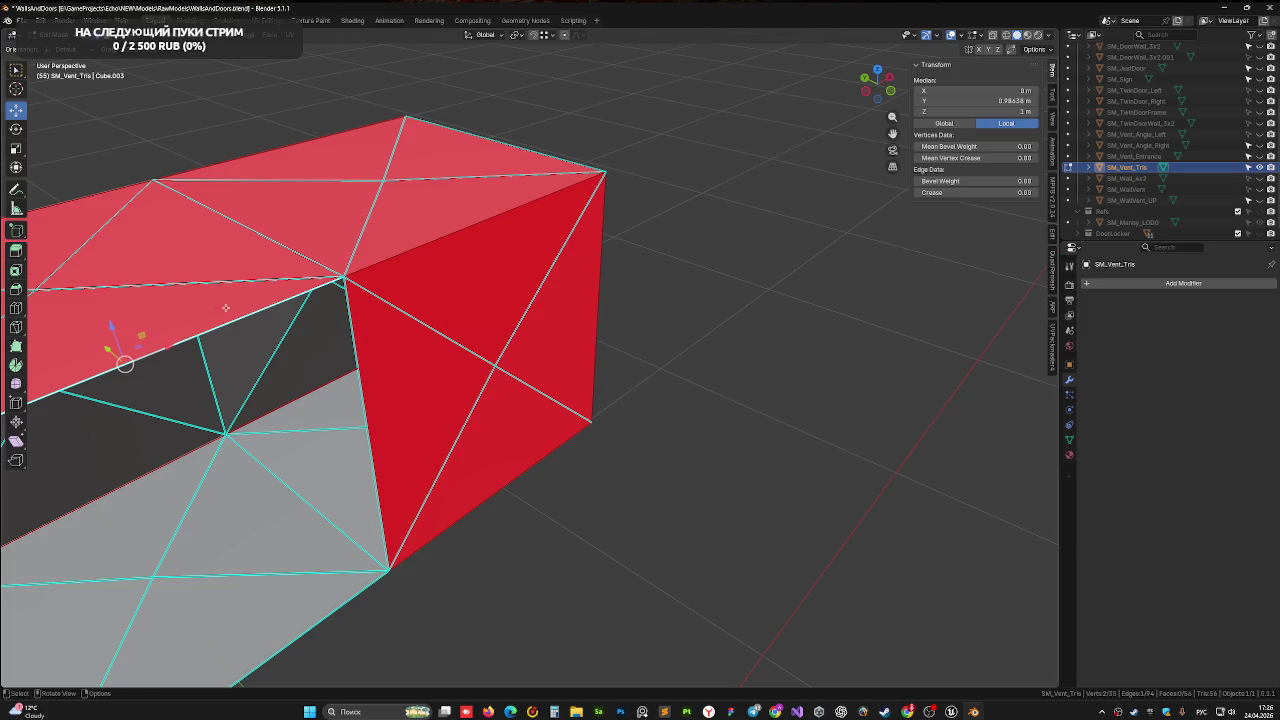
Fill the wall gap with a new face from its four corner vertices
middle_drag(126, 360, 443, 229)
scroll(416, 239, up, 4)
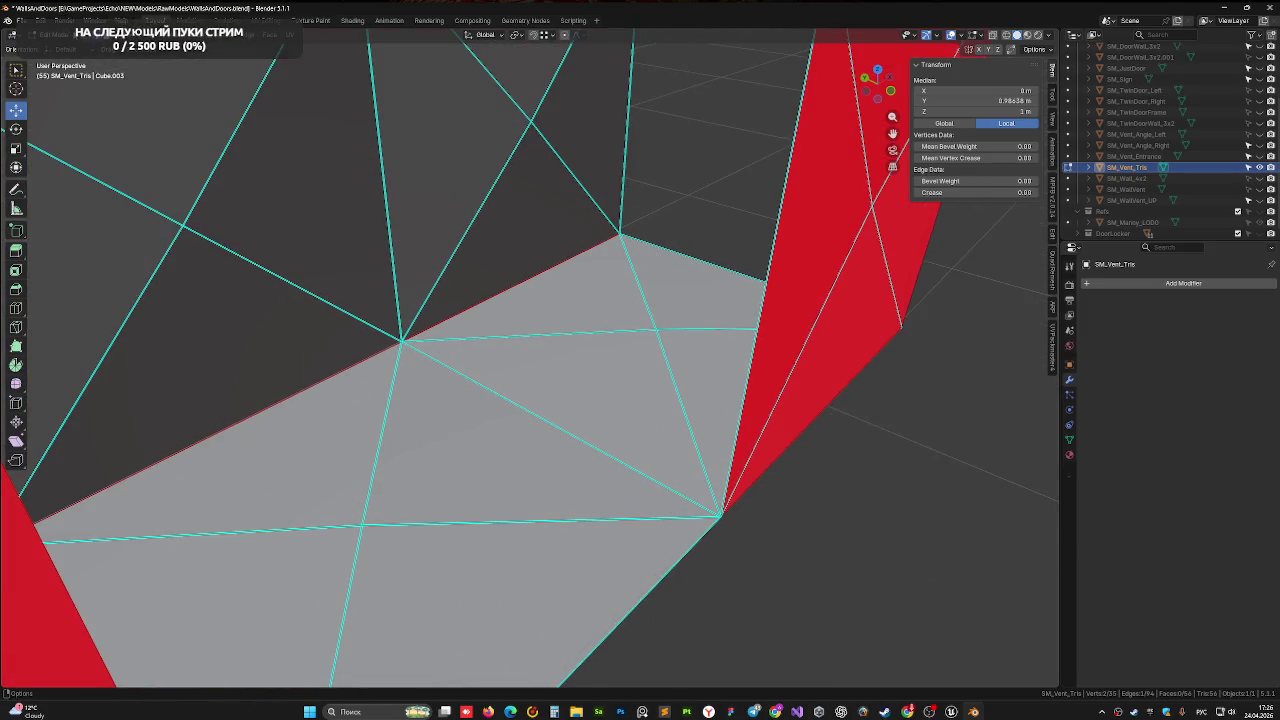
mouse_move(369, 188)
middle_down()
mouse_move(351, 123)
mouse_move(262, 205)
mouse_move(566, 147)
middle_up()
click(250, 222)
shift+click(612, 106)
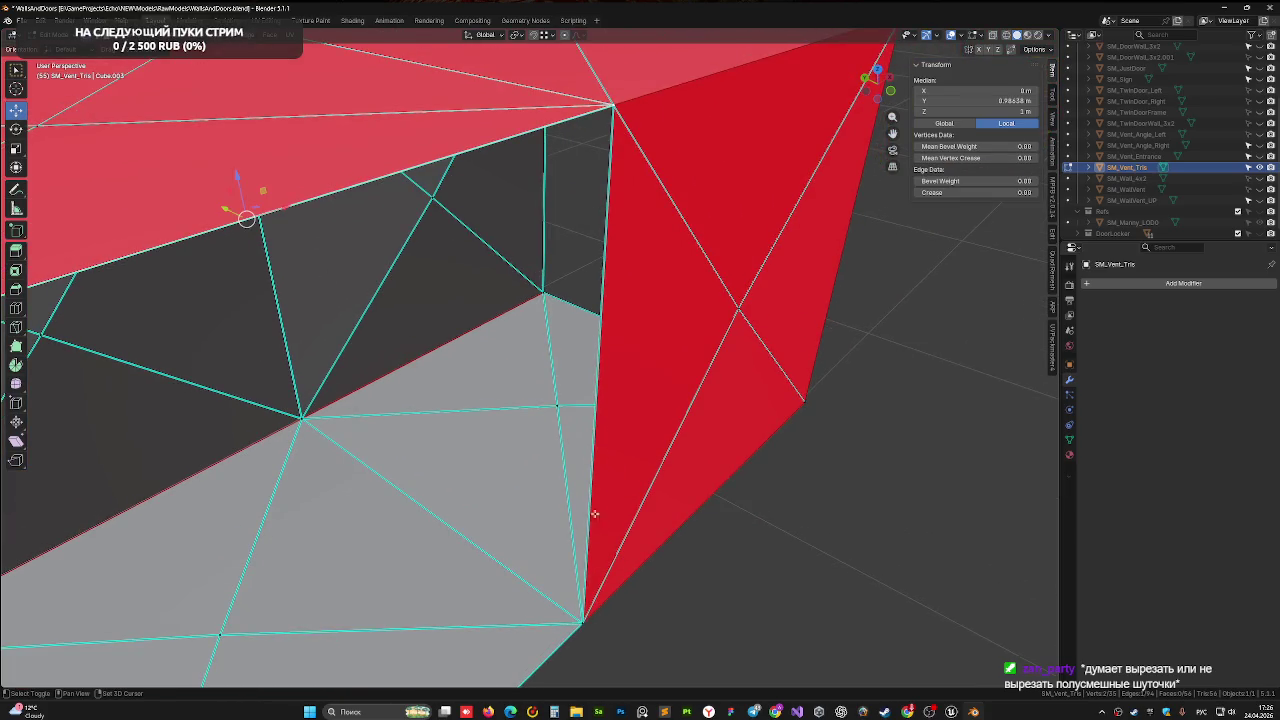
shift+click(580, 622)
mouse_move(580, 622)
middle_down()
mouse_move(557, 443)
mouse_move(598, 304)
middle_up()
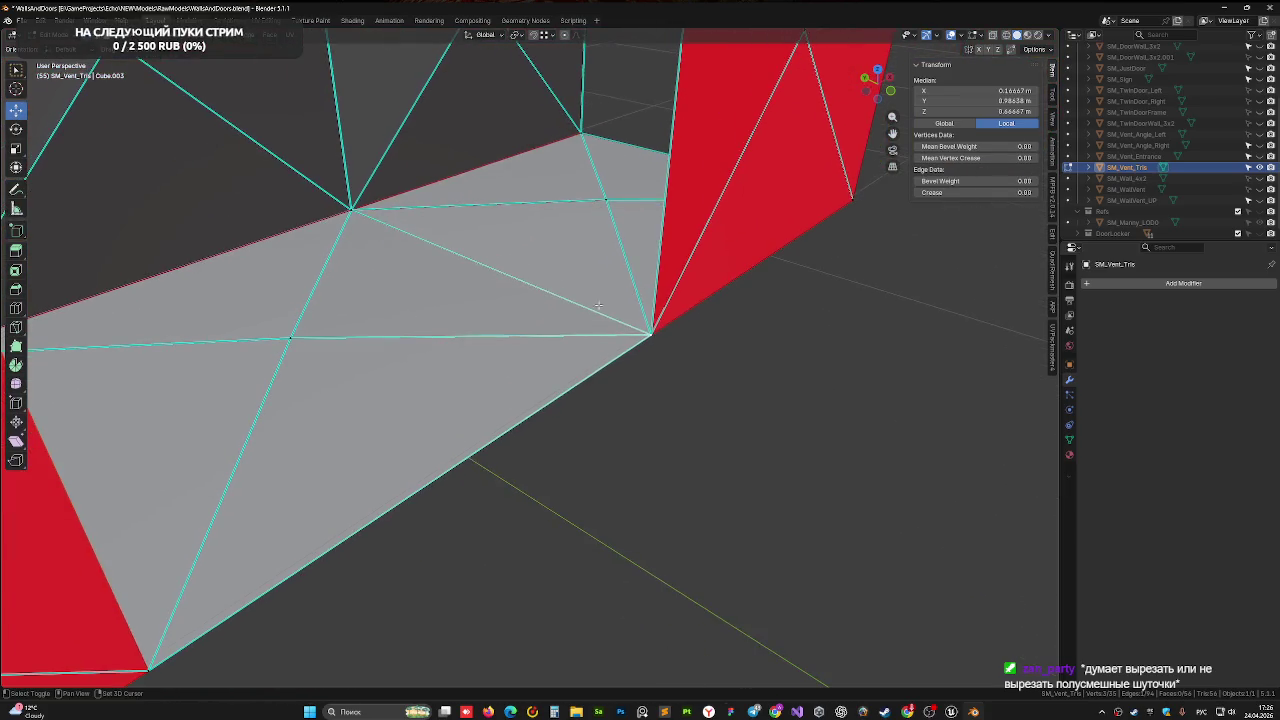
shift+click(150, 667)
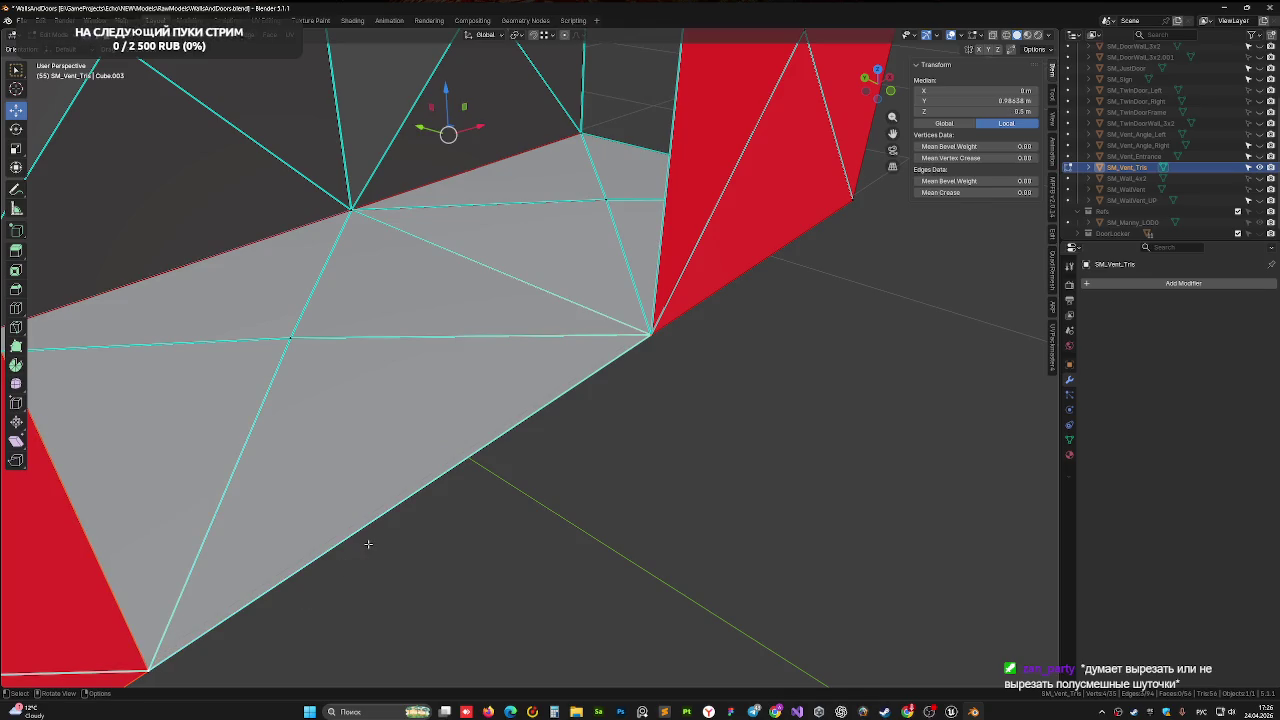
key(f)
mouse_move(406, 349)
middle_down()
mouse_move(155, 102)
mouse_move(182, 227)
mouse_move(720, 665)
middle_up()
Join the new face's top and bottom corner vertices with a diagonal edge
click(96, 131)
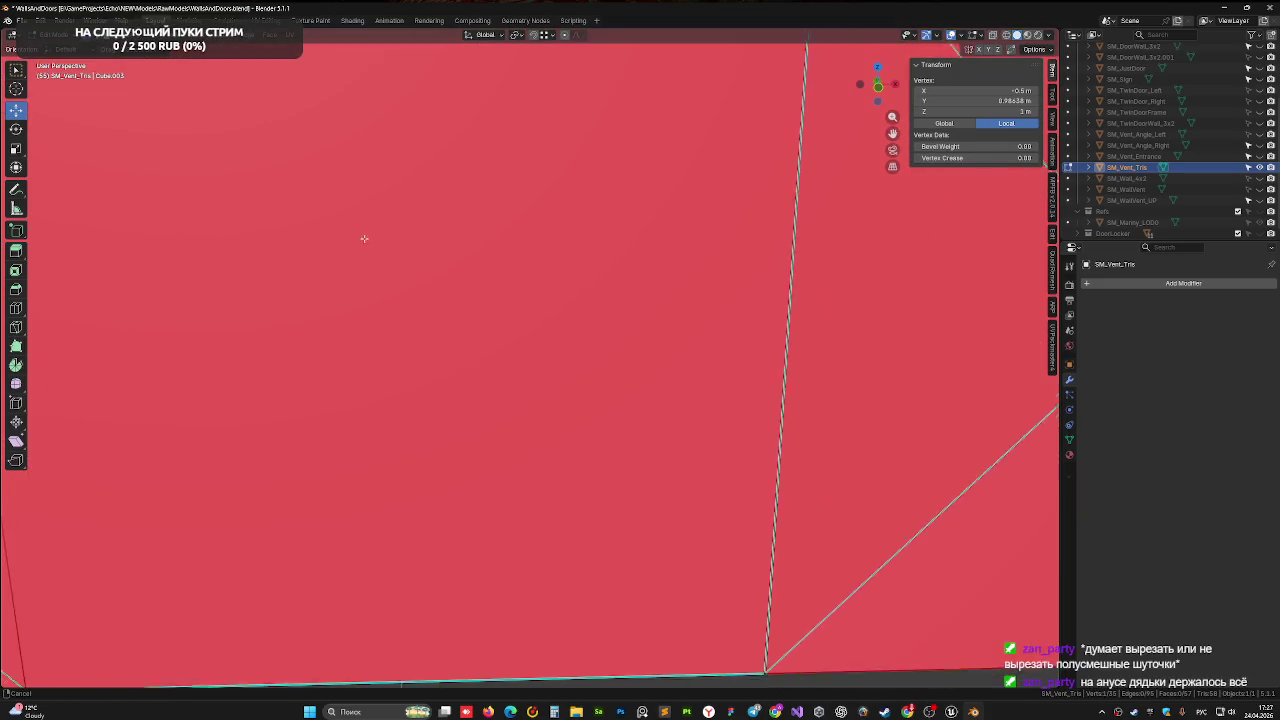
shift+click(750, 629)
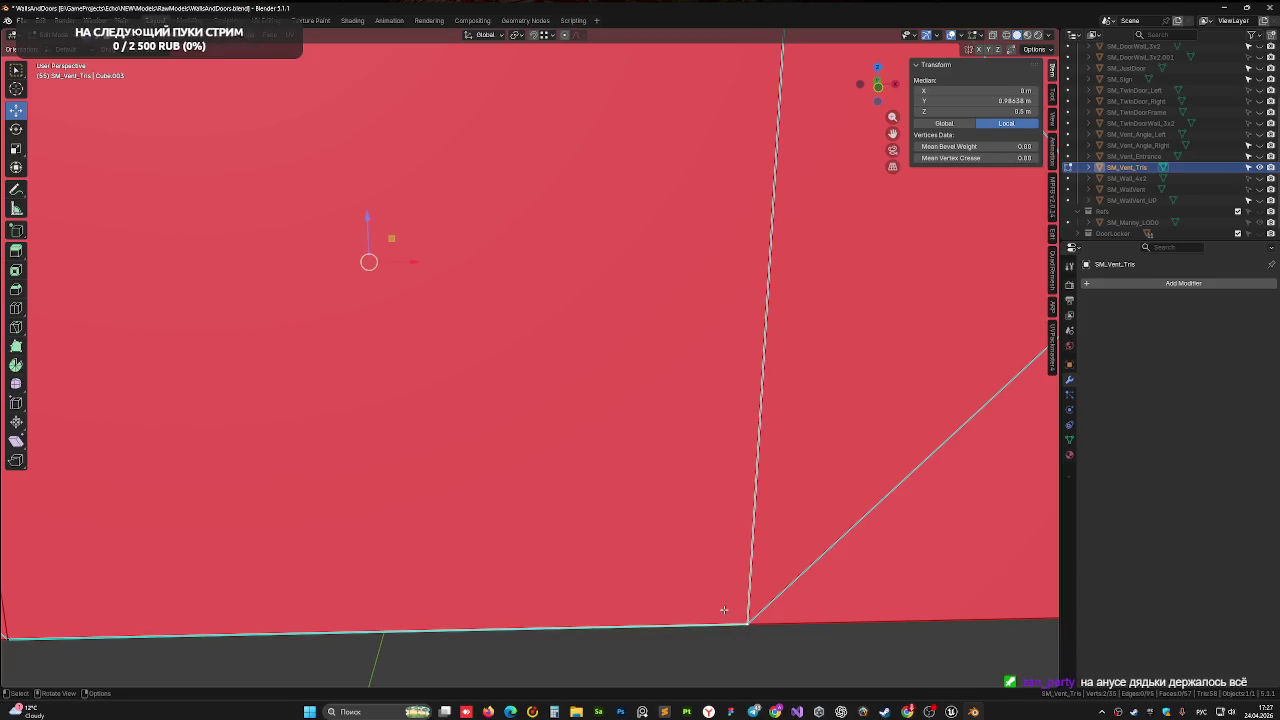
shift+middle_drag(703, 417, 703, 622)
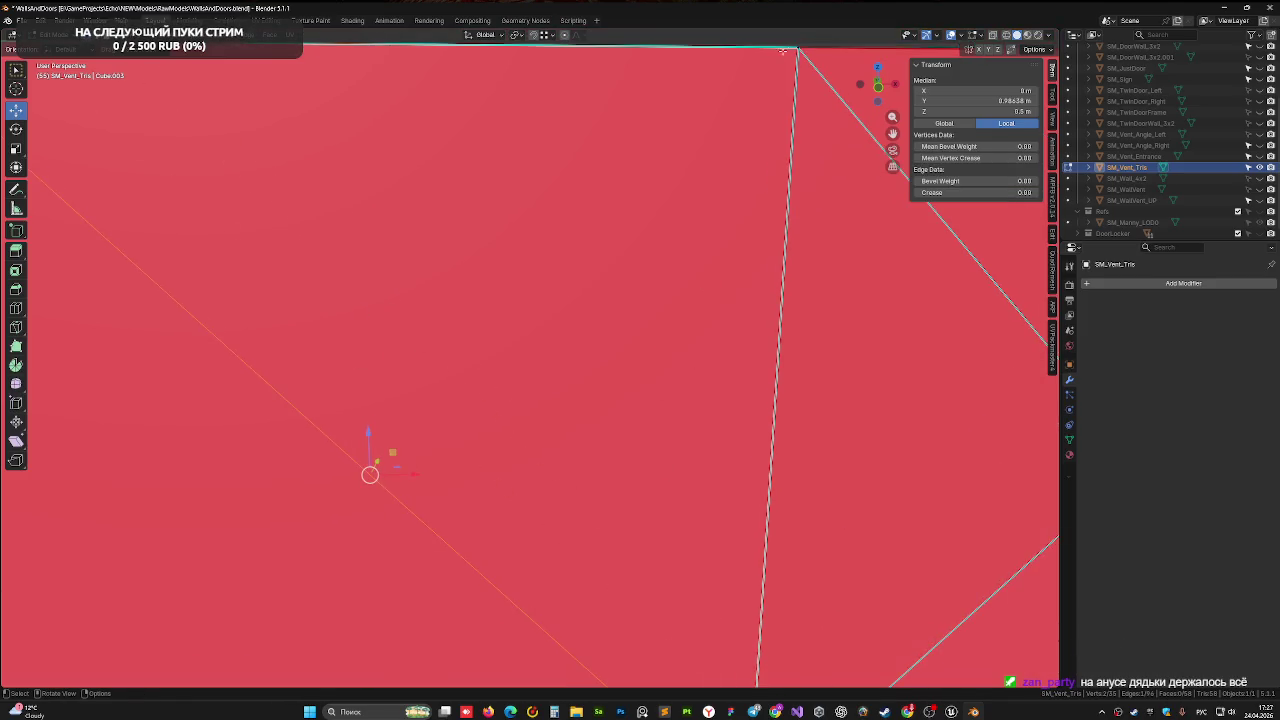
click(797, 49)
shift+middle_drag(681, 300, 609, 322)
shift+click(271, 592)
key(j)
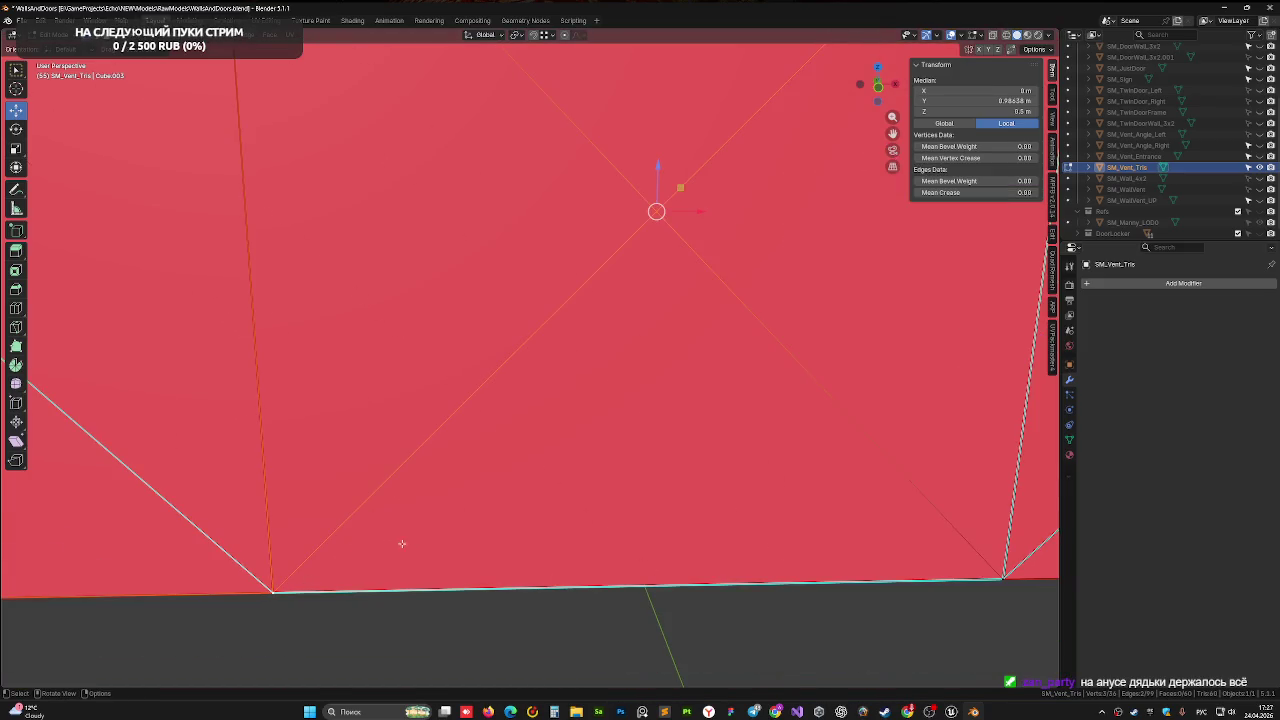
shift+middle_drag(402, 543, 332, 607)
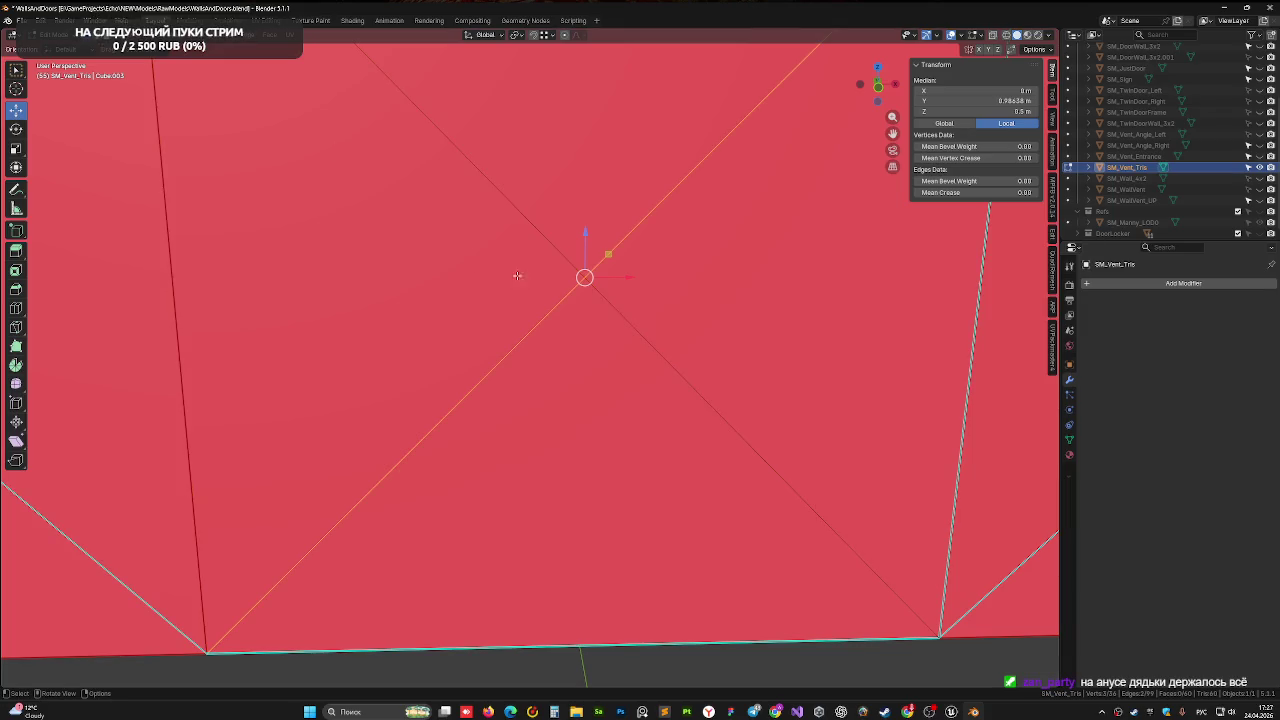
Mark the upper-left and lower-right diagonal edges as sharp
shift+click(555, 247)
key(ctrl+e)
key(Escape)
shift+click(628, 318)
key(ctrl+e)
click(608, 314)
middle_drag(608, 311, 600, 262)
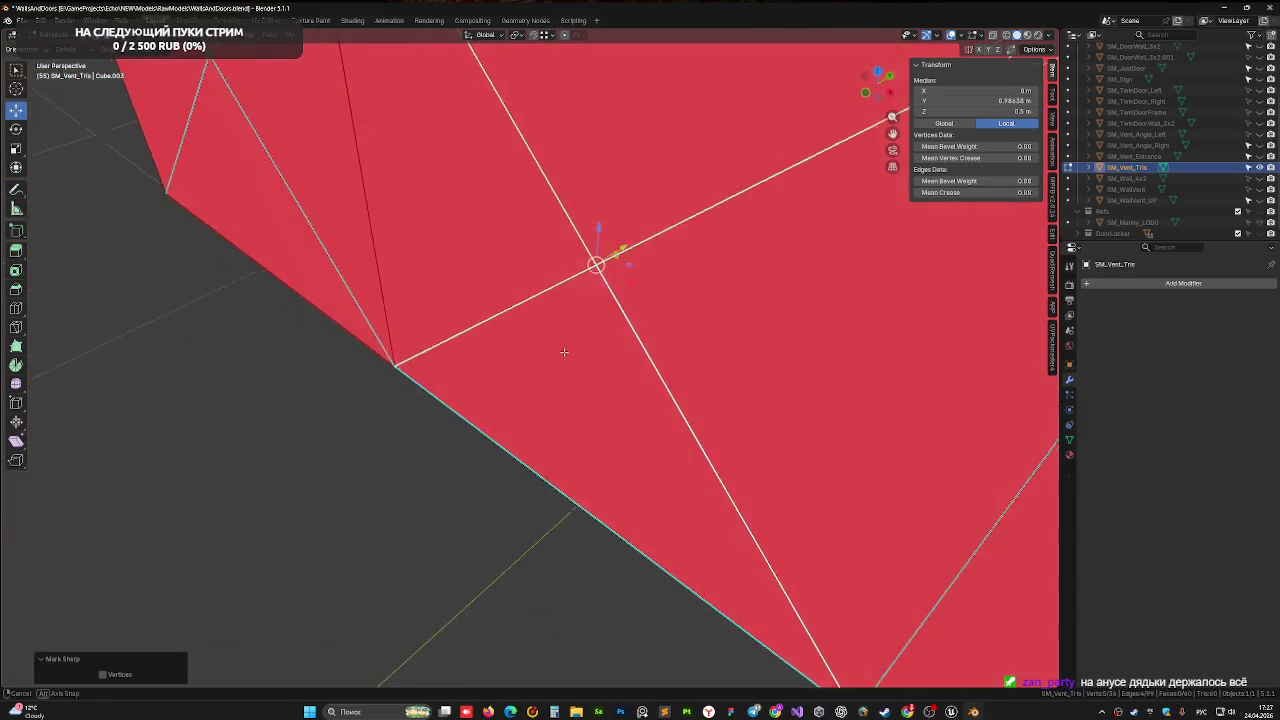
key(j)
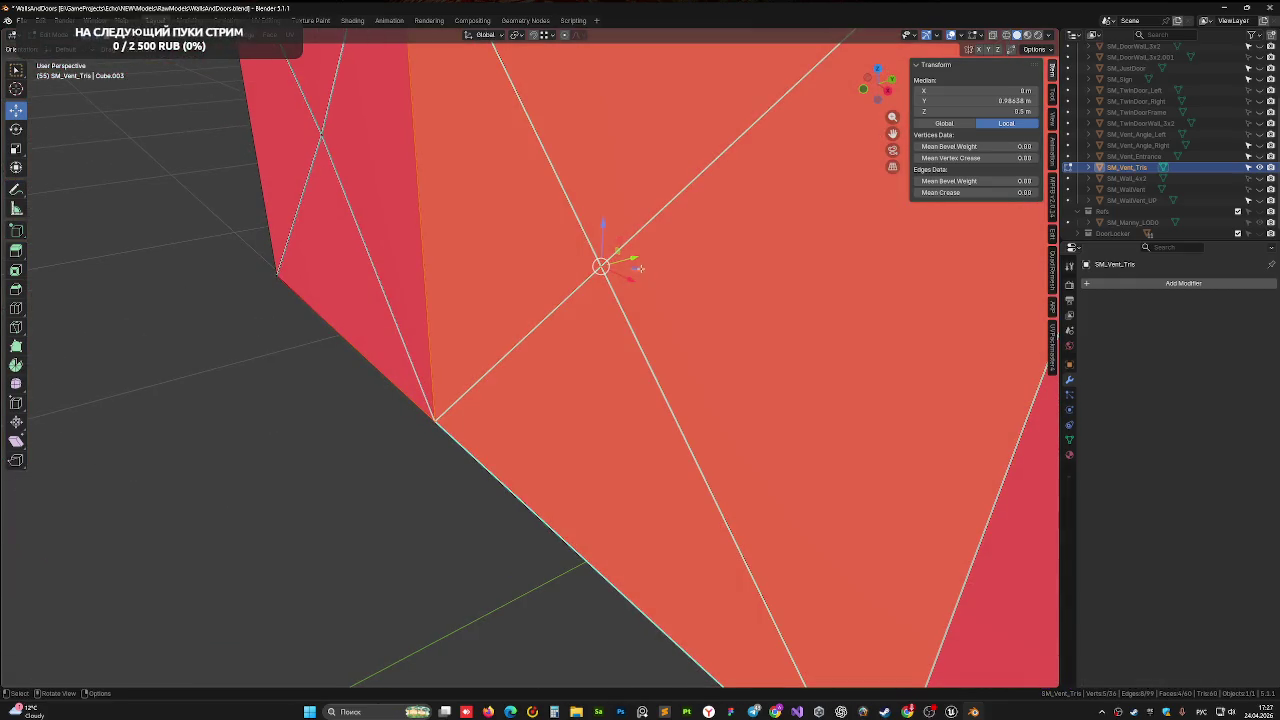
mouse_move(632, 259)
middle_down()
mouse_move(474, 288)
mouse_move(508, 286)
middle_up()
Move the stray SM_Vent_Tris vertex about 0.018 m along Y to roughly 1.0042 m in Right Orthographic view
click(455, 273)
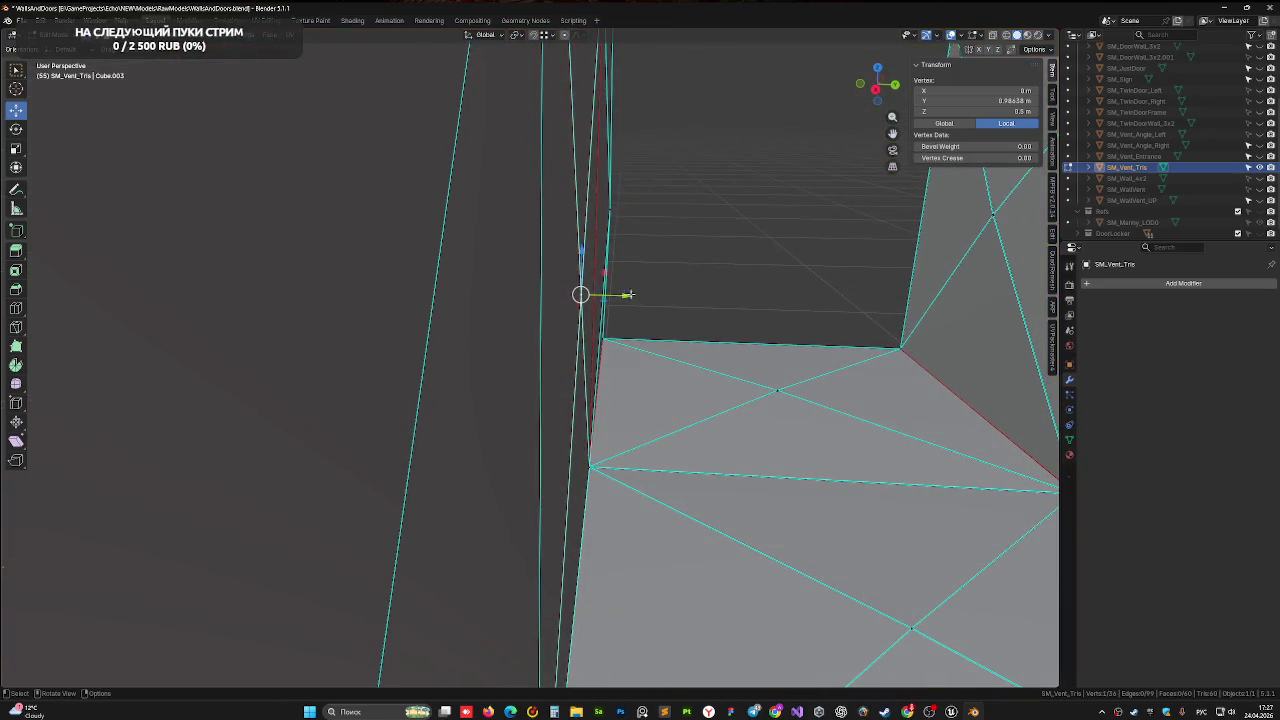
click(876, 89)
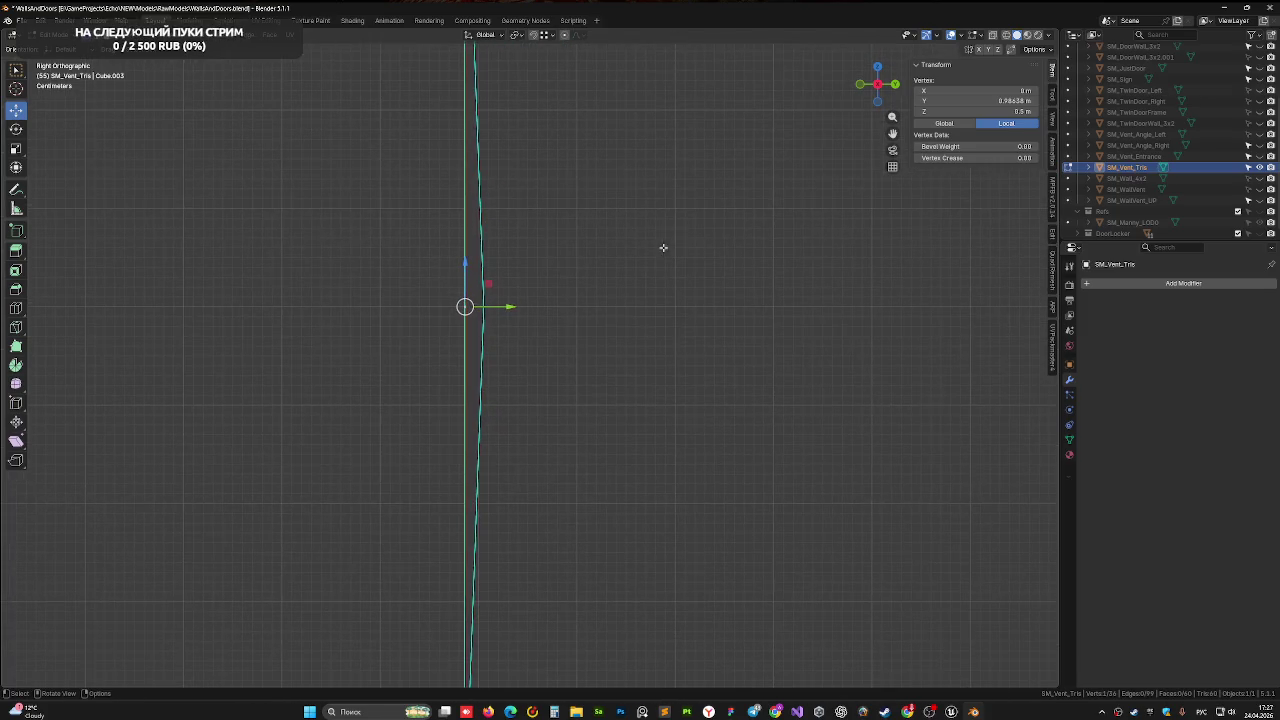
drag(511, 310, 521, 307)
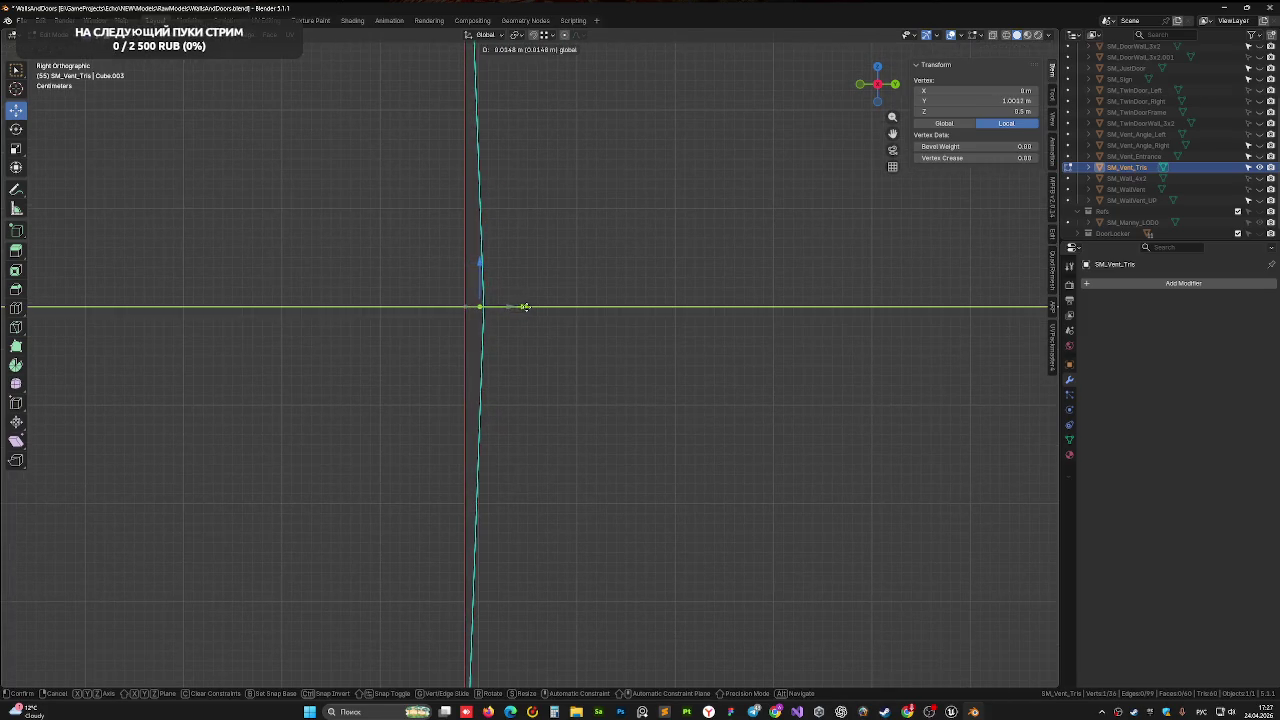
drag(528, 307, 530, 307)
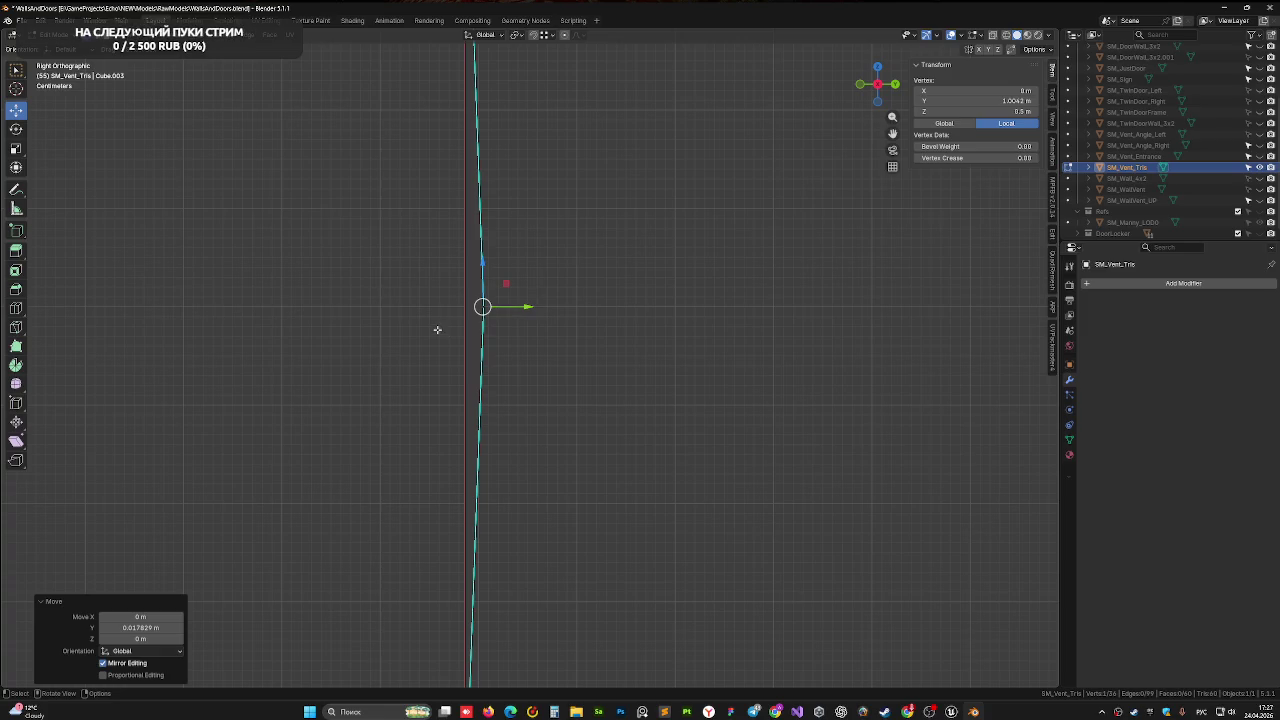
Inspect the box's triangulated edges in perspective, in both object and edit mode
key(Tab)
mouse_move(437, 329)
middle_down()
mouse_move(531, 337)
mouse_move(504, 336)
mouse_move(457, 240)
mouse_move(463, 331)
mouse_move(449, 329)
mouse_move(500, 366)
mouse_move(366, 303)
middle_up()
scroll(504, 336, down, 5)
scroll(463, 331, up, 4)
key(Tab)
scroll(366, 303, up, 3)
mouse_move(506, 246)
middle_down()
mouse_move(566, 282)
mouse_move(702, 282)
middle_up()
scroll(702, 282, down, 3)
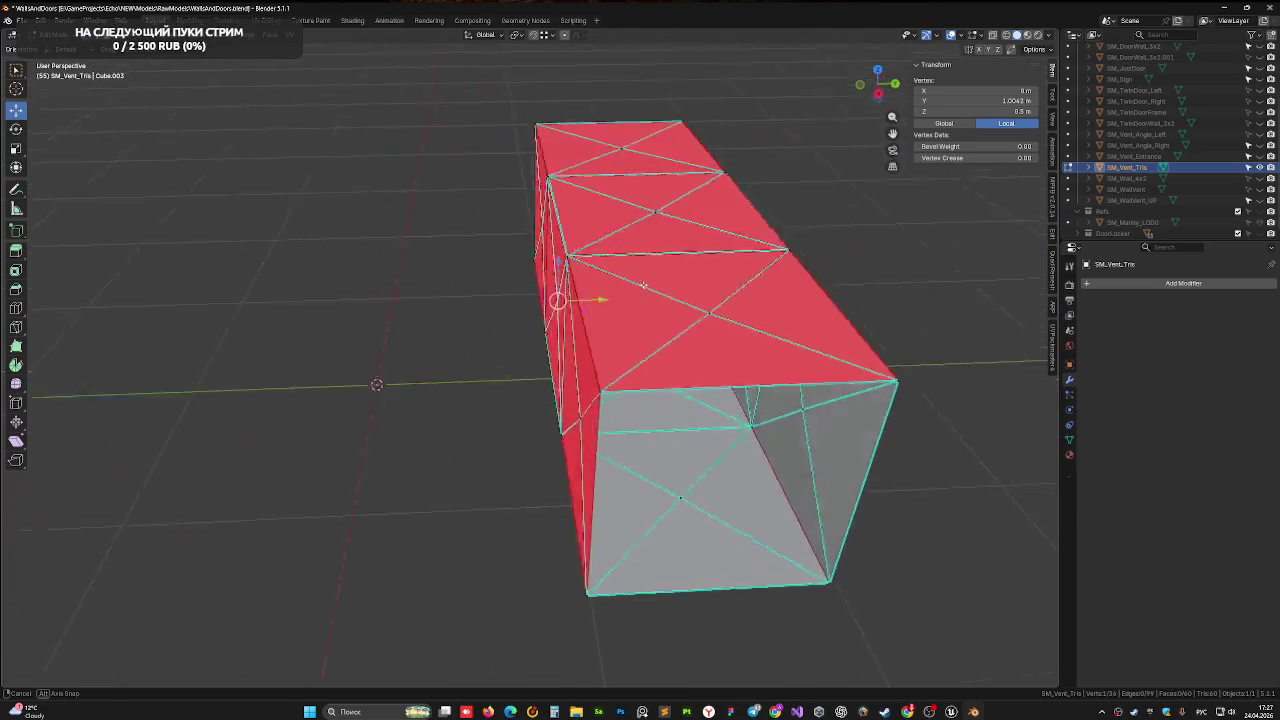
scroll(702, 282, up, 2)
Deselect all vertices, save WallsAndDoors.blend and return to object mode
key(alt+a)
middle_drag(315, 297, 596, 330)
key(ctrl+s)
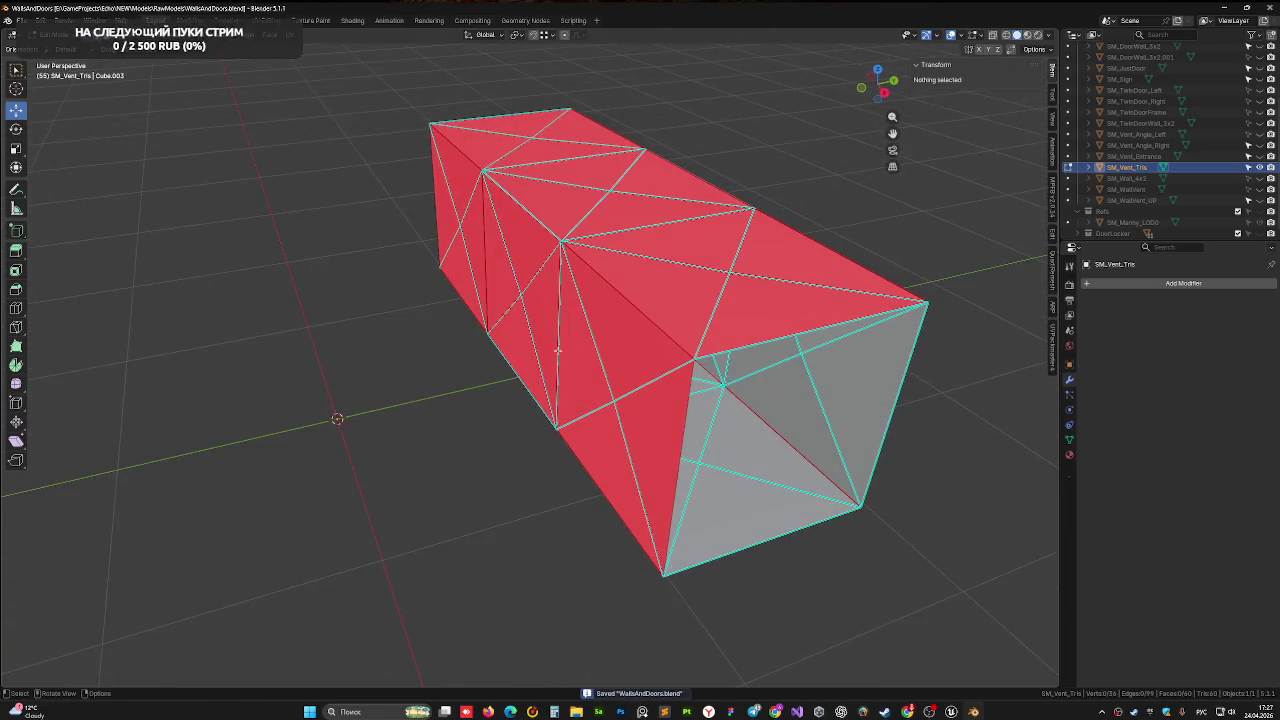
key(Tab)
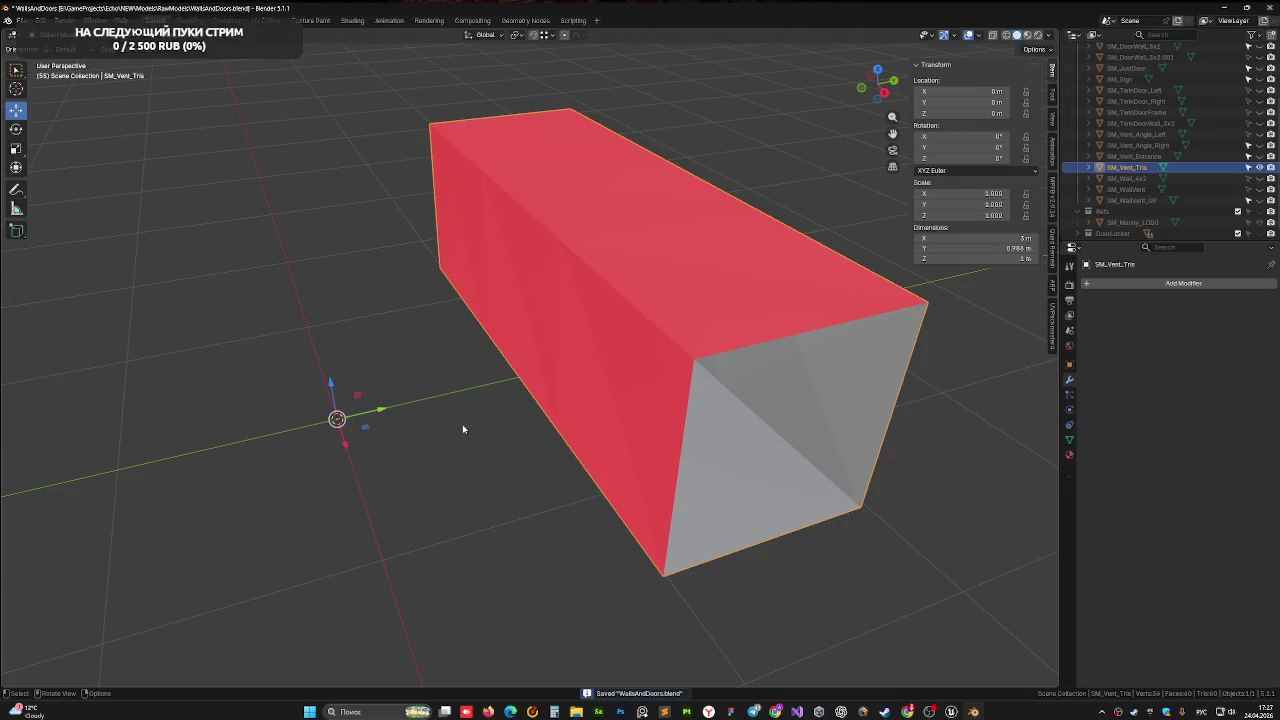
Rotate the SM_Vent_Tris box 90° about Z in top view
click(877, 69)
scroll(440, 397, down, 4)
shift+middle_drag(440, 397, 413, 410)
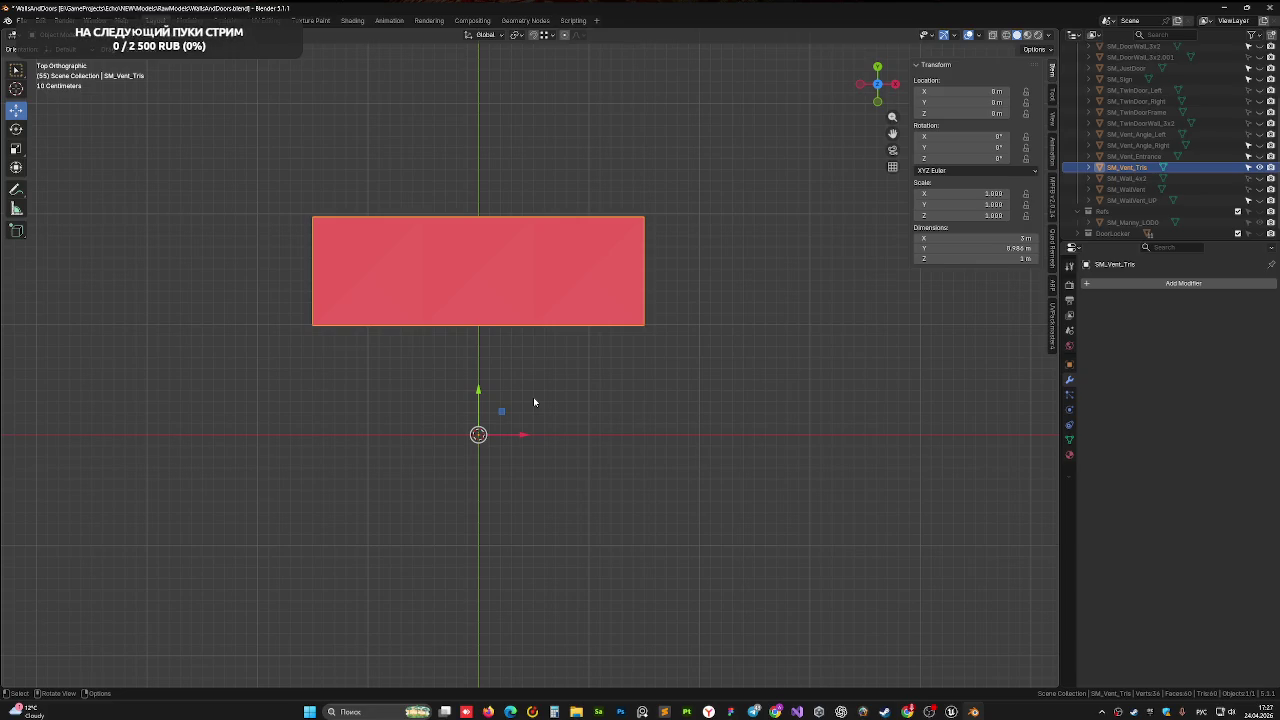
key(r)
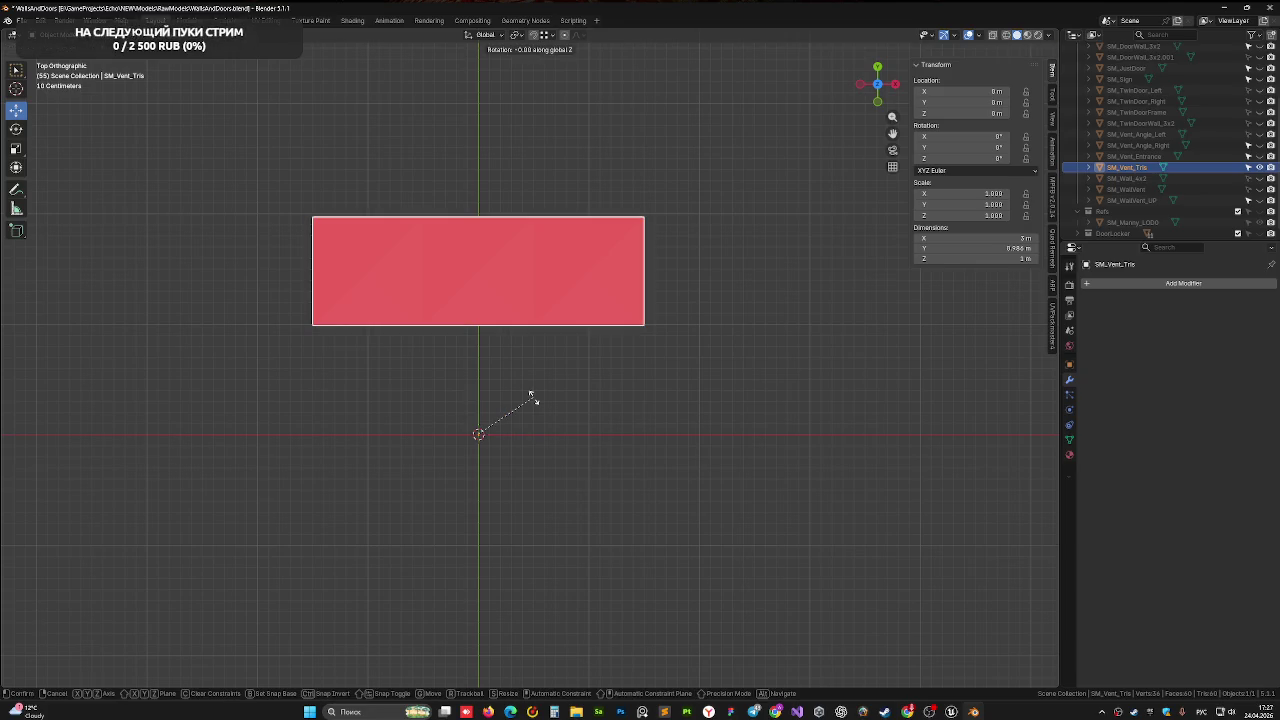
text(90)
key(Return)
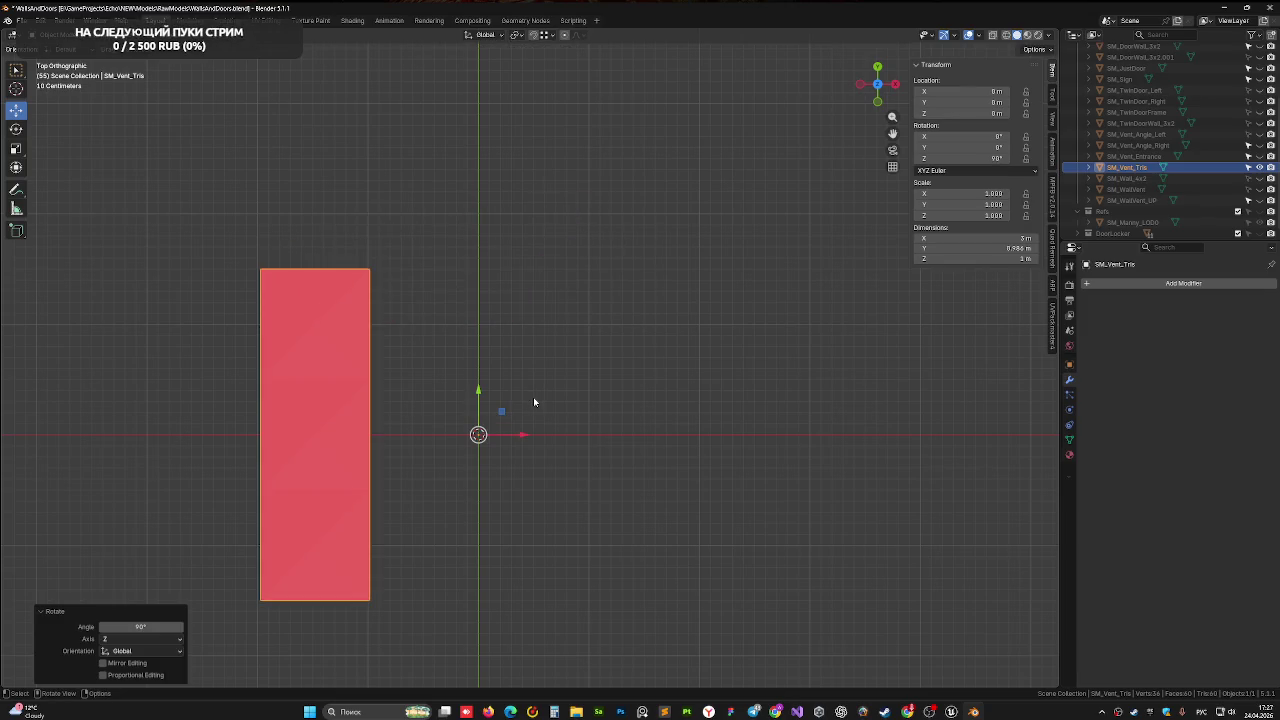
Shift the box along X to about 1.4919 m
drag(523, 437, 678, 433)
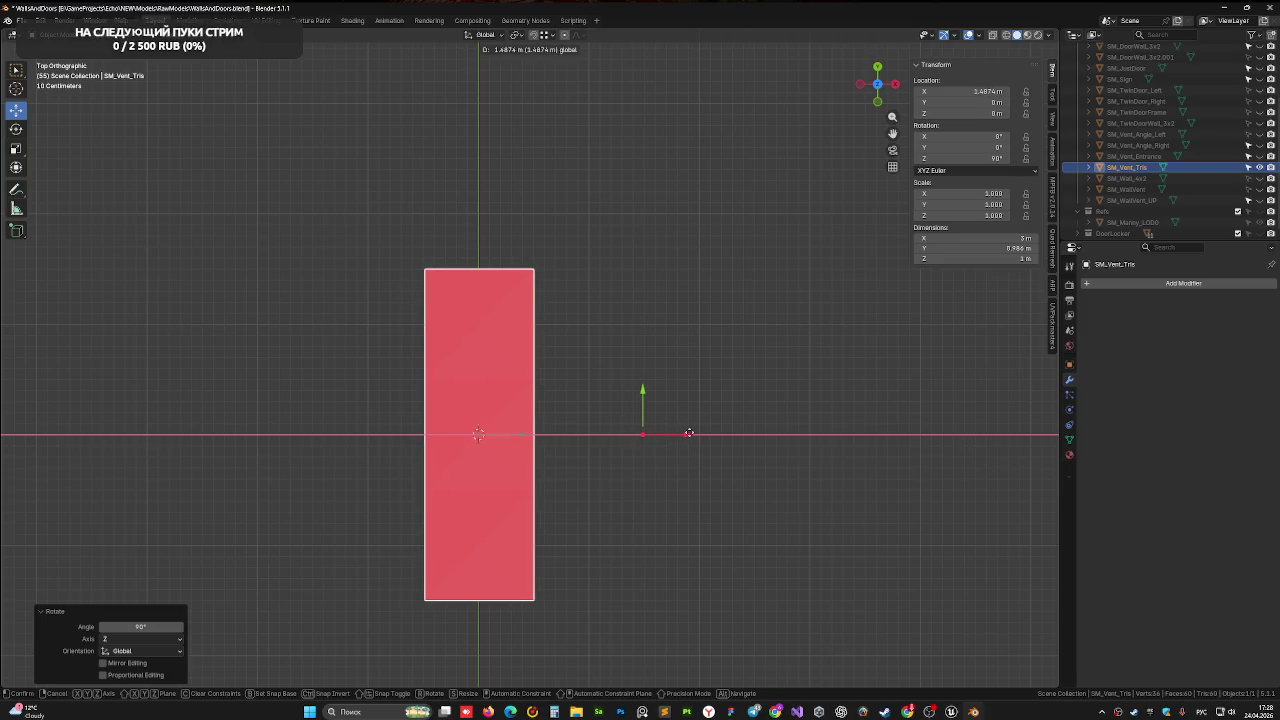
drag(678, 433, 690, 436)
shift+middle_drag(491, 577, 503, 492)
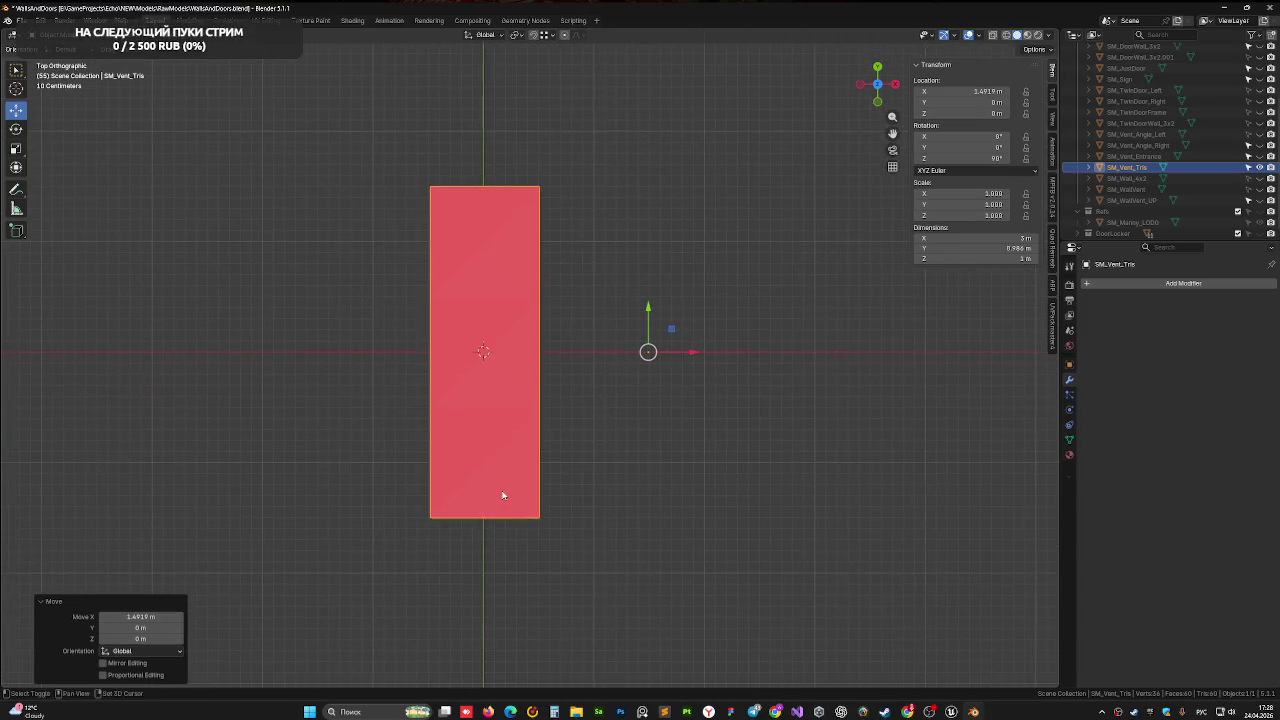
drag(685, 354, 660, 374)
key(ctrl+a)
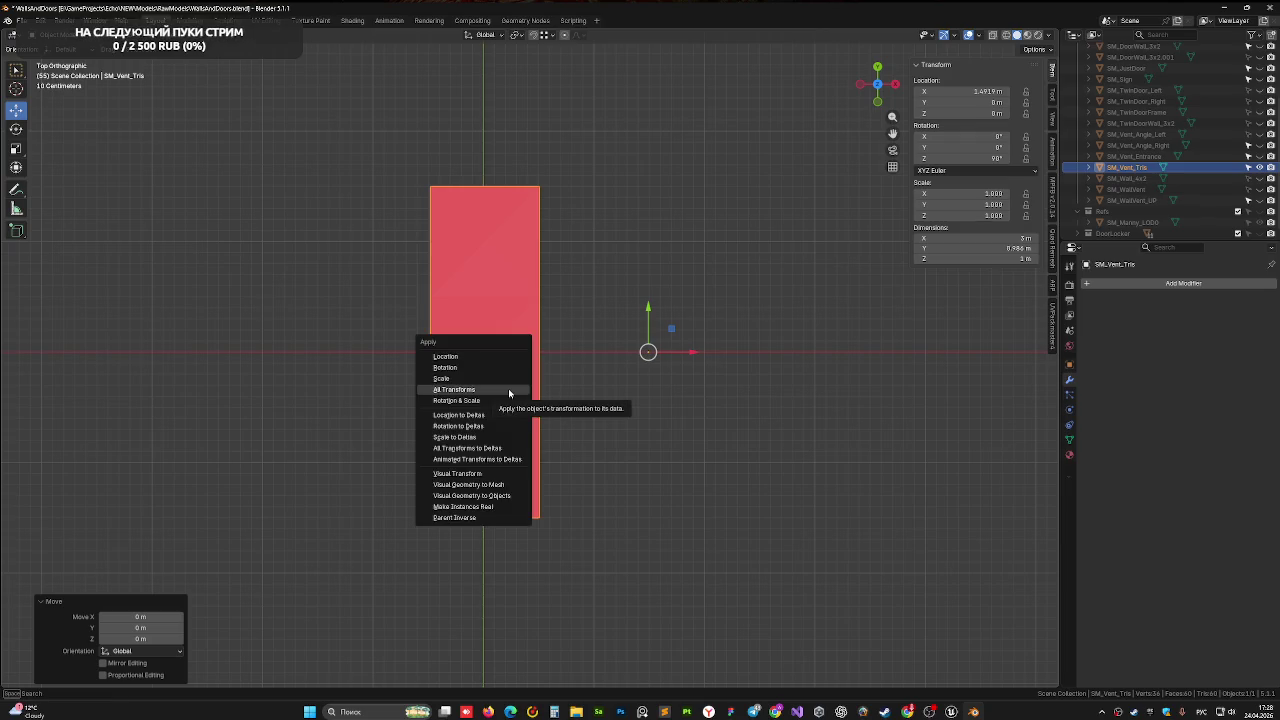
Apply all transforms to the box and frame its edge near the world origin
click(509, 391)
drag(486, 307, 484, 135)
scroll(470, 360, up, 5)
shift+middle_drag(420, 354, 471, 434)
scroll(455, 480, up, 7)
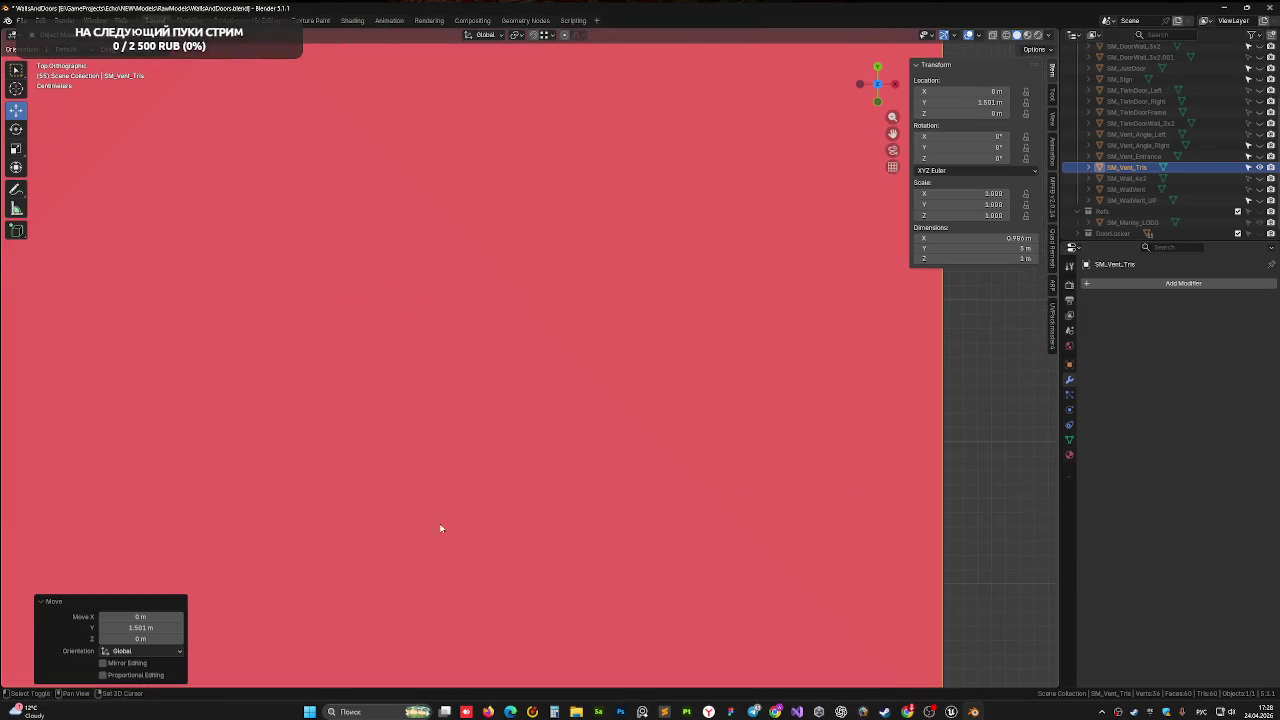
shift+middle_drag(440, 529, 445, 80)
scroll(520, 317, up, 1)
scroll(480, 223, up, 5)
scroll(560, 400, down, 4)
scroll(580, 450, down, 2)
shift+middle_drag(551, 383, 571, 314)
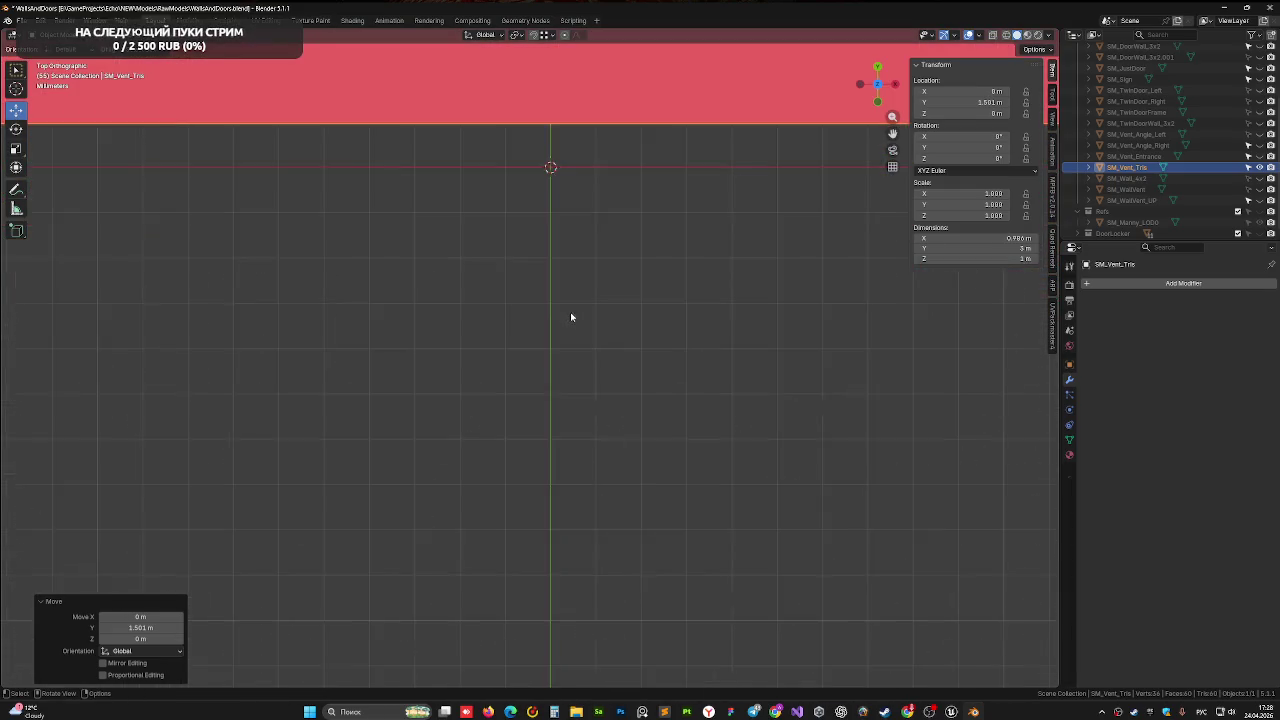
scroll(573, 308, up, 3)
shift+middle_drag(629, 280, 587, 579)
shift+middle_drag(532, 505, 533, 505)
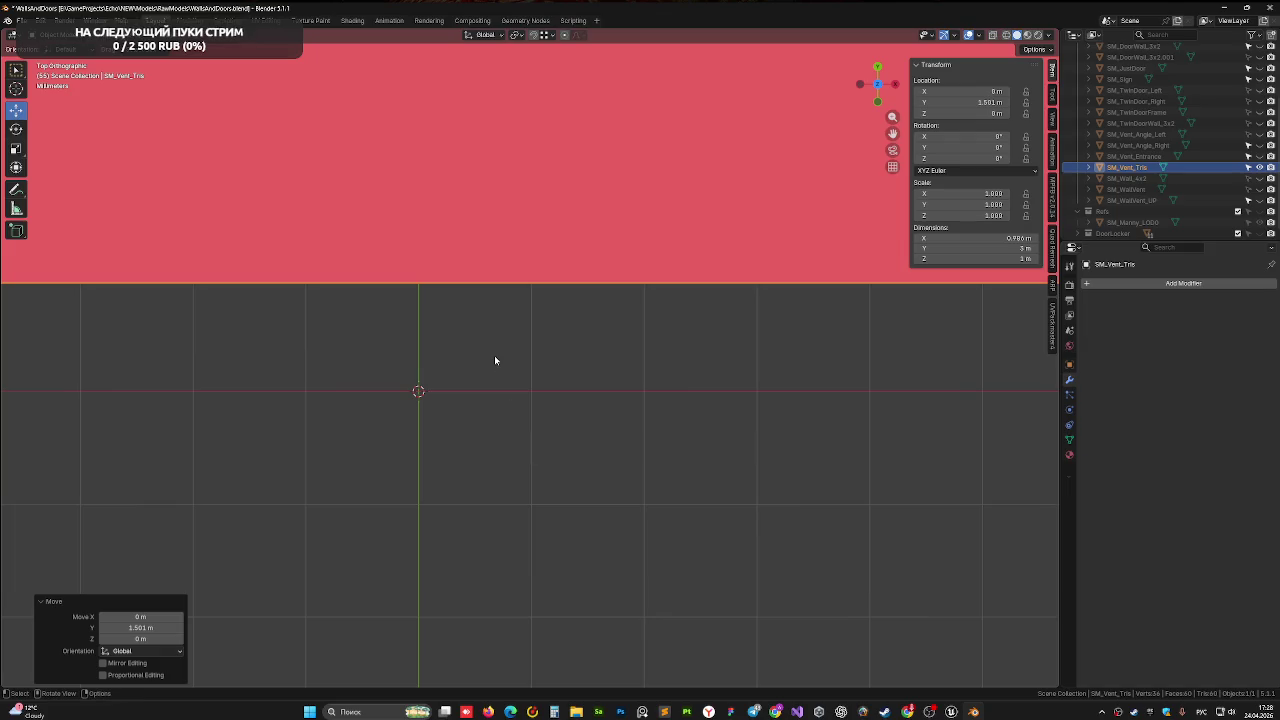
Move the box along Y so its edge meets the origin, then apply all transforms again
key(g)
key(y)
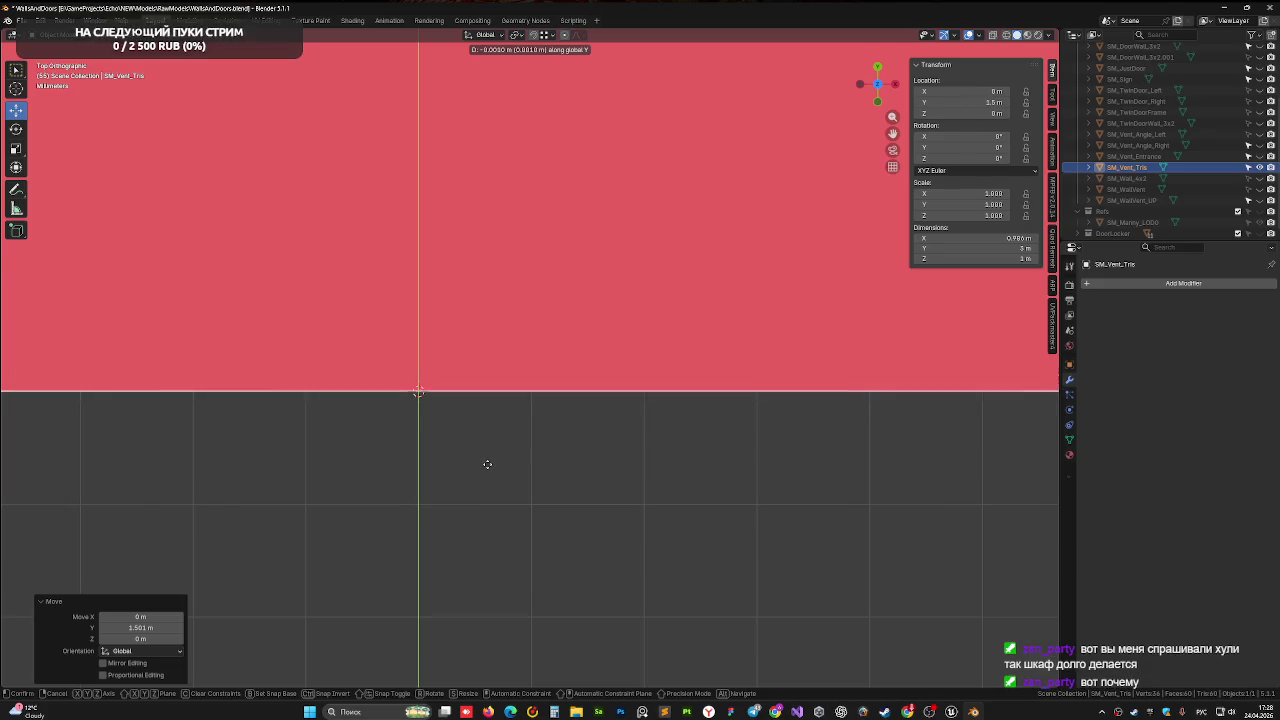
click(487, 464)
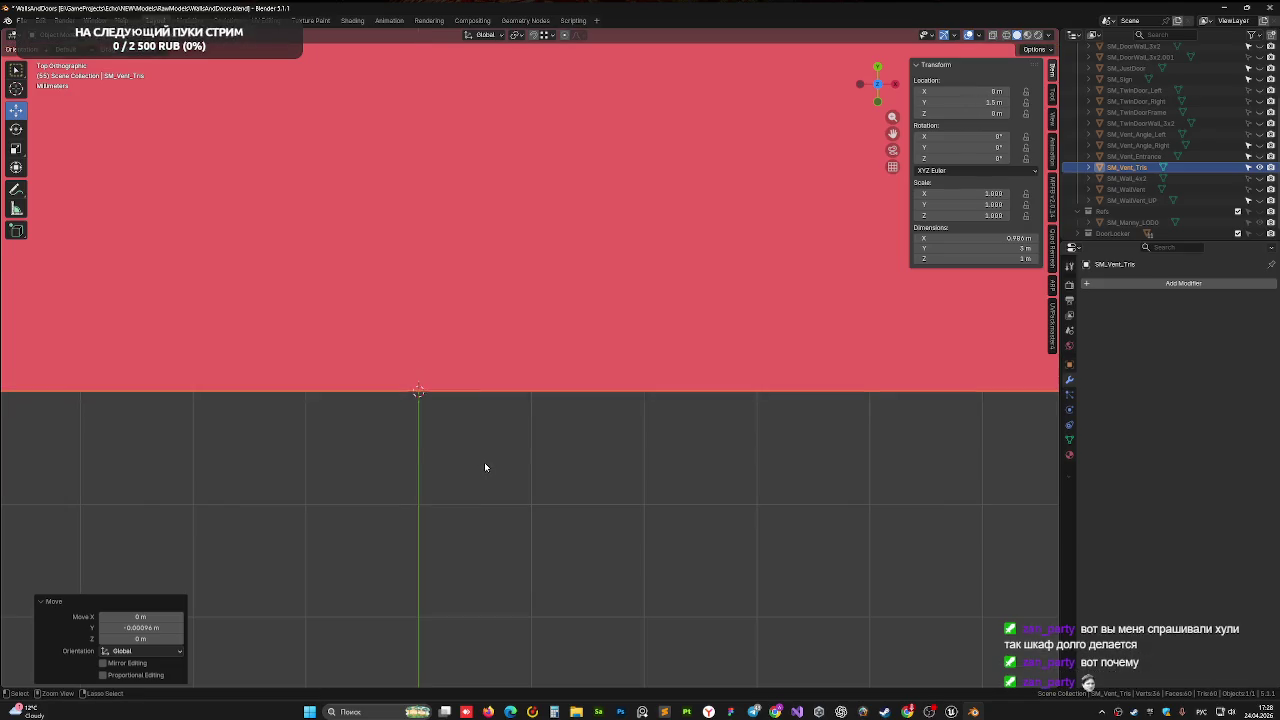
key(ctrl+a)
click(484, 462)
Frame the box in top view and begin nudging it to about −0.01 m on X
mouse_move(496, 450)
middle_down()
mouse_move(558, 323)
mouse_move(554, 341)
middle_up()
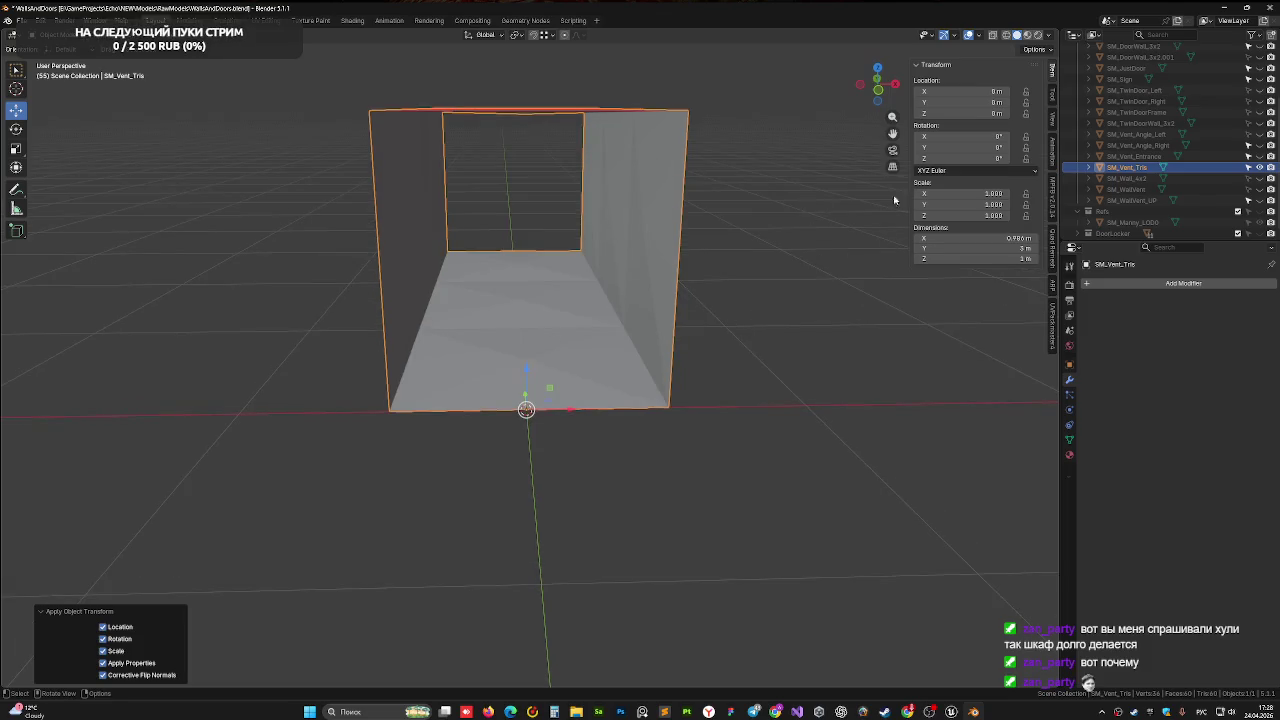
click(877, 67)
shift+middle_drag(666, 305, 616, 411)
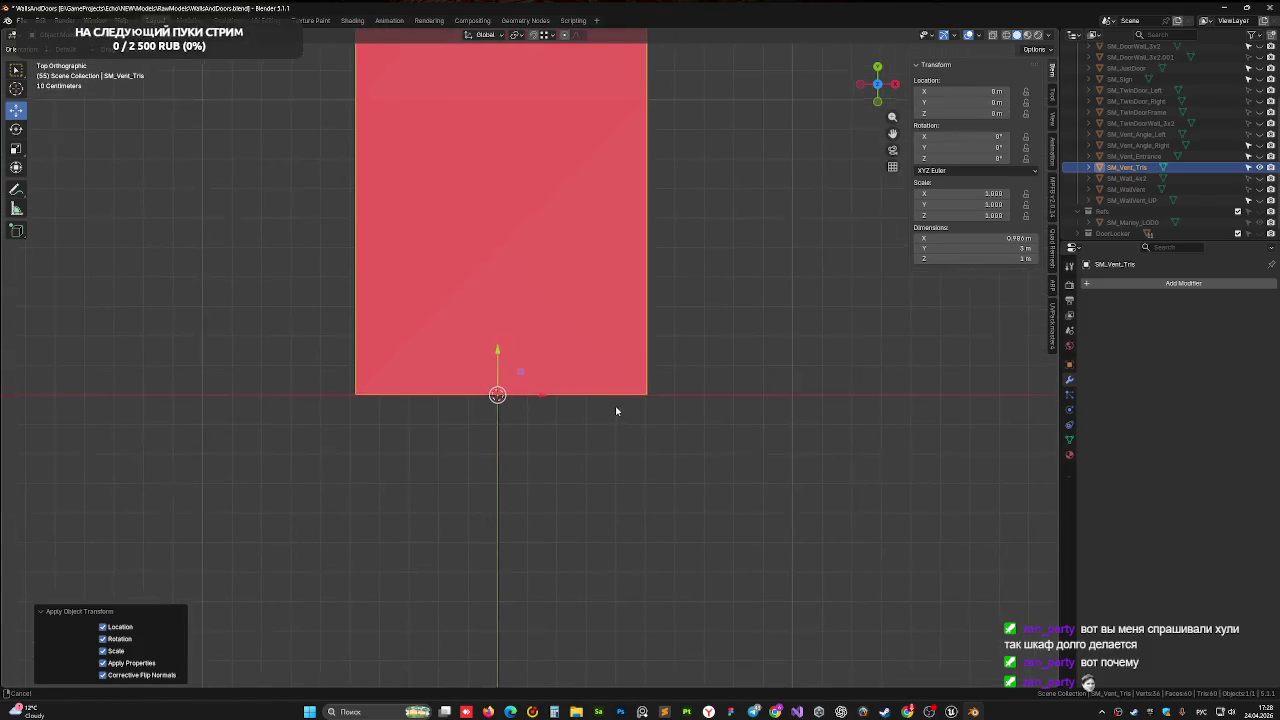
scroll(600, 420, up, 1)
scroll(517, 412, up, 1)
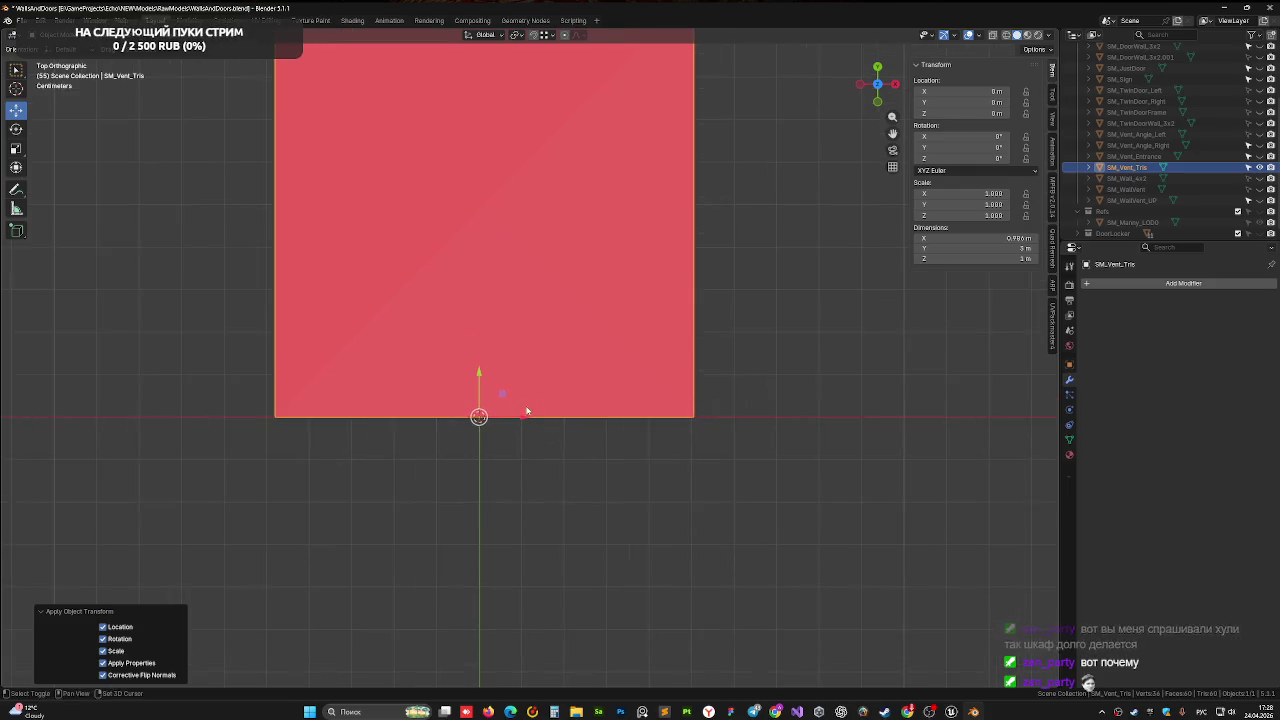
shift+middle_drag(526, 409, 499, 427)
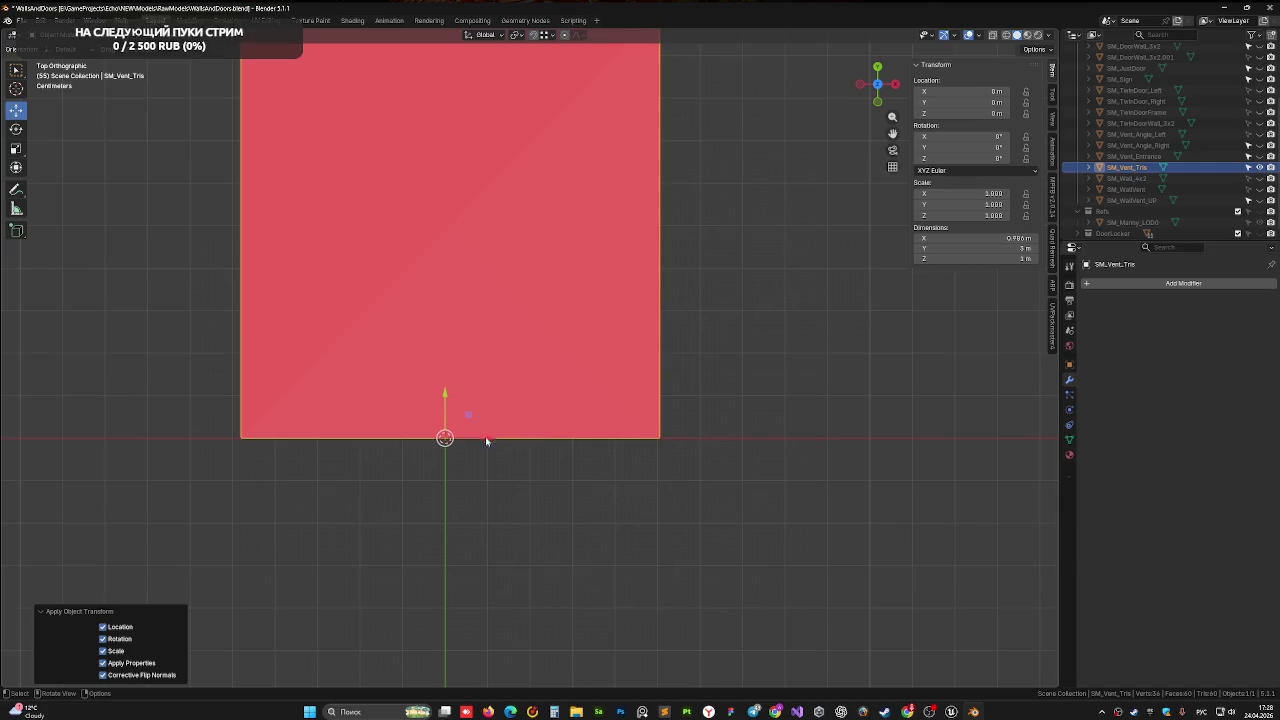
key(g)
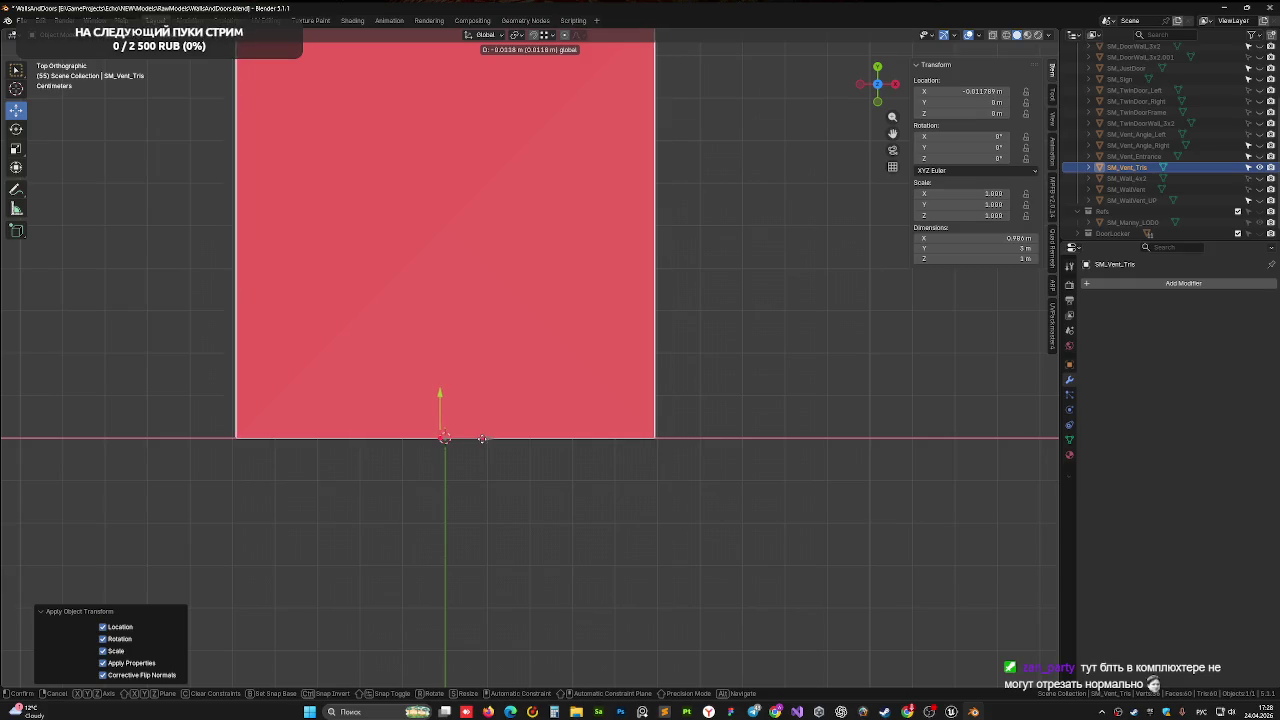
Confirm the small X shift and switch to see-through wireframe, centring the diagonal cross
click(483, 440)
click(993, 36)
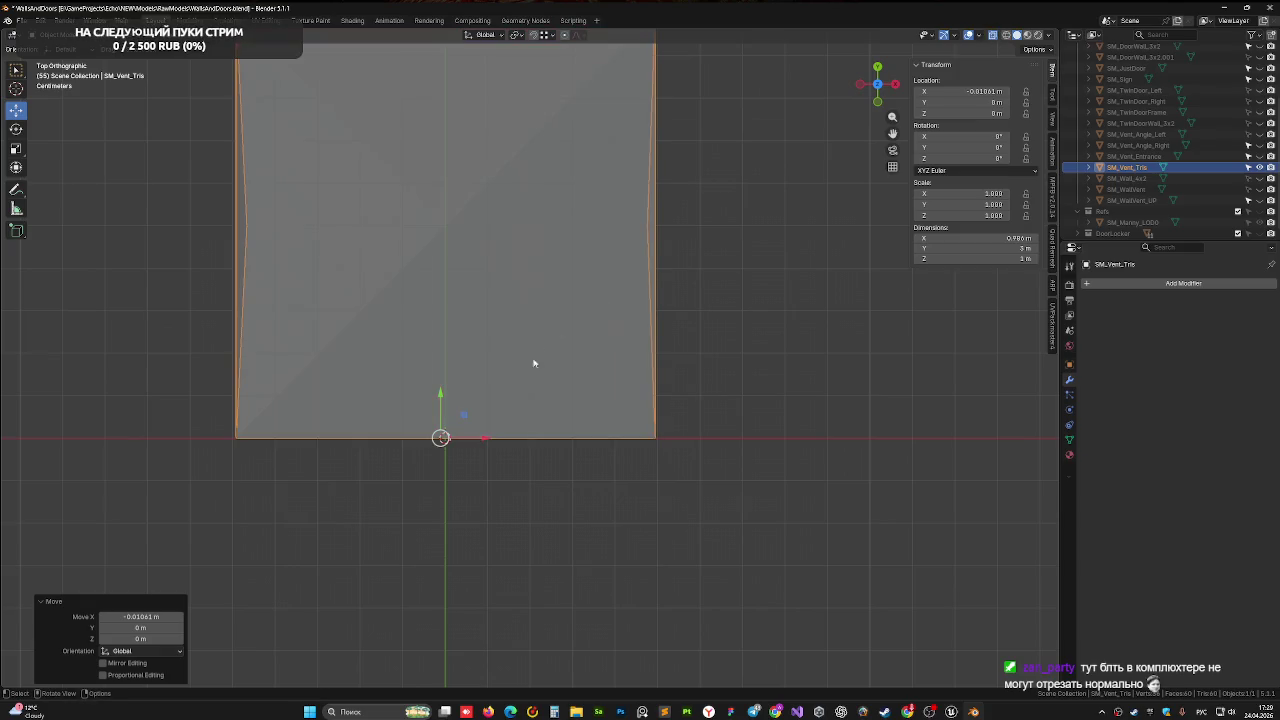
click(1006, 36)
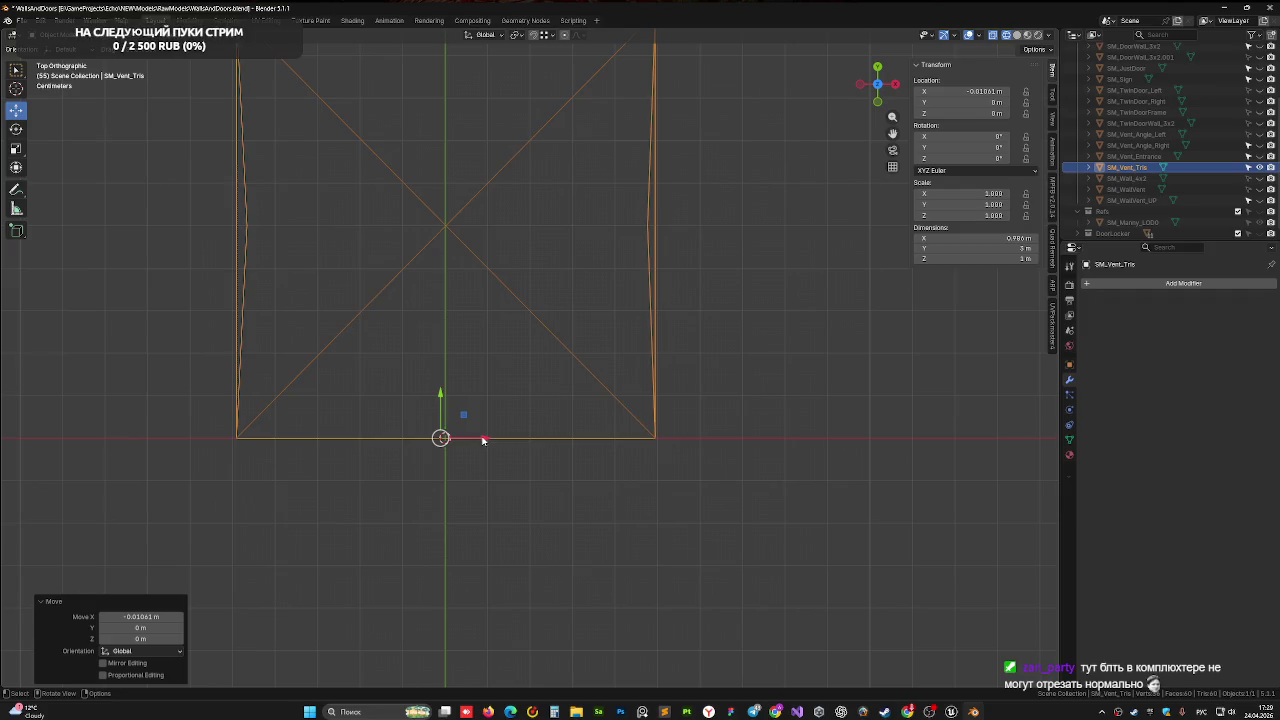
drag(482, 440, 483, 403)
scroll(483, 403, up, 5)
shift+middle_drag(388, 195, 486, 491)
scroll(371, 334, up, 3)
shift+middle_drag(371, 334, 794, 463)
scroll(490, 352, down, 1)
scroll(490, 352, up, 5)
shift+middle_drag(477, 380, 694, 352)
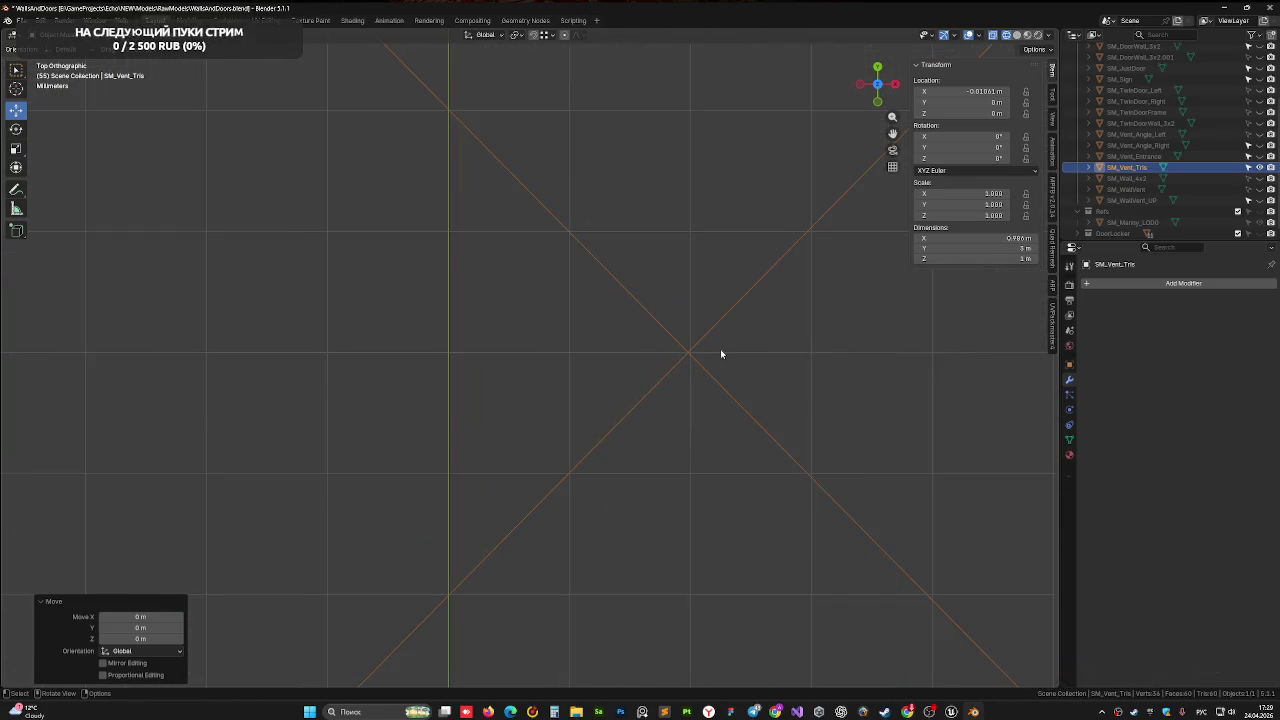
Nudge the box twice along X to put its corner on the world origin
key(g)
key(x)
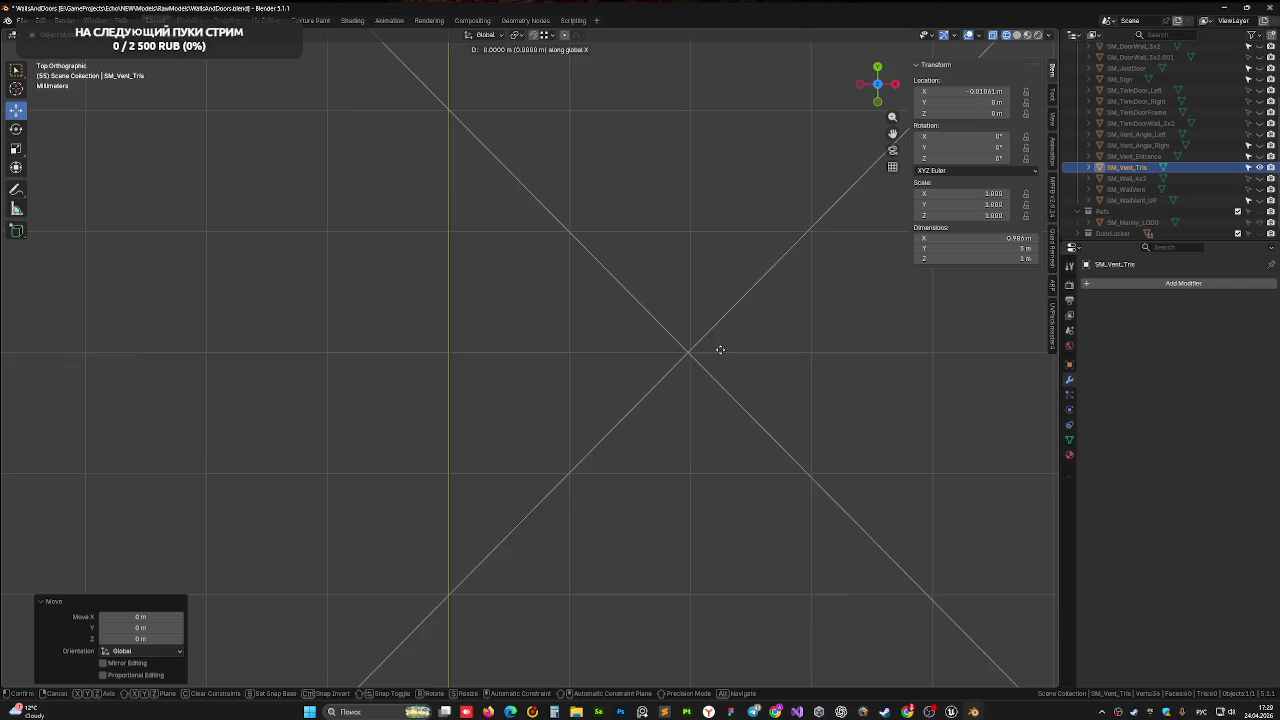
click(481, 373)
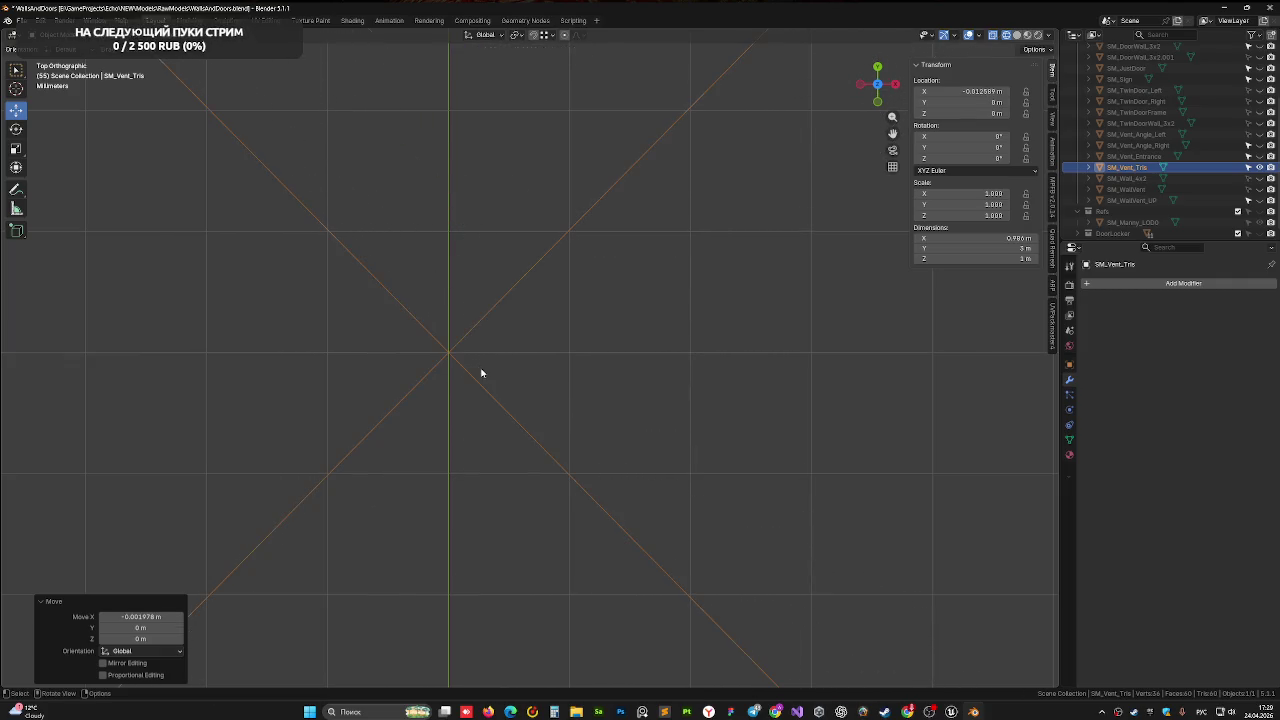
mouse_move(486, 372)
shift+middle_down()
mouse_move(398, 332)
mouse_move(140, 331)
mouse_move(426, 347)
shift+middle_up()
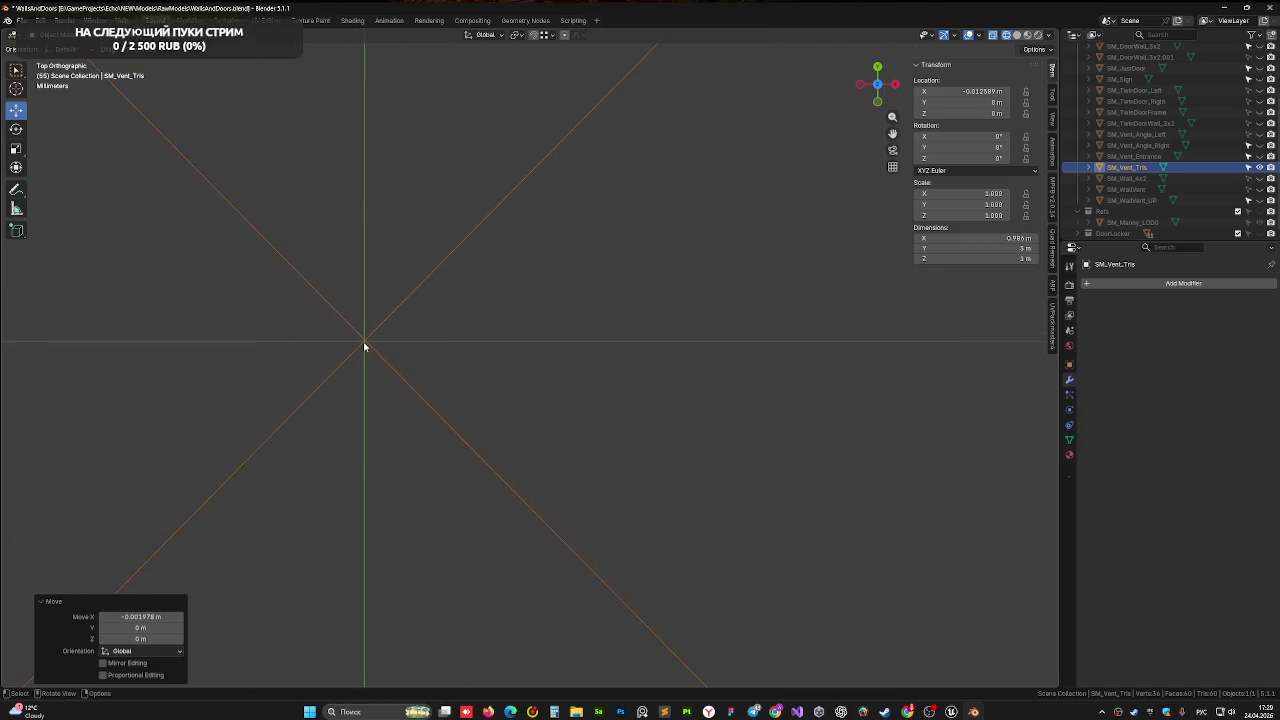
key(g)
key(x)
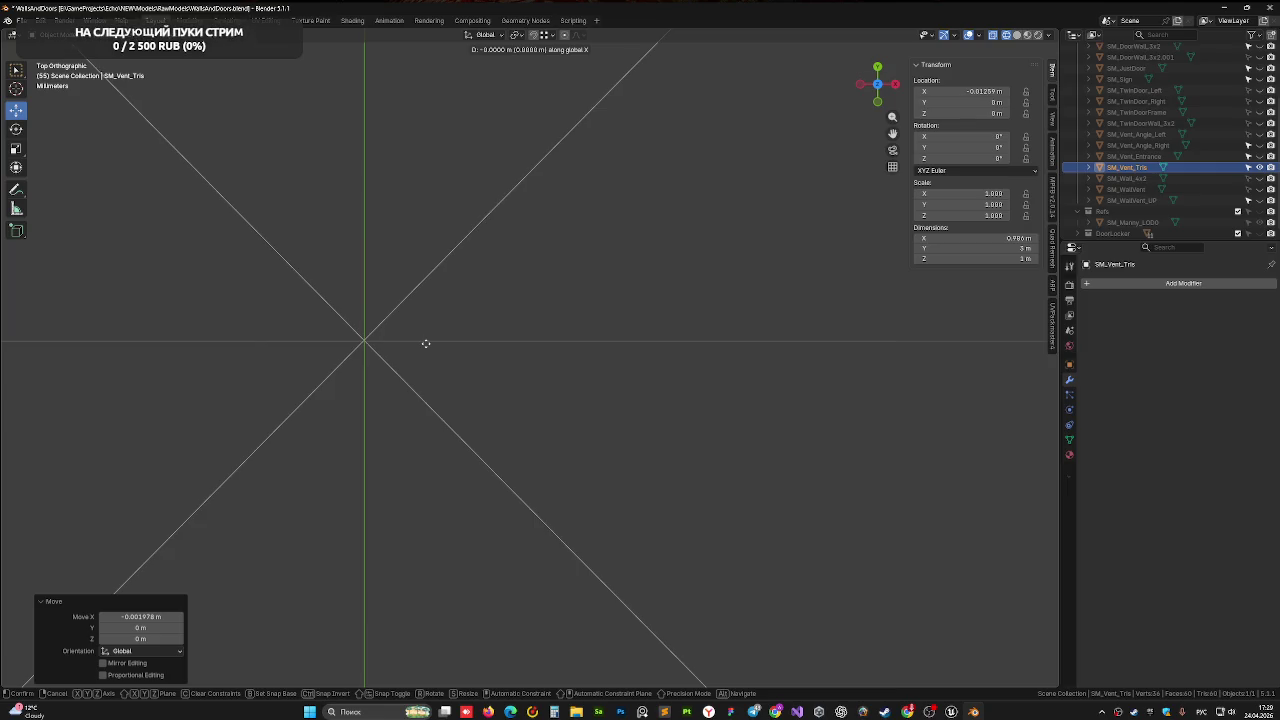
click(426, 343)
shift+middle_drag(426, 343, 539, 351)
scroll(539, 351, down, 3)
scroll(554, 347, down, 10)
Apply all transforms, show the box as solid red with X-ray off, and save WallsAndDoors.blend
key(ctrl+a)
click(563, 351)
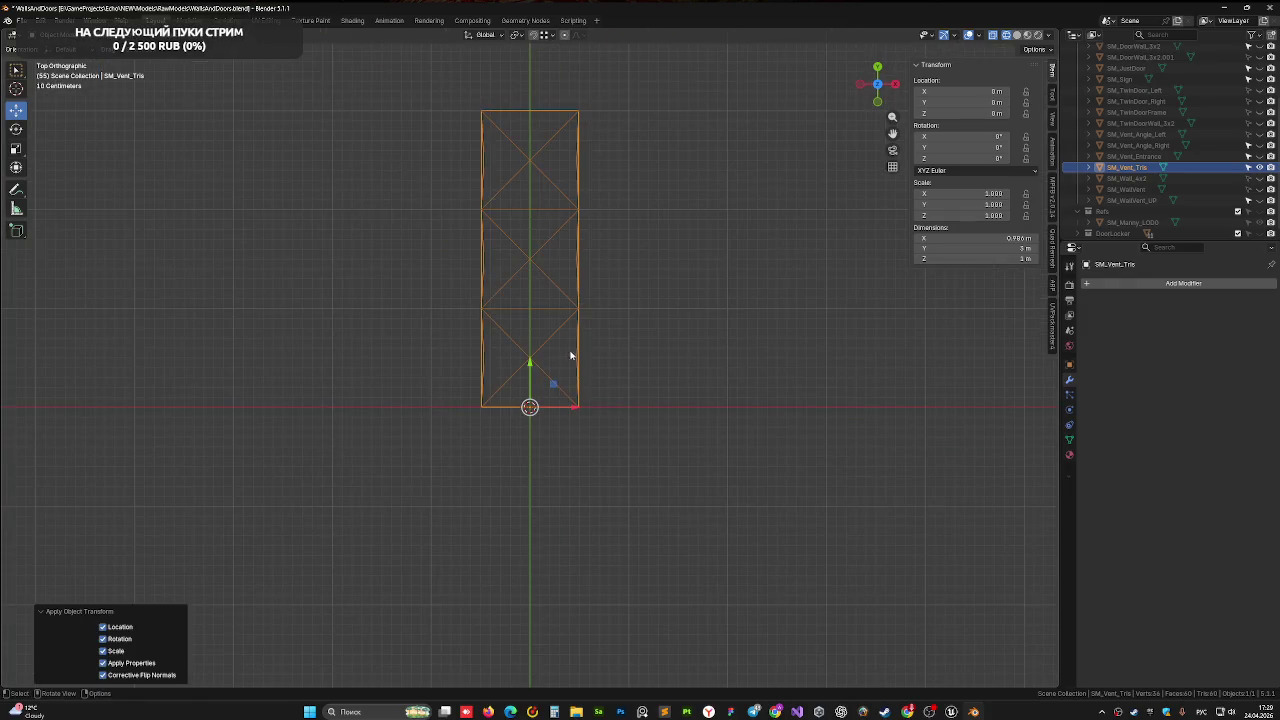
key(ctrl+s)
click(1006, 35)
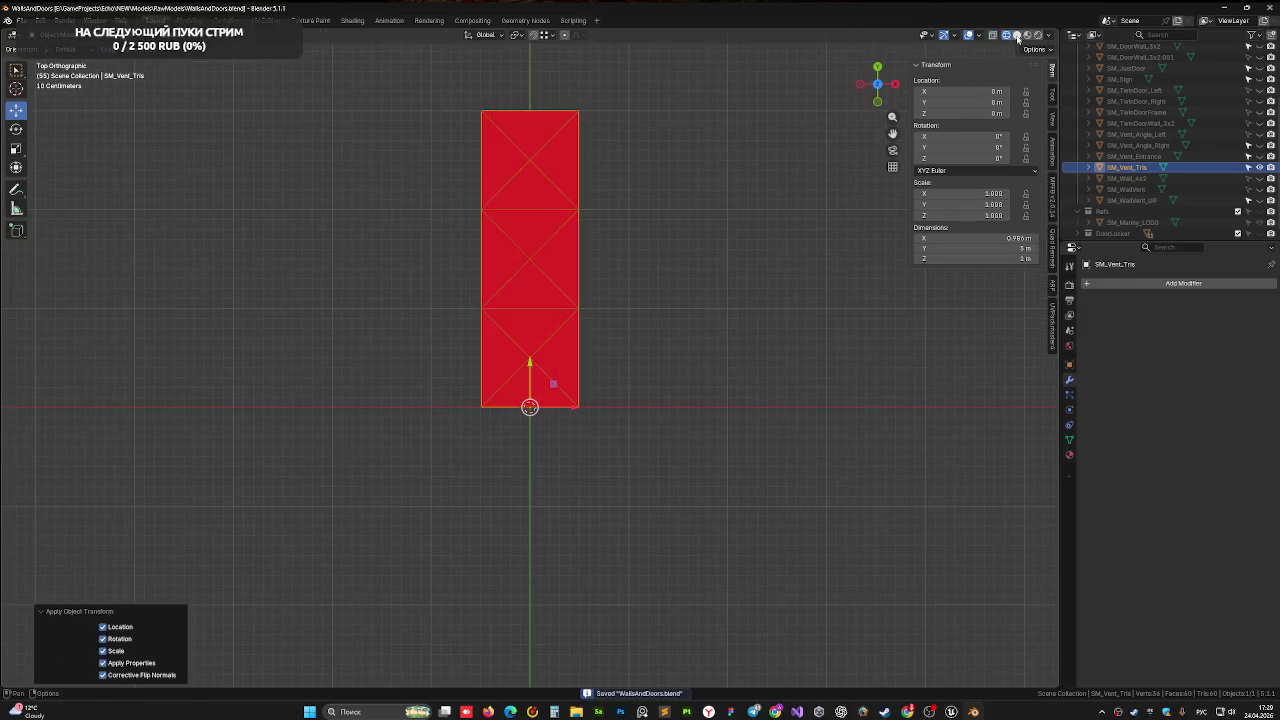
mouse_move(768, 286)
middle_down()
mouse_move(667, 360)
mouse_move(643, 305)
middle_up()
key(alt+z)
key(ctrl+s)
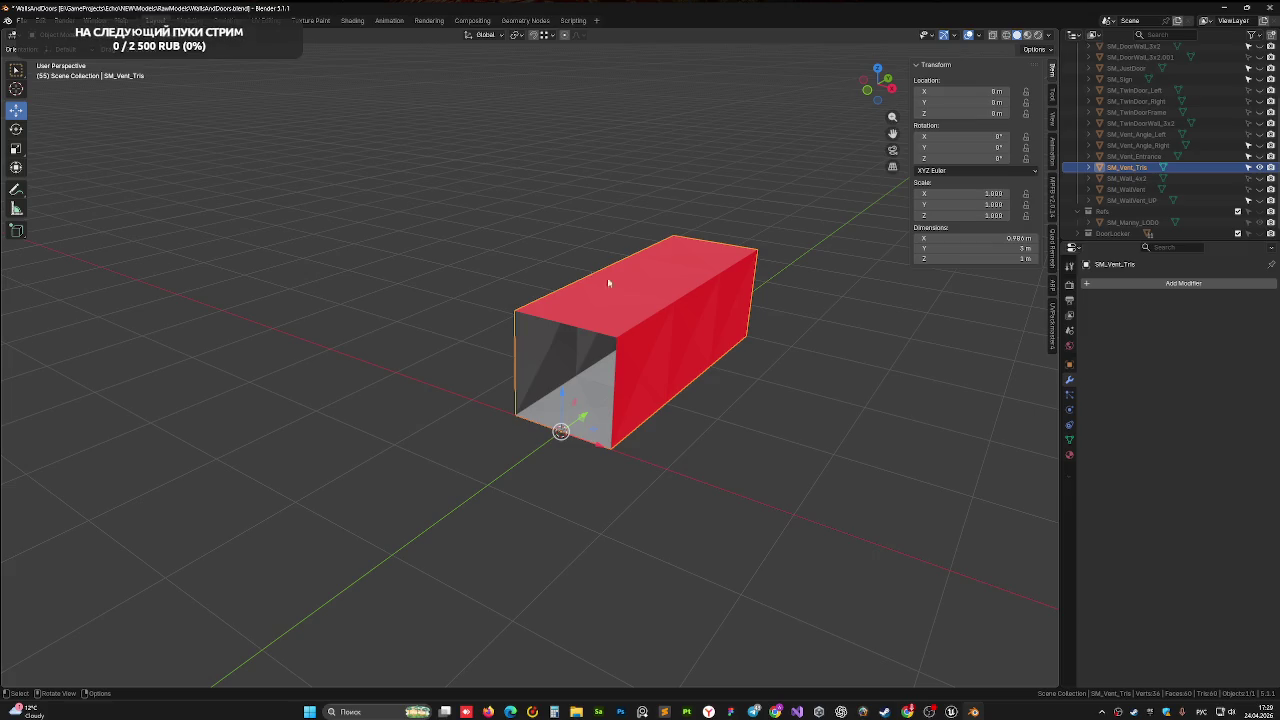
key(ctrl+s)
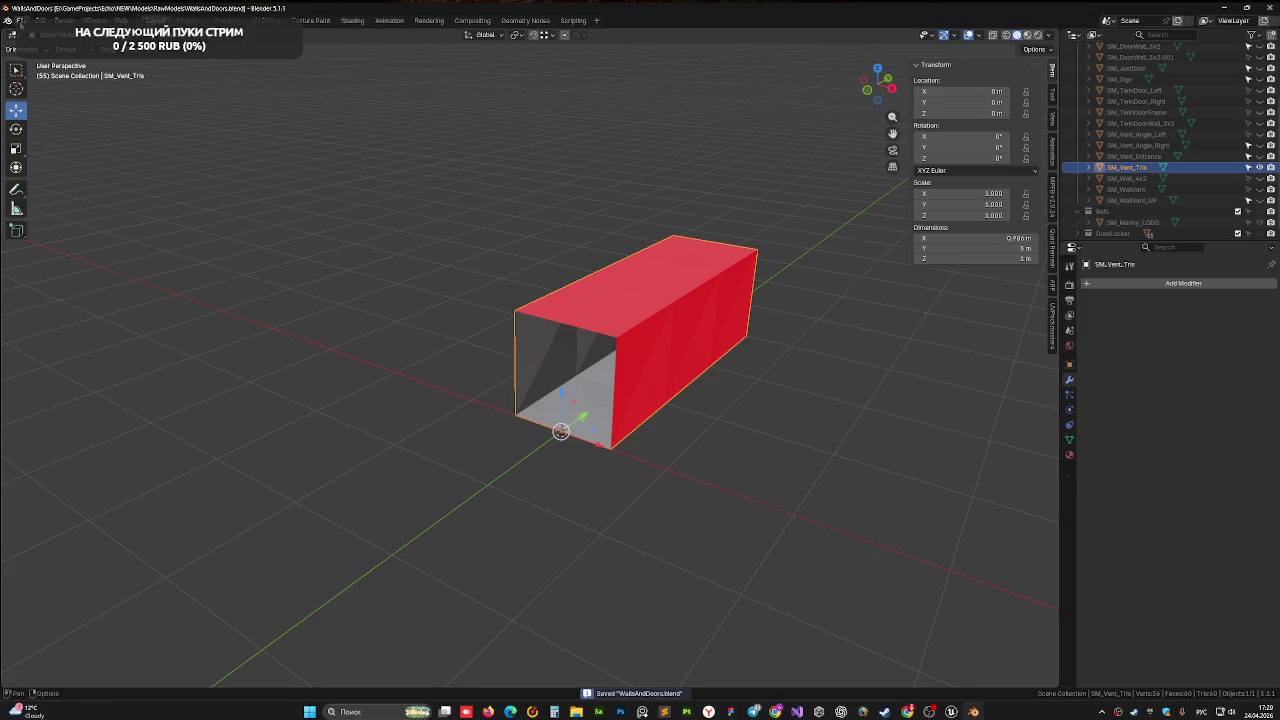
Export the vent mesh as FBX, overwriting SM_Vent_Single.fbx
click(20, 20)
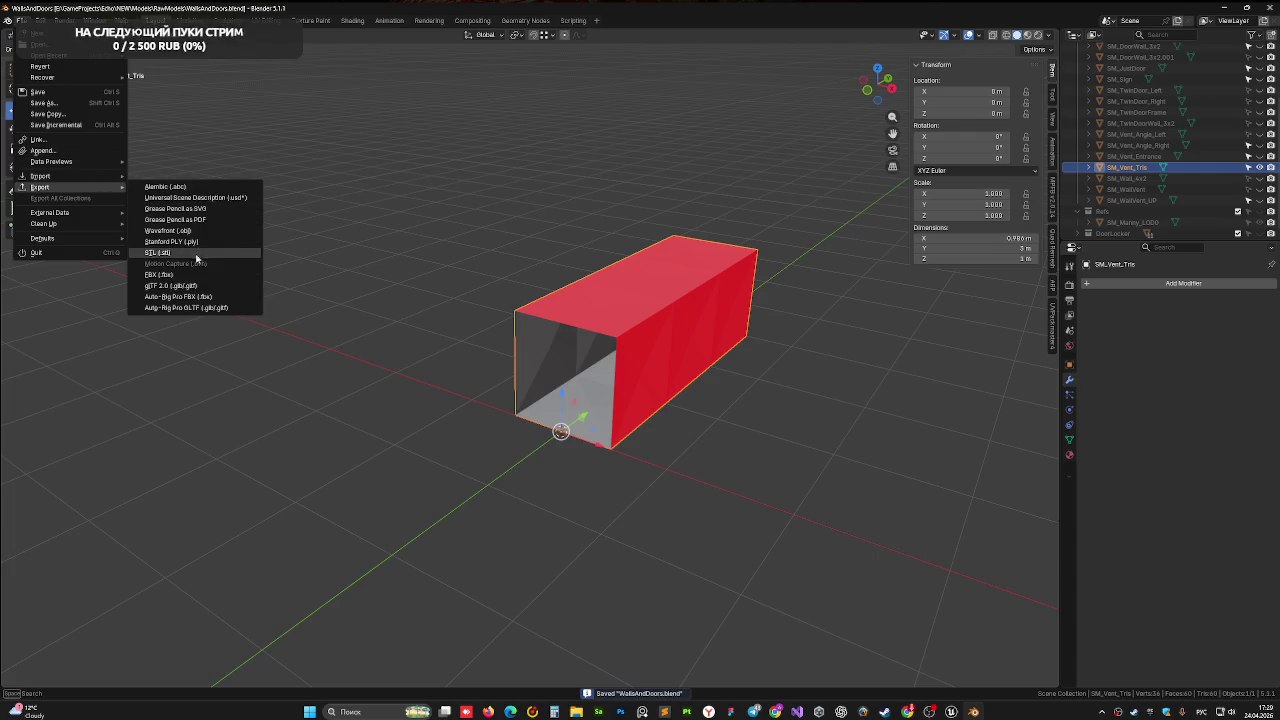
click(196, 276)
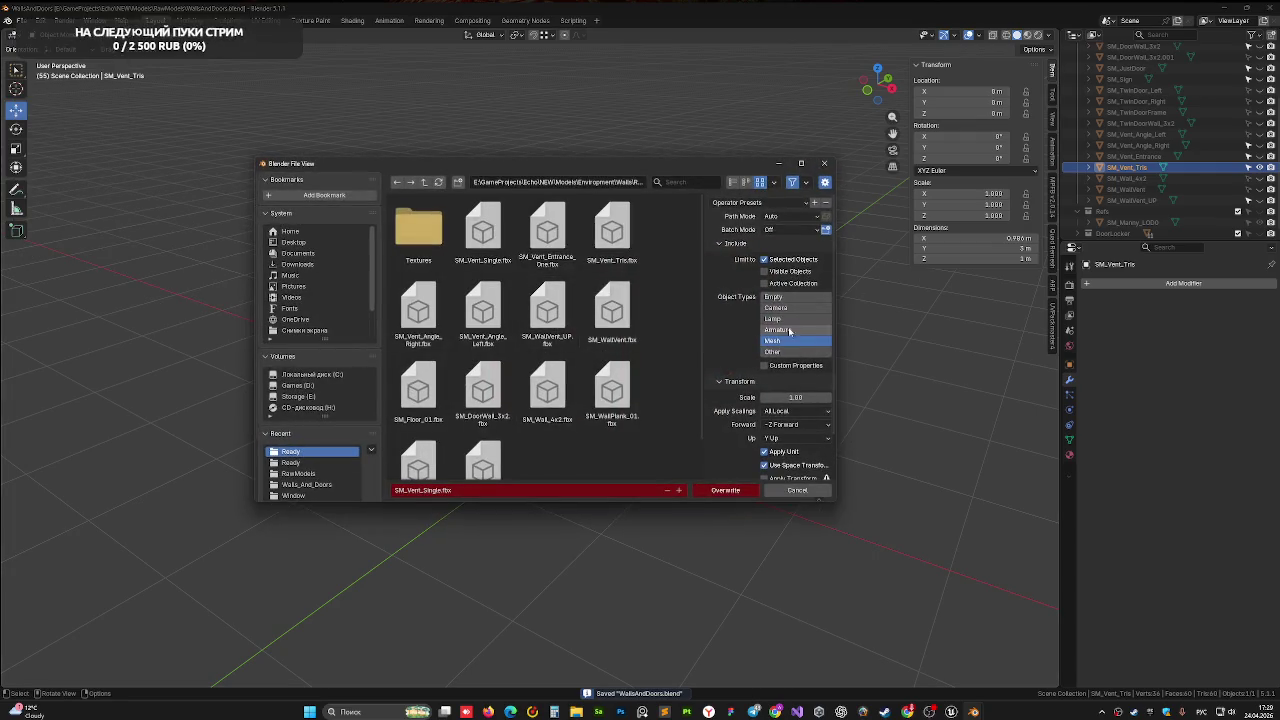
scroll(772, 410, down, 2)
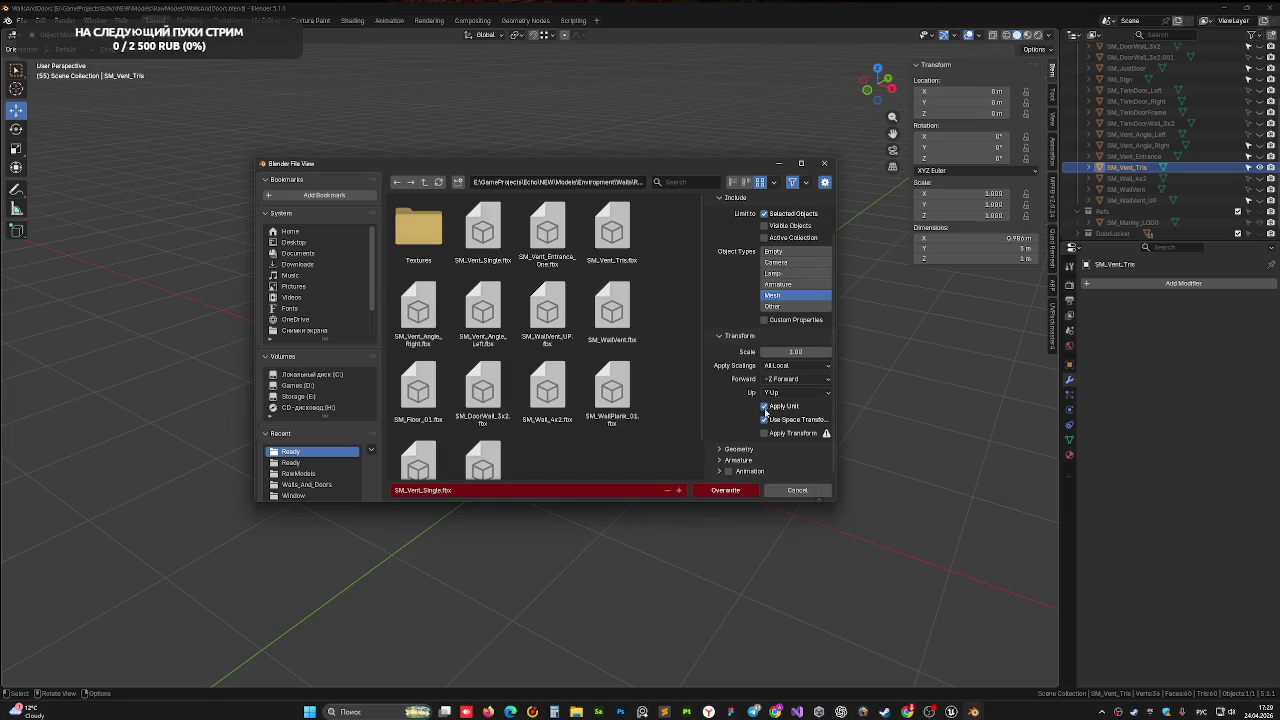
click(492, 242)
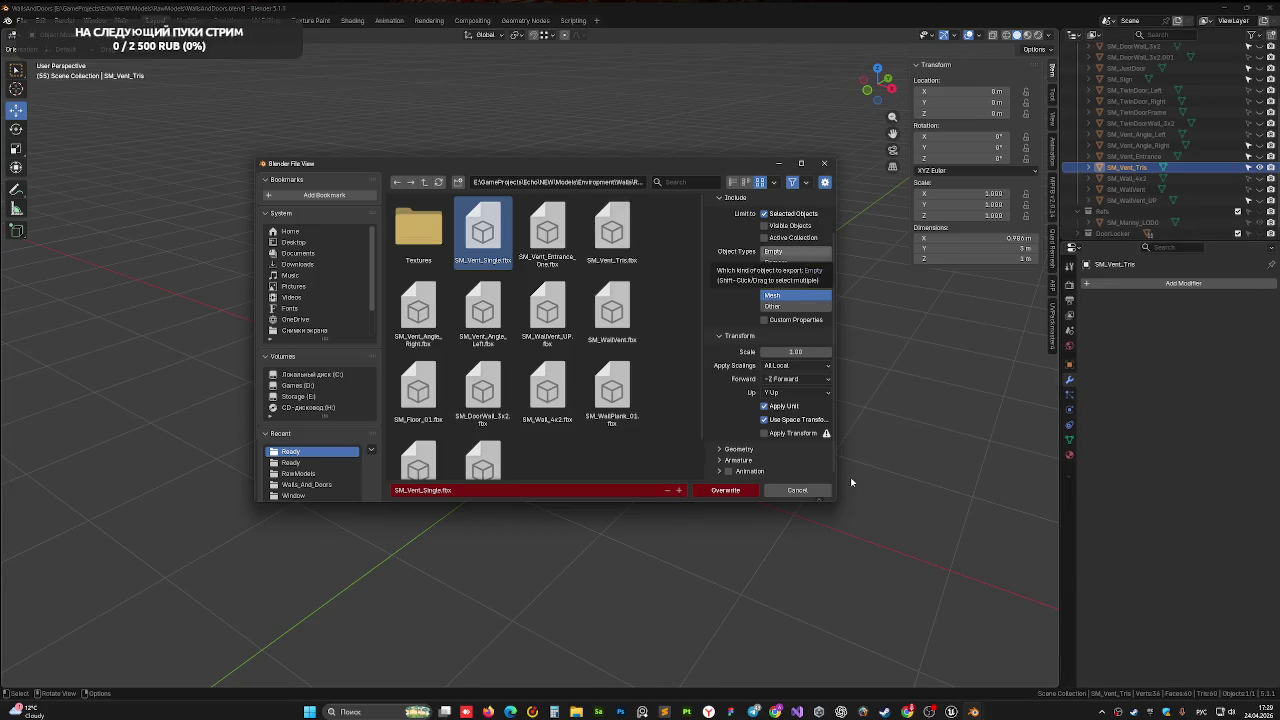
click(723, 491)
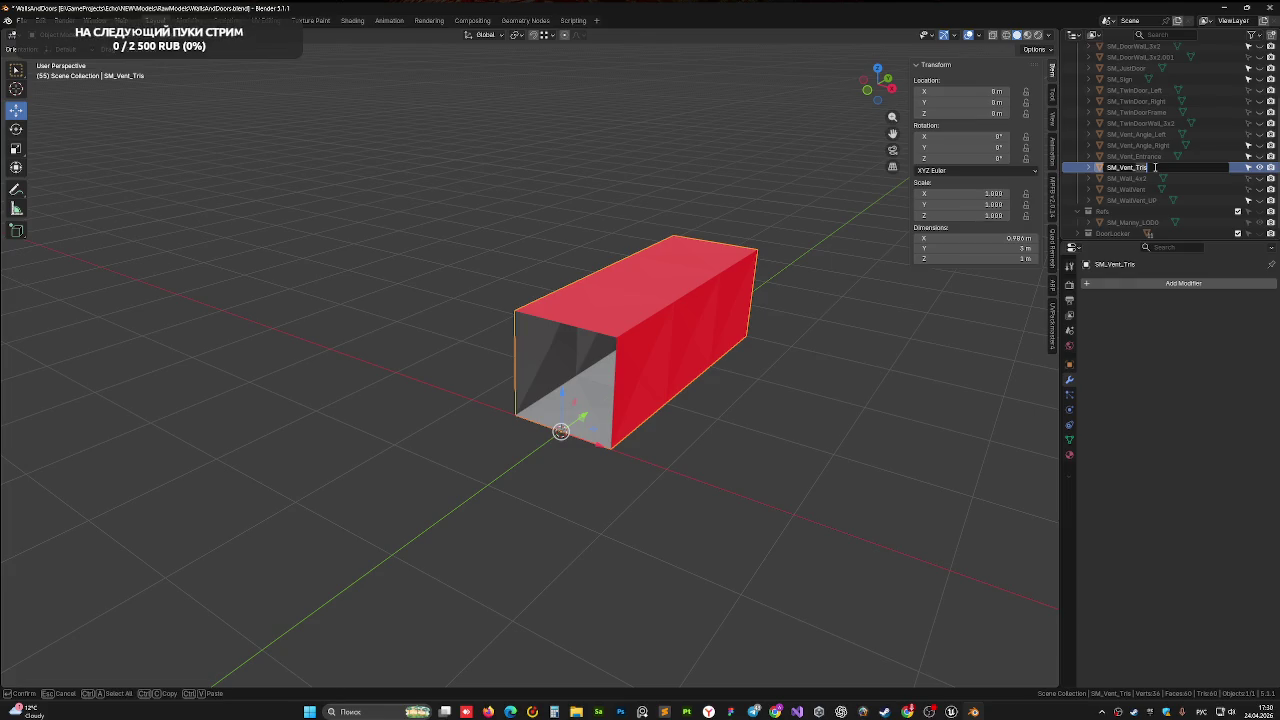
Cancel the rename, undo the last two transform changes, and close Blender from the save prompt
key(Return)
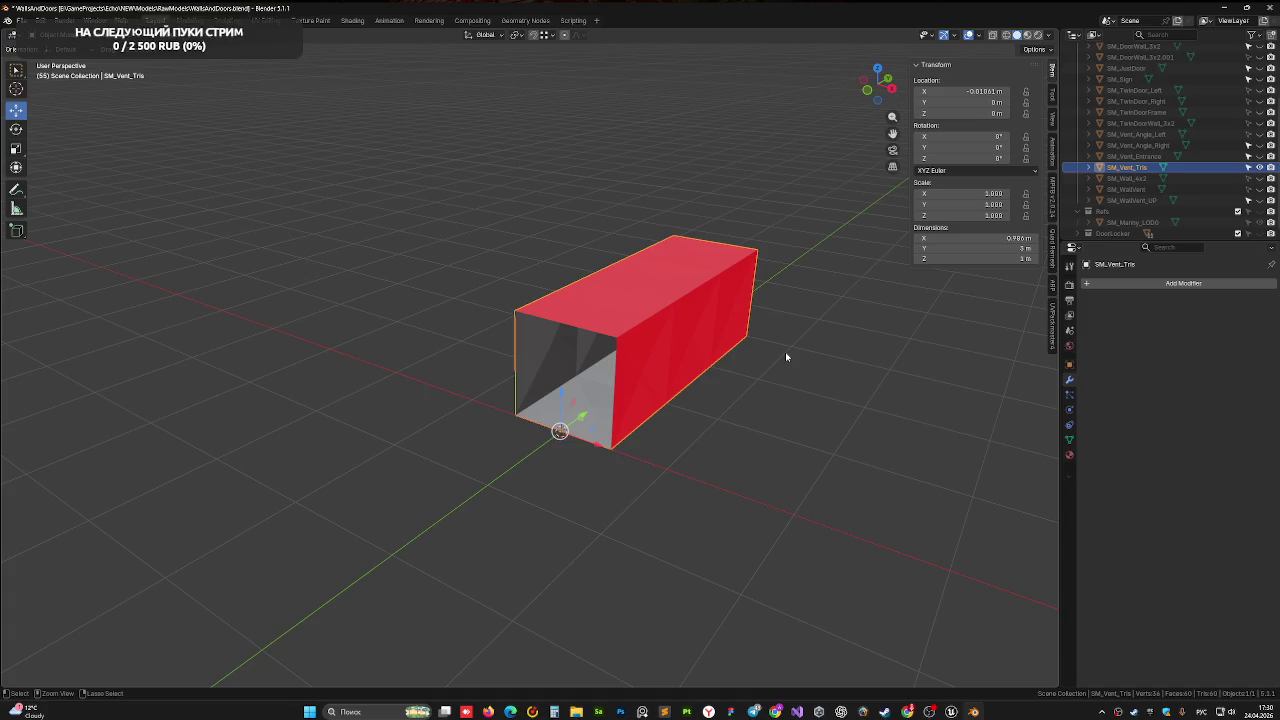
key(ctrl+z)
key(ctrl+z)
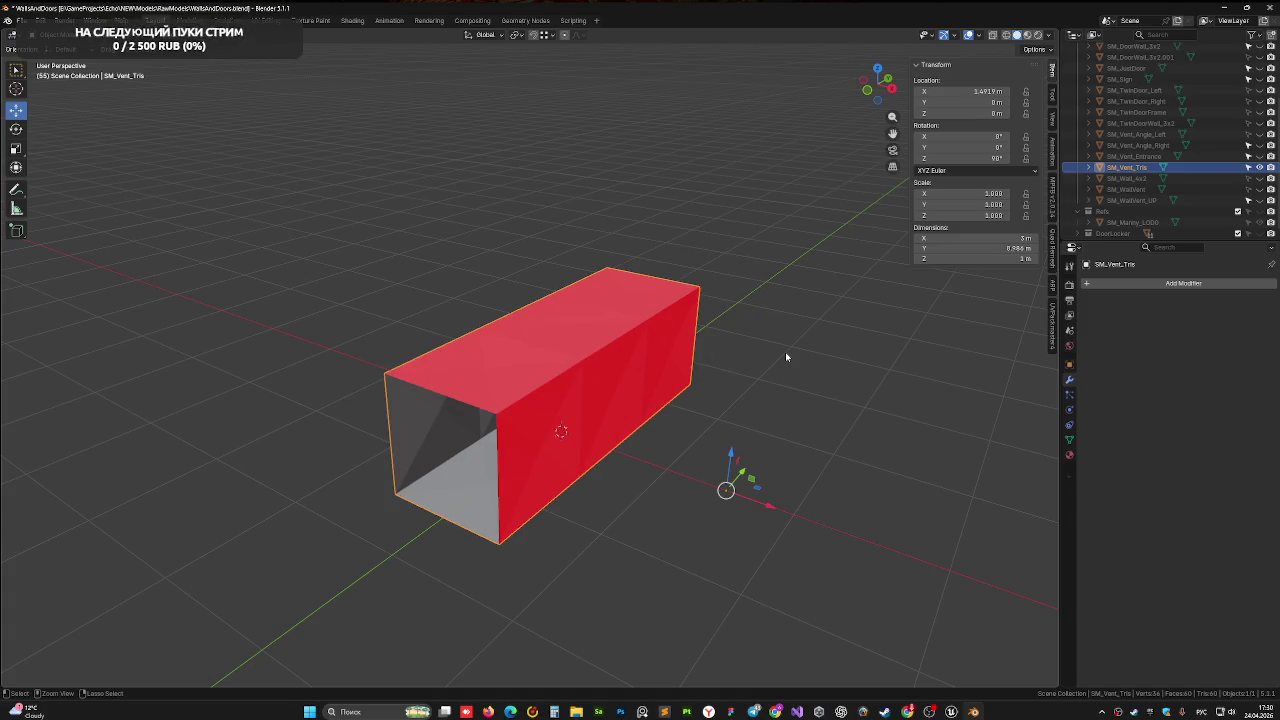
key(ctrl+z)
key(ctrl+z)
click(1270, 7)
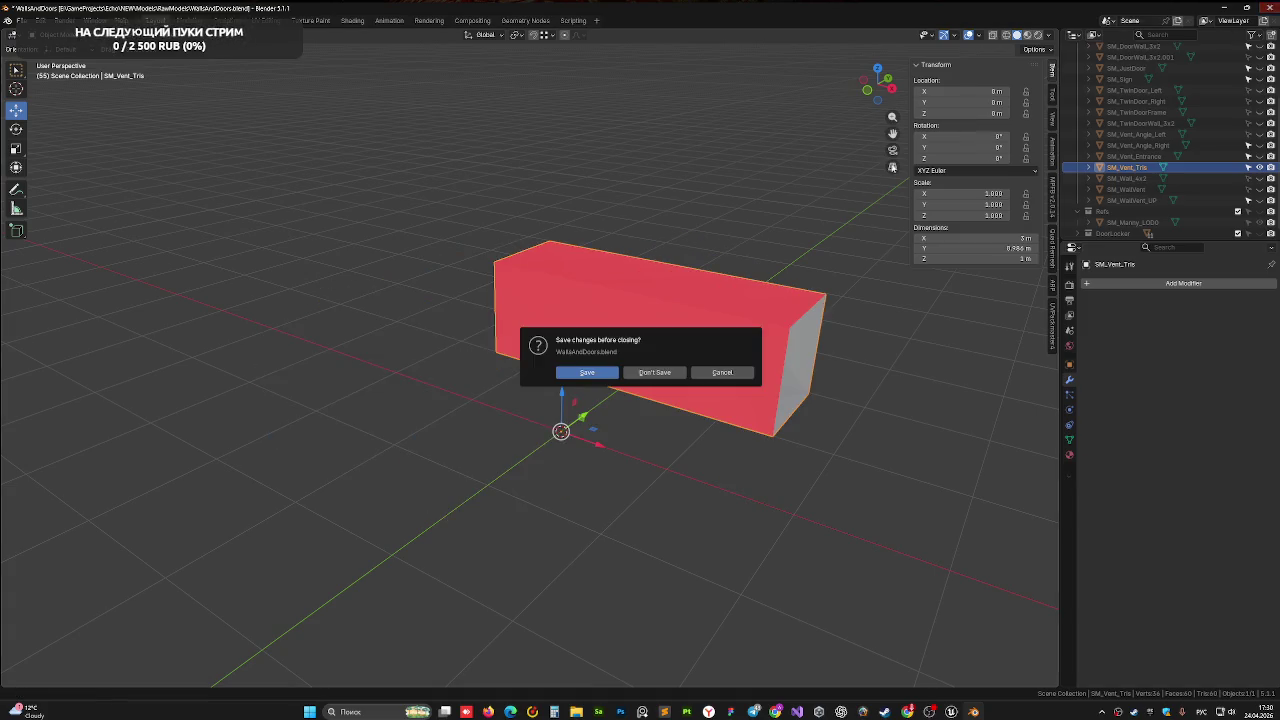
click(645, 375)
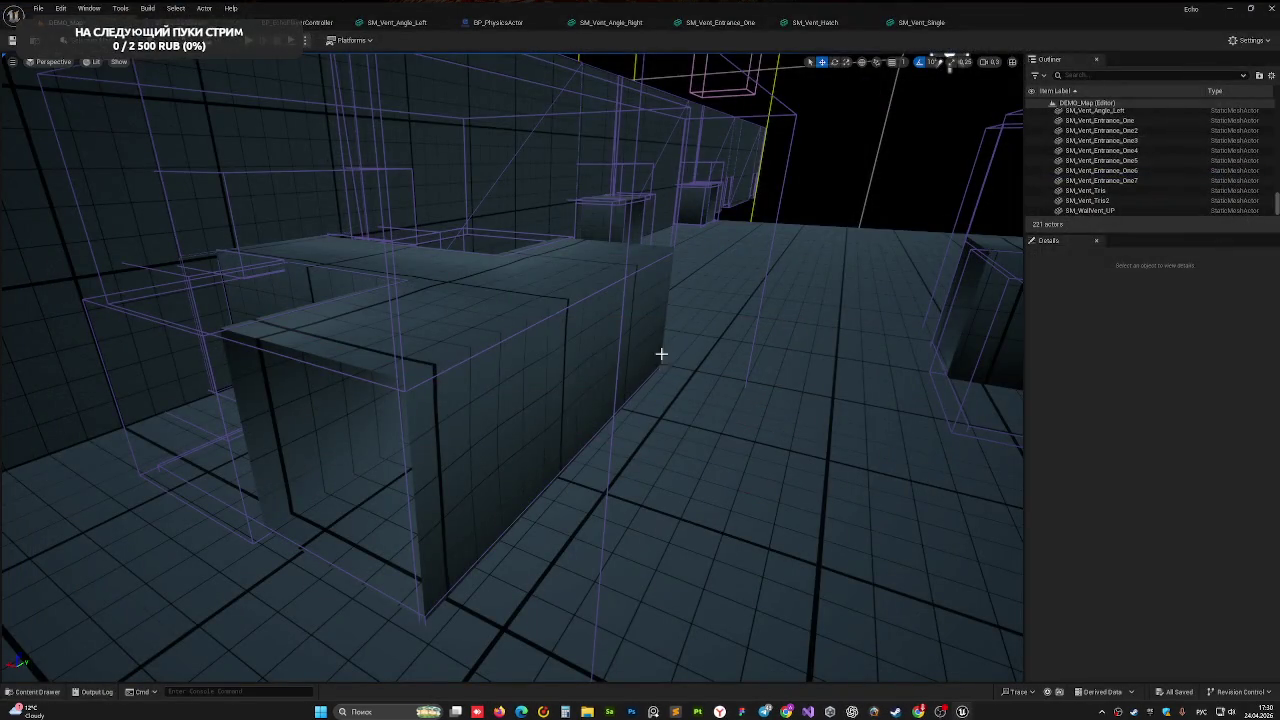
Drag SM_Vent_Single from the Content Drawer into the vent corridor and save
click(58, 693)
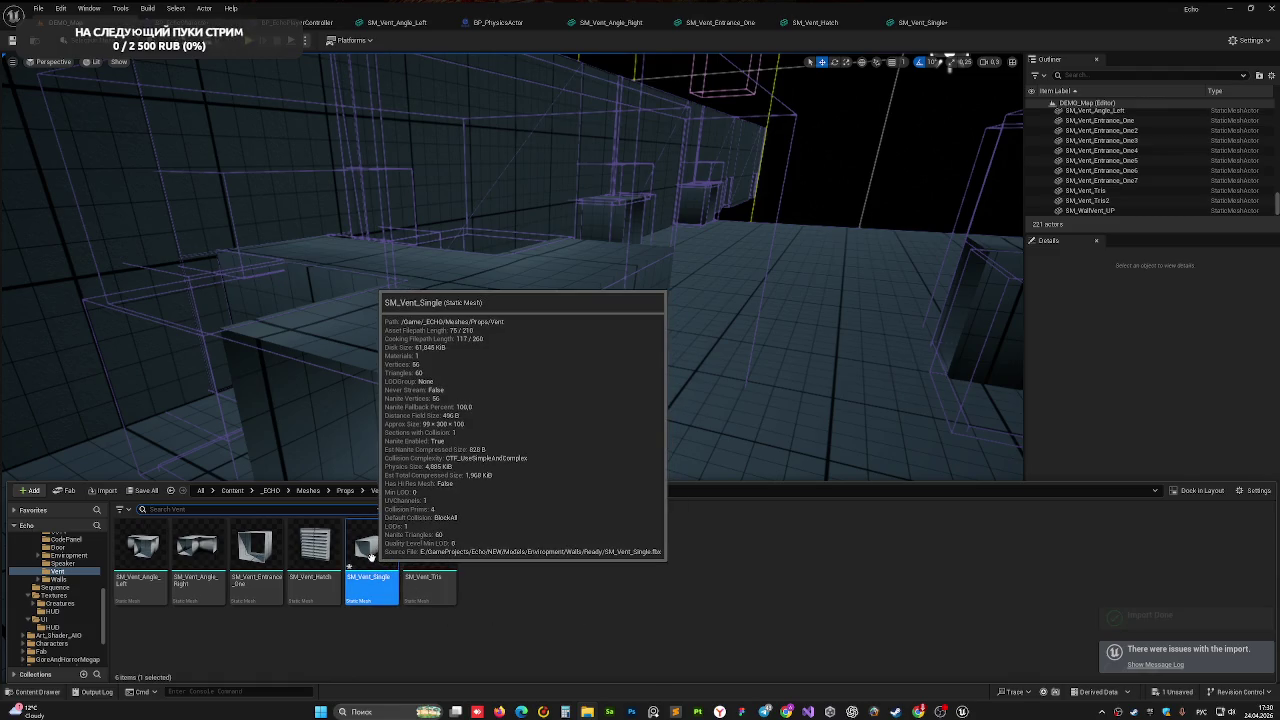
right_drag(708, 352, 708, 352)
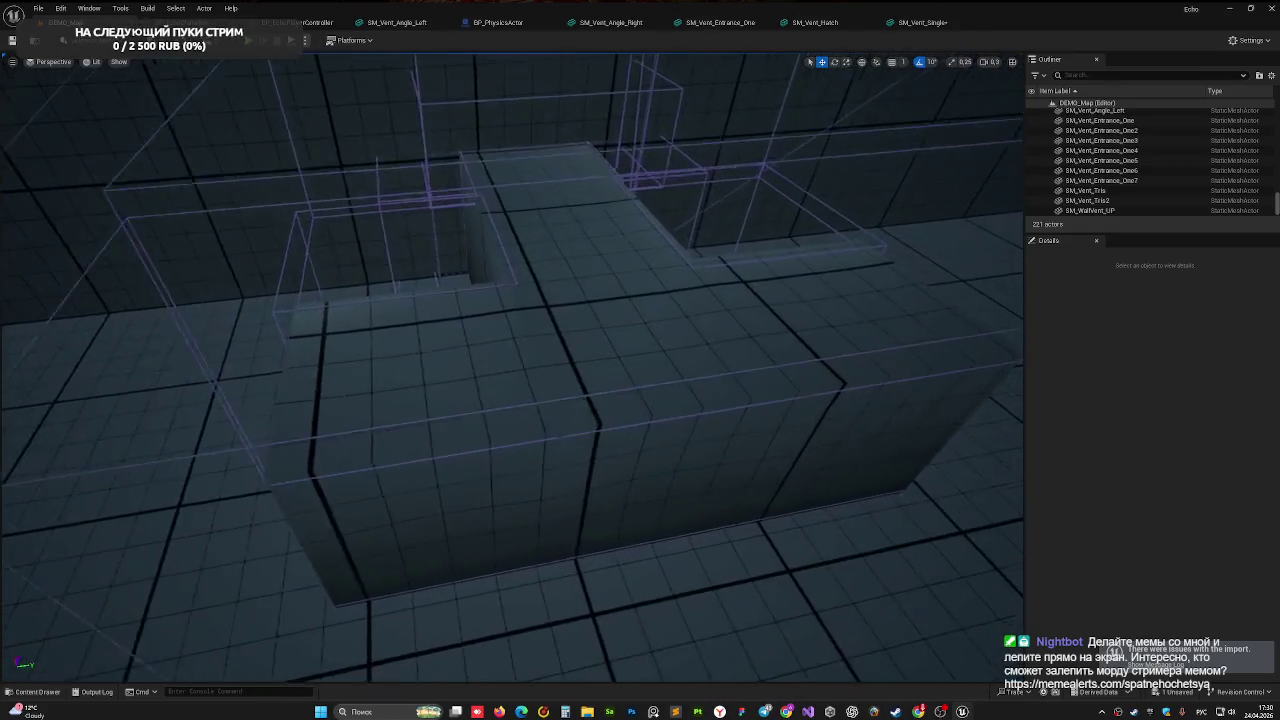
key(ctrl+space)
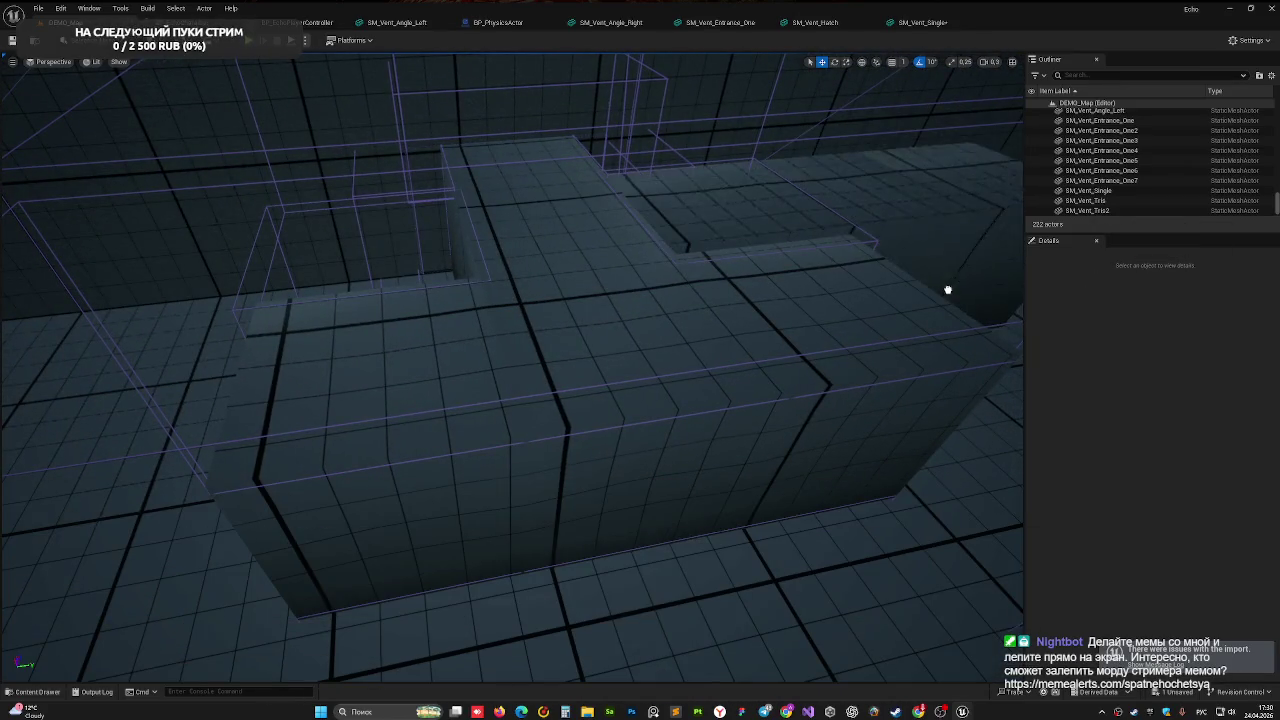
drag(426, 505, 726, 297)
right_drag(726, 297, 726, 297)
key(ctrl+s)
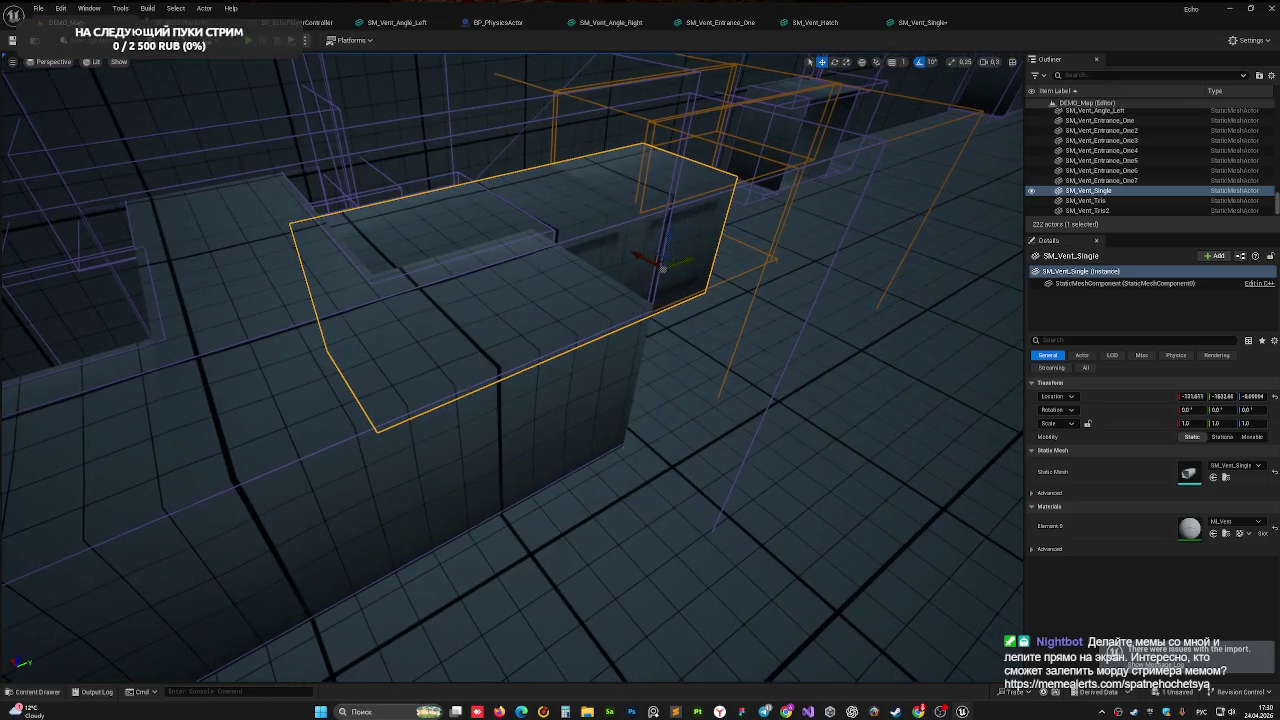
right_drag(662, 268, 574, 349)
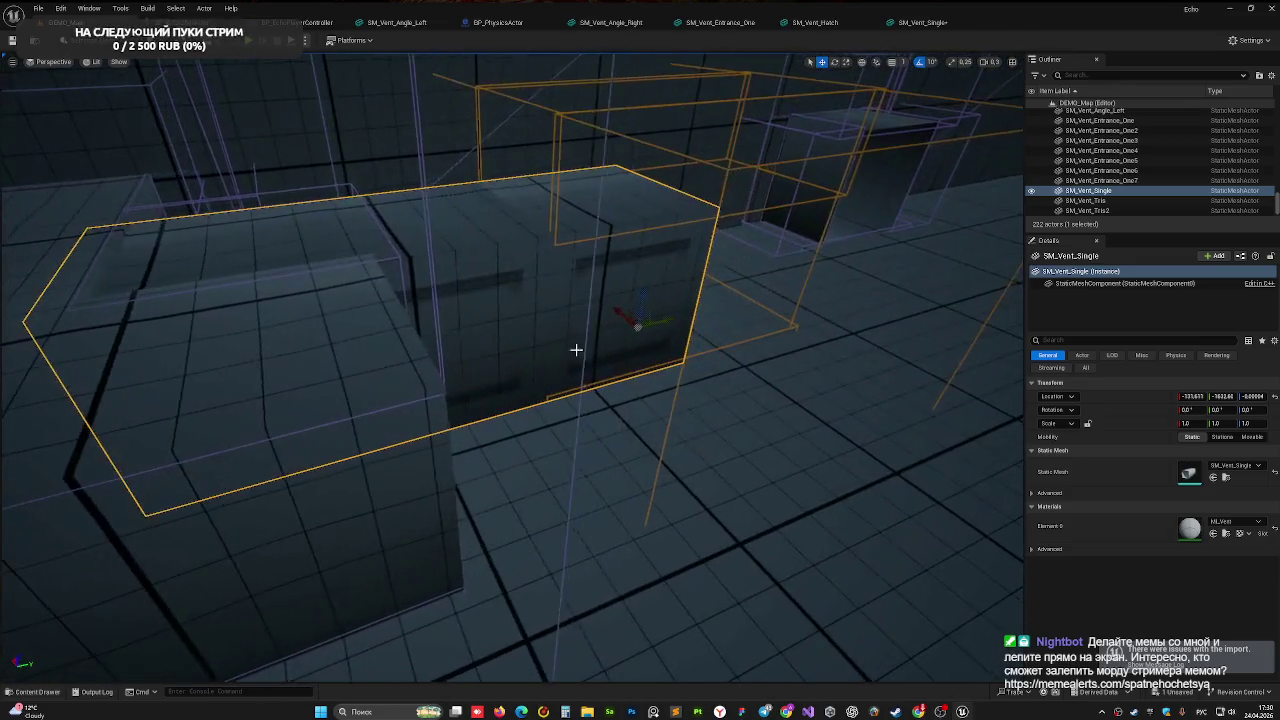
Rotate the new vent about 180° and slide it along Y into the corridor
key(e)
mouse_move(640, 372)
mouse_down()
mouse_move(690, 350)
mouse_move(728, 396)
mouse_up()
key(w)
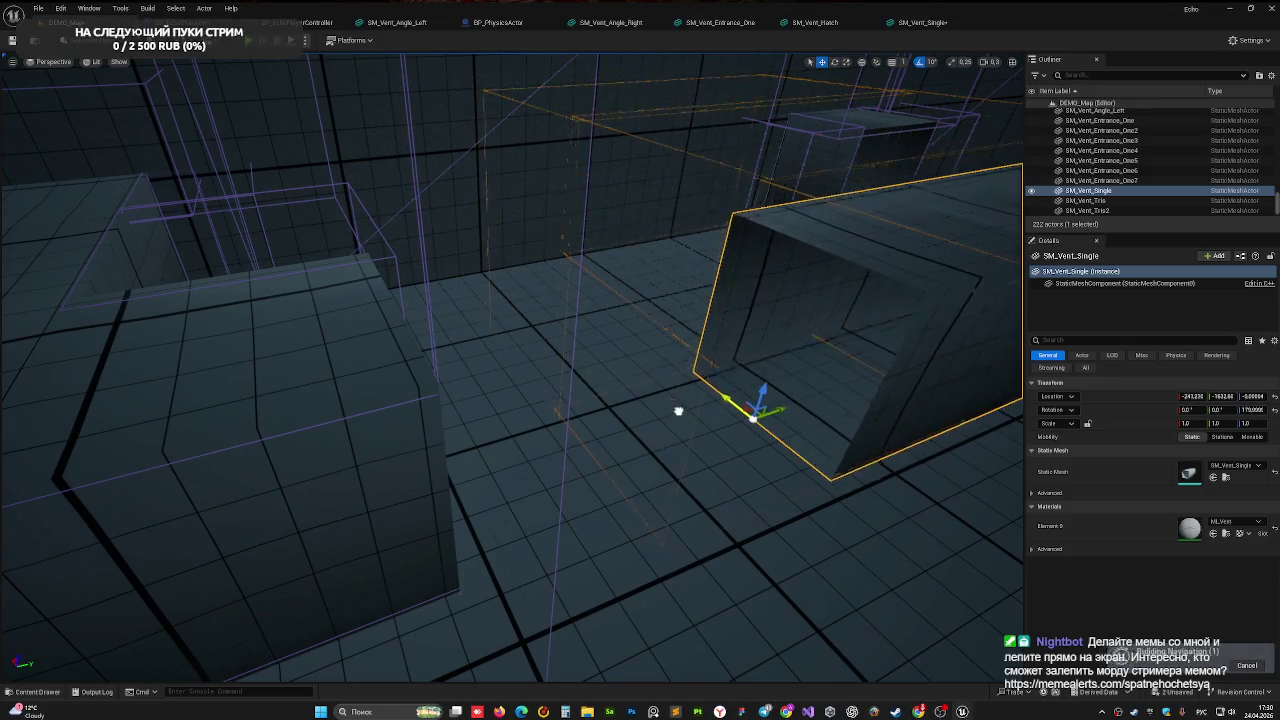
drag(743, 378, 503, 434)
right_drag(503, 434, 560, 420)
right_drag(543, 506, 543, 506)
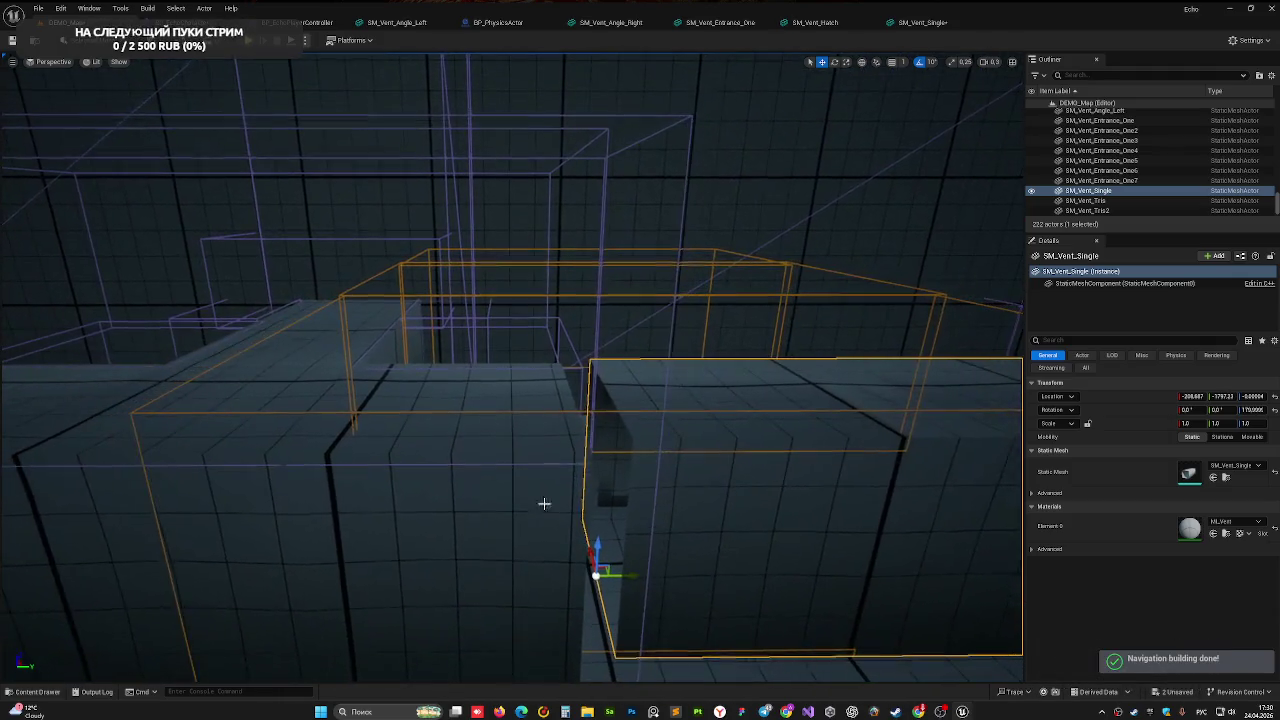
Fine-tune SM_Vent_Single to about X −224.8, Y −1814.4 beside the other vent boxes
click(1085, 200)
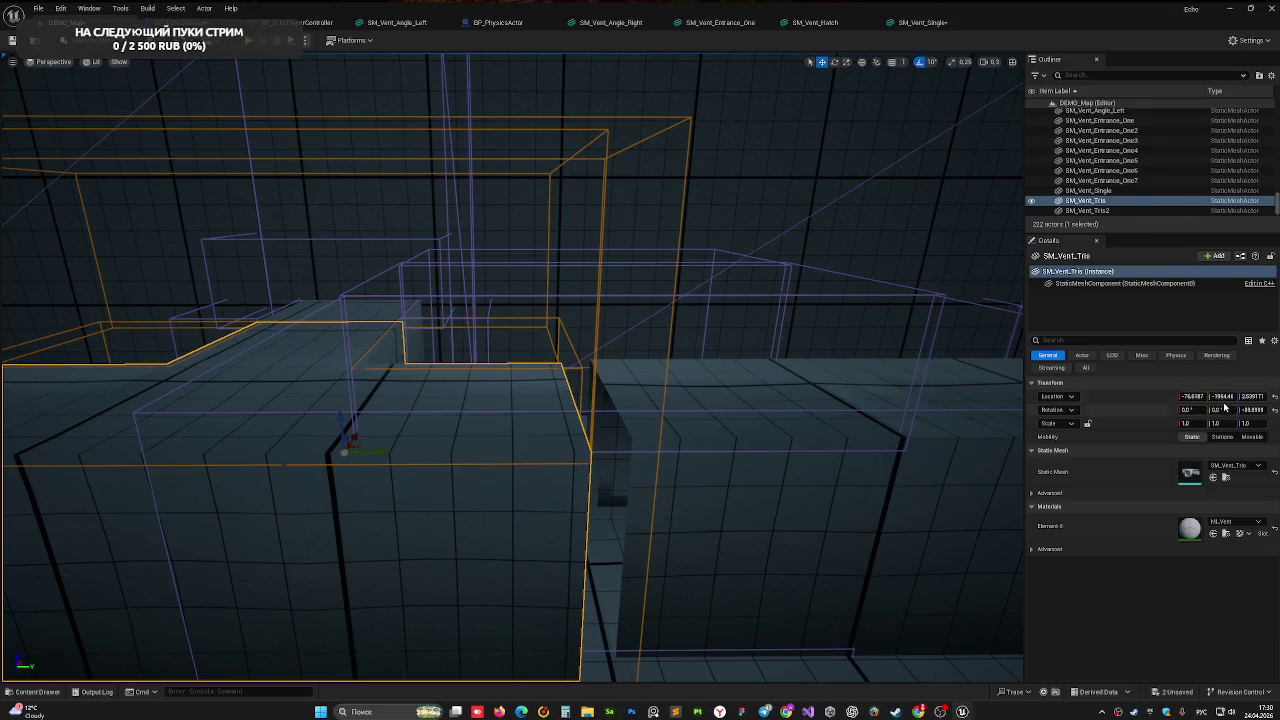
click(857, 446)
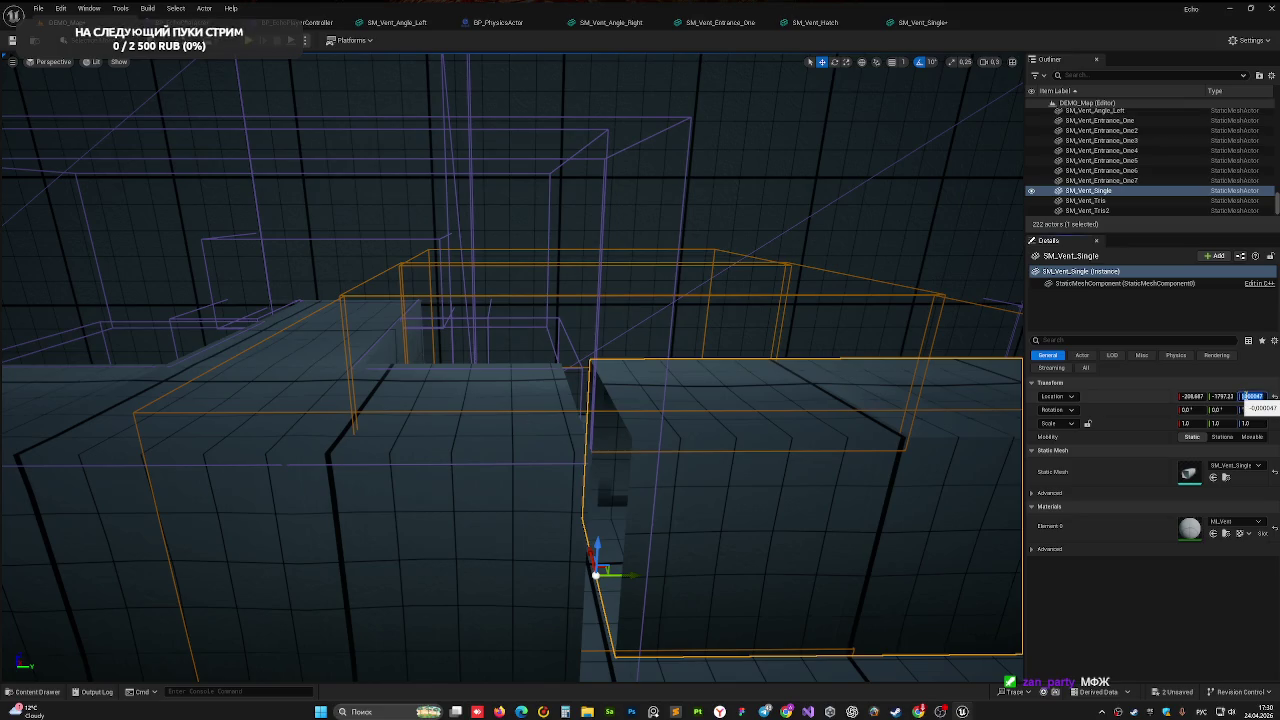
right_drag(600, 400, 617, 419)
mouse_move(573, 420)
mouse_down()
mouse_move(625, 470)
mouse_move(587, 465)
mouse_up()
right_drag(631, 436, 337, 530)
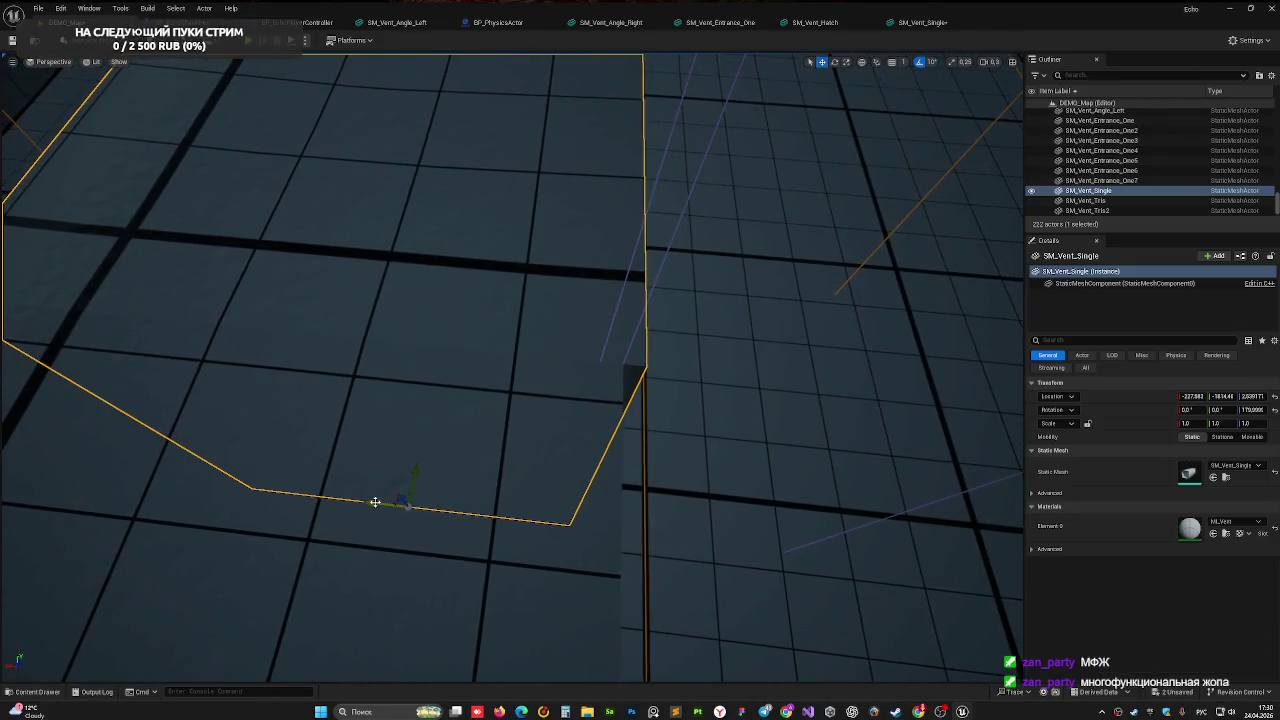
drag(370, 502, 363, 500)
right_drag(363, 500, 540, 349)
click(631, 361)
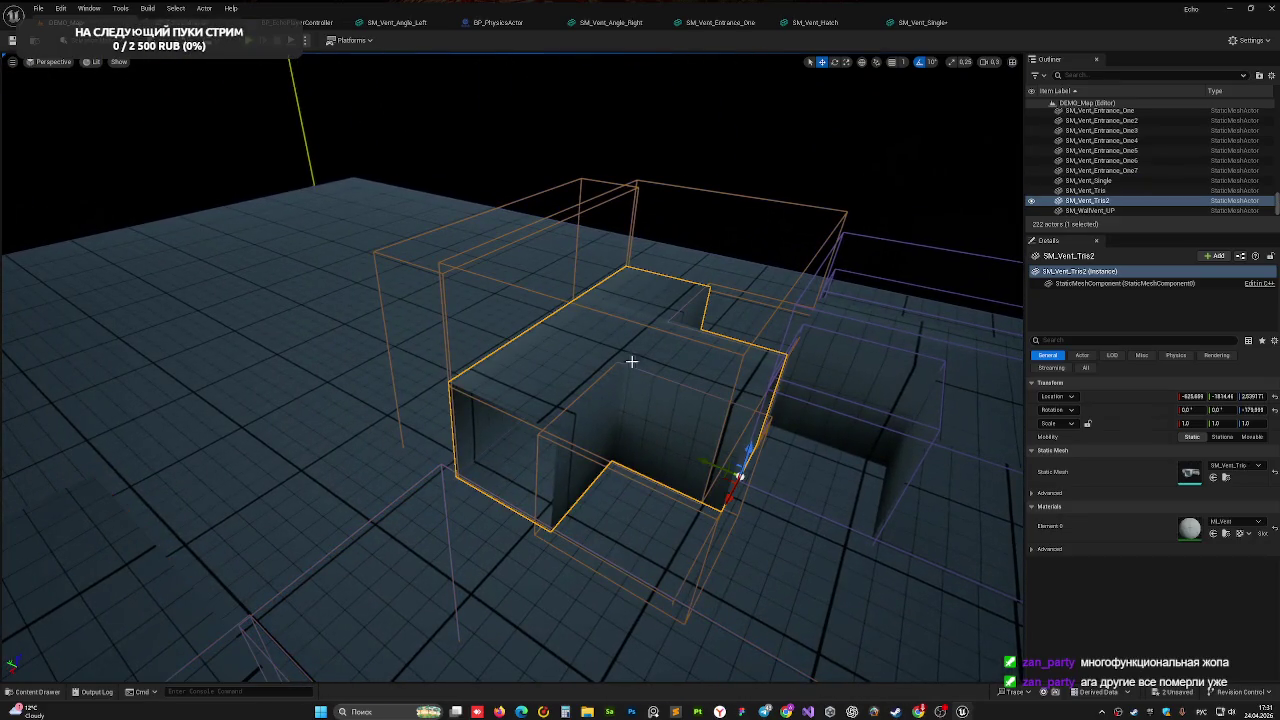
mouse_move(687, 462)
right_down()
mouse_move(719, 449)
mouse_move(423, 400)
right_up()
key(Delete)
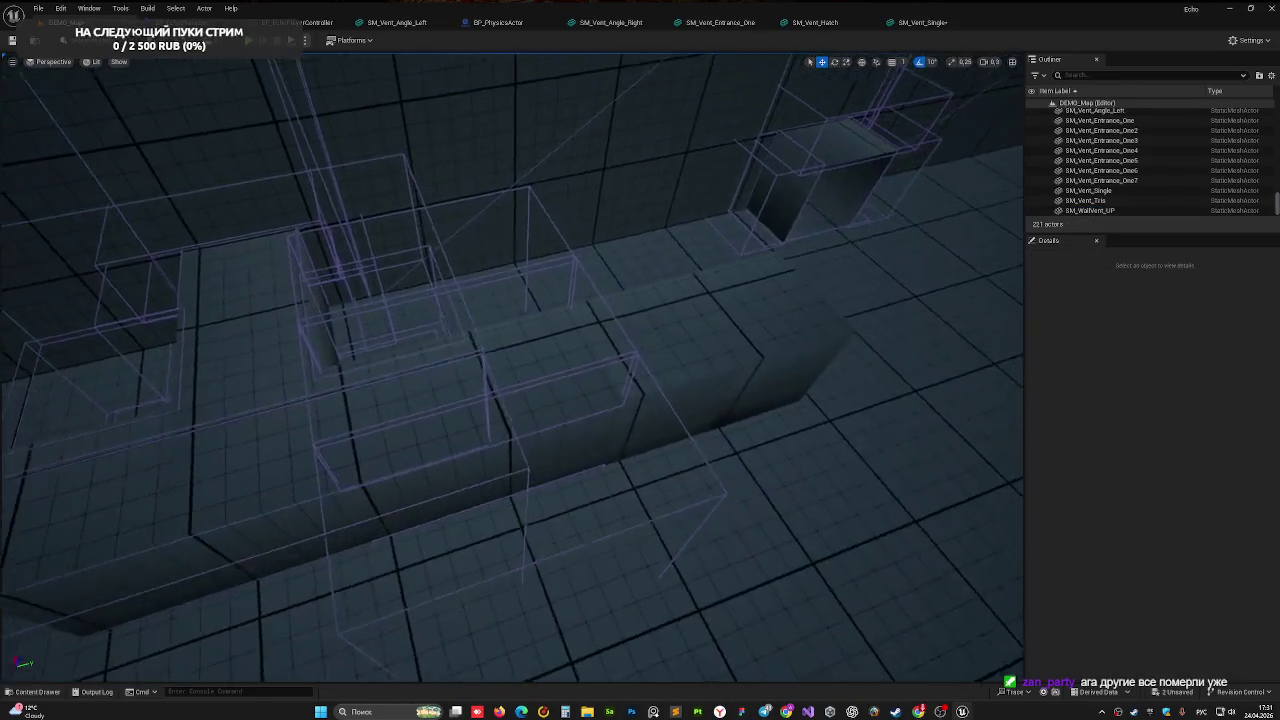
click(208, 424)
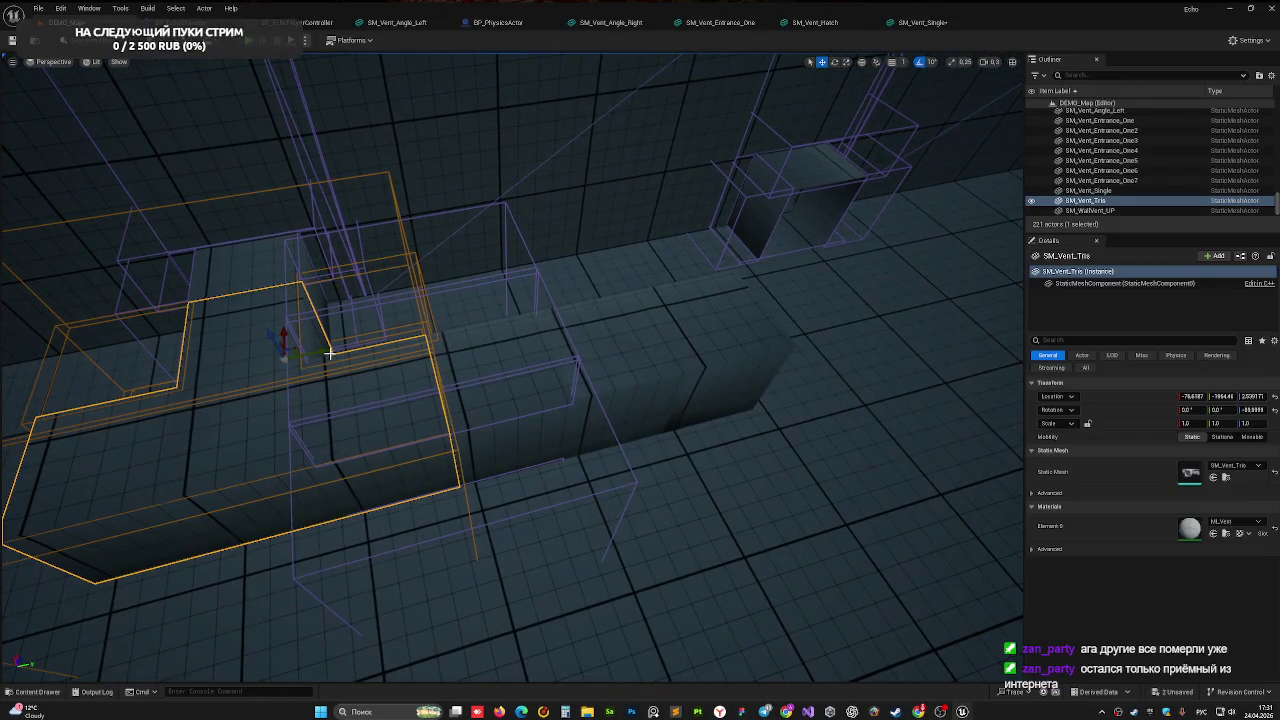
right_drag(934, 334, 900, 300)
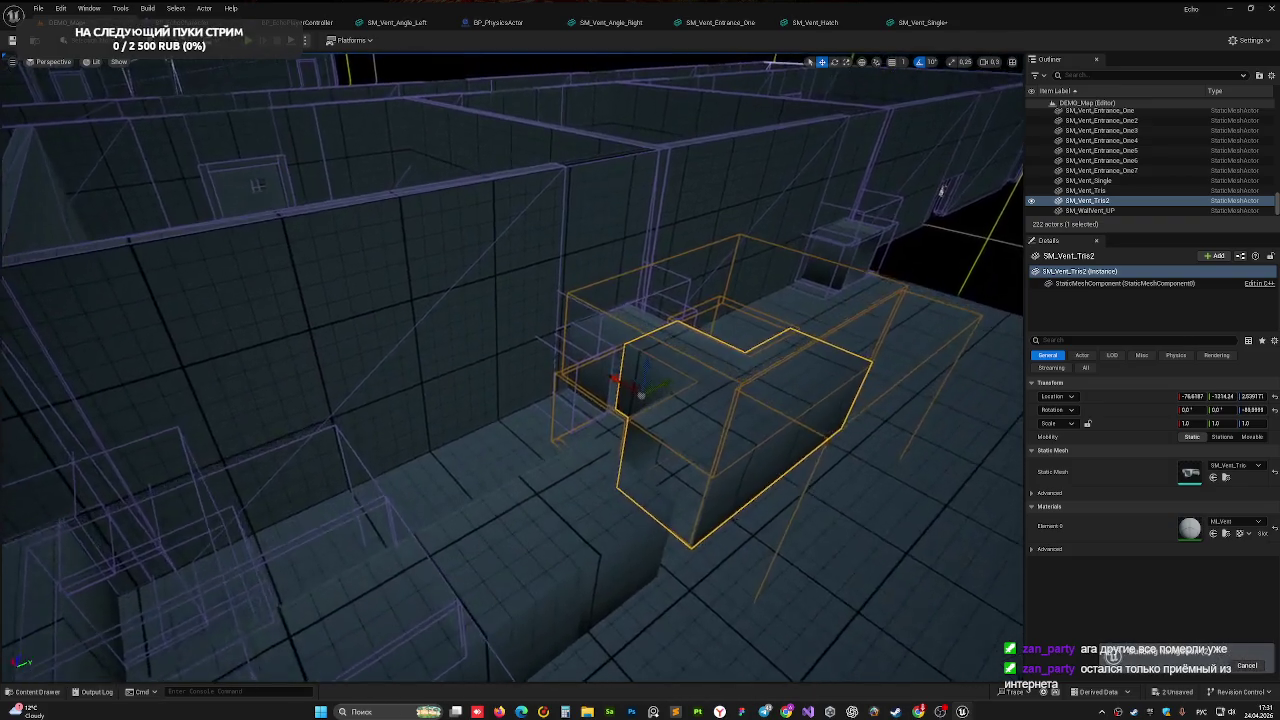
mouse_move(512, 360)
right_down()
mouse_move(500, 390)
mouse_move(540, 340)
mouse_move(530, 350)
right_up()
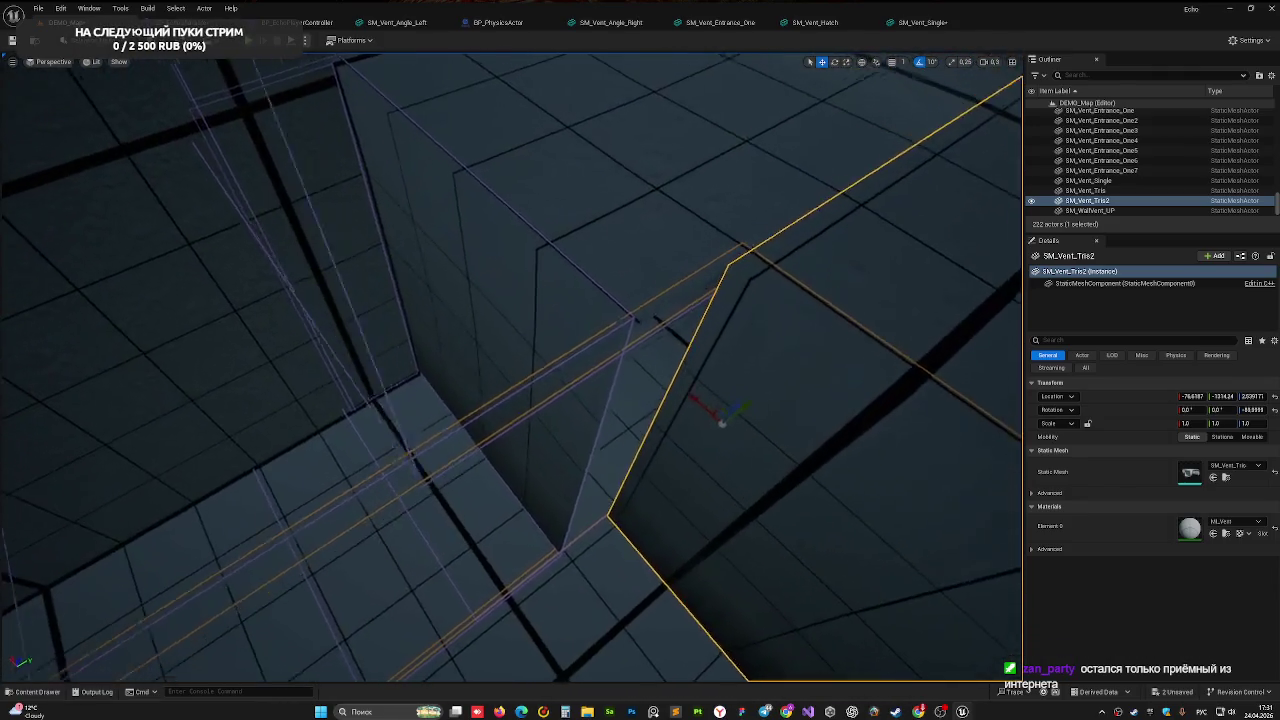
right_drag(812, 395, 817, 391)
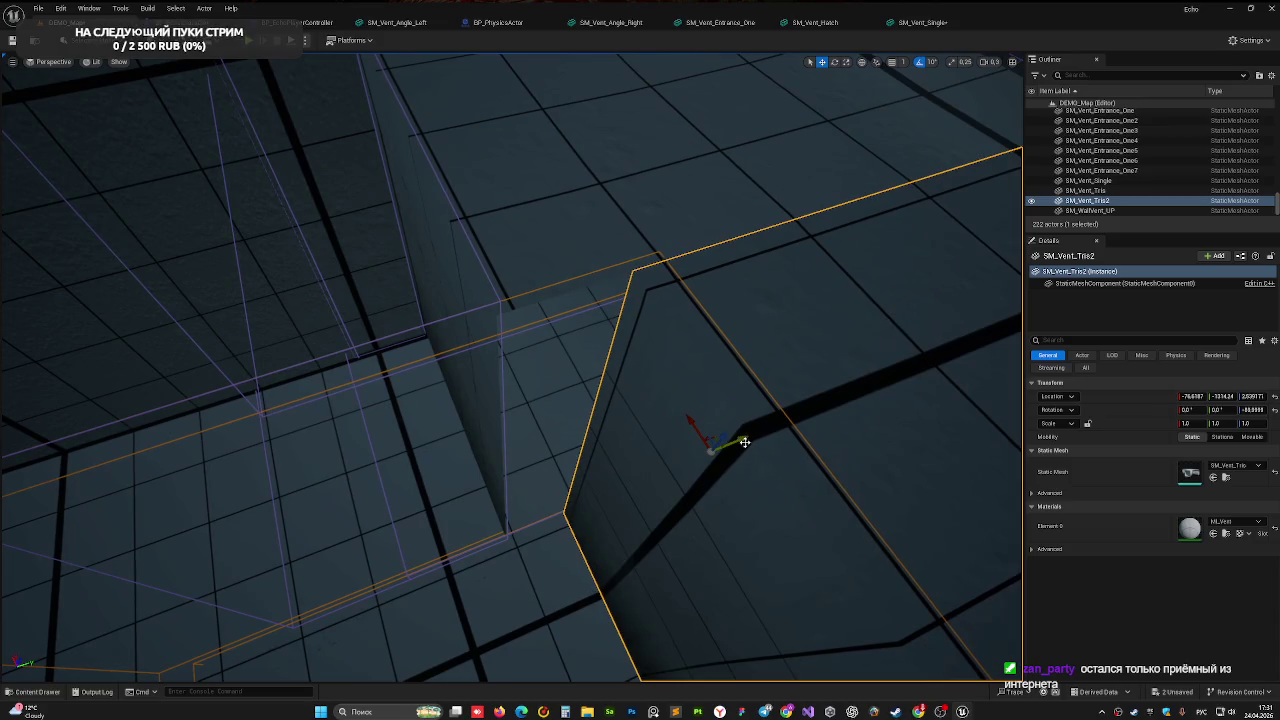
drag(737, 440, 697, 446)
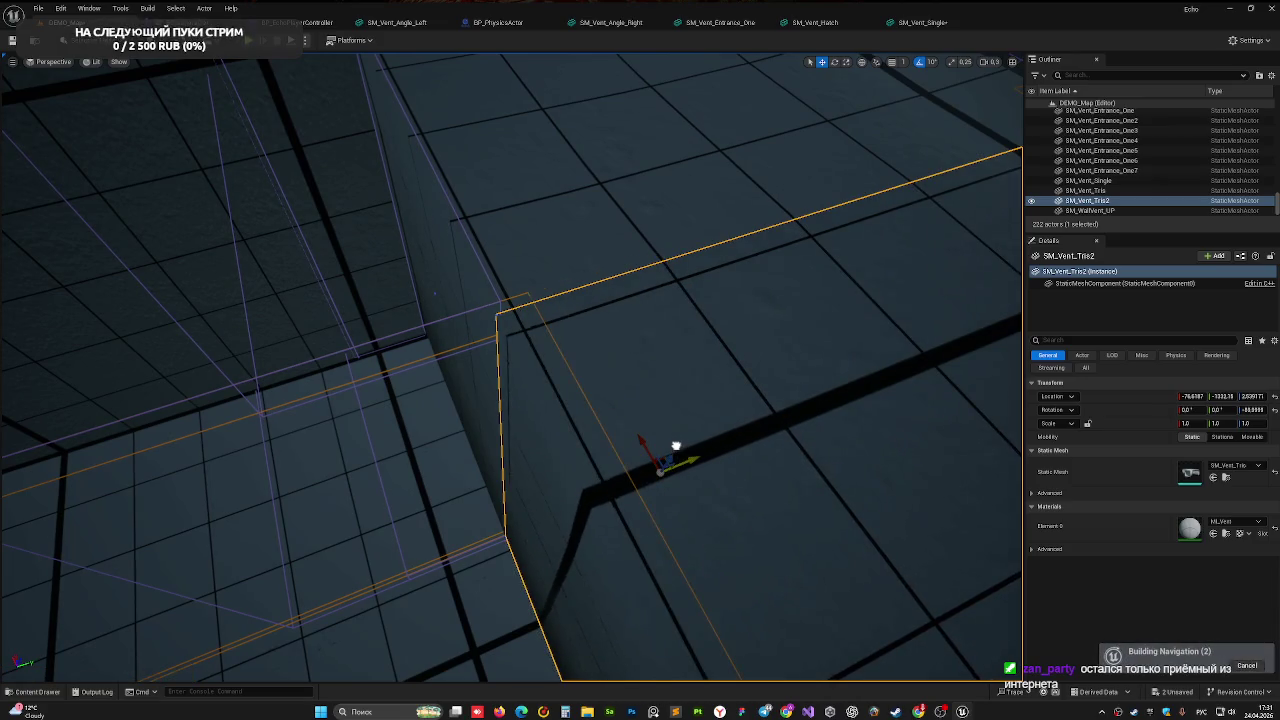
right_drag(546, 442, 548, 421)
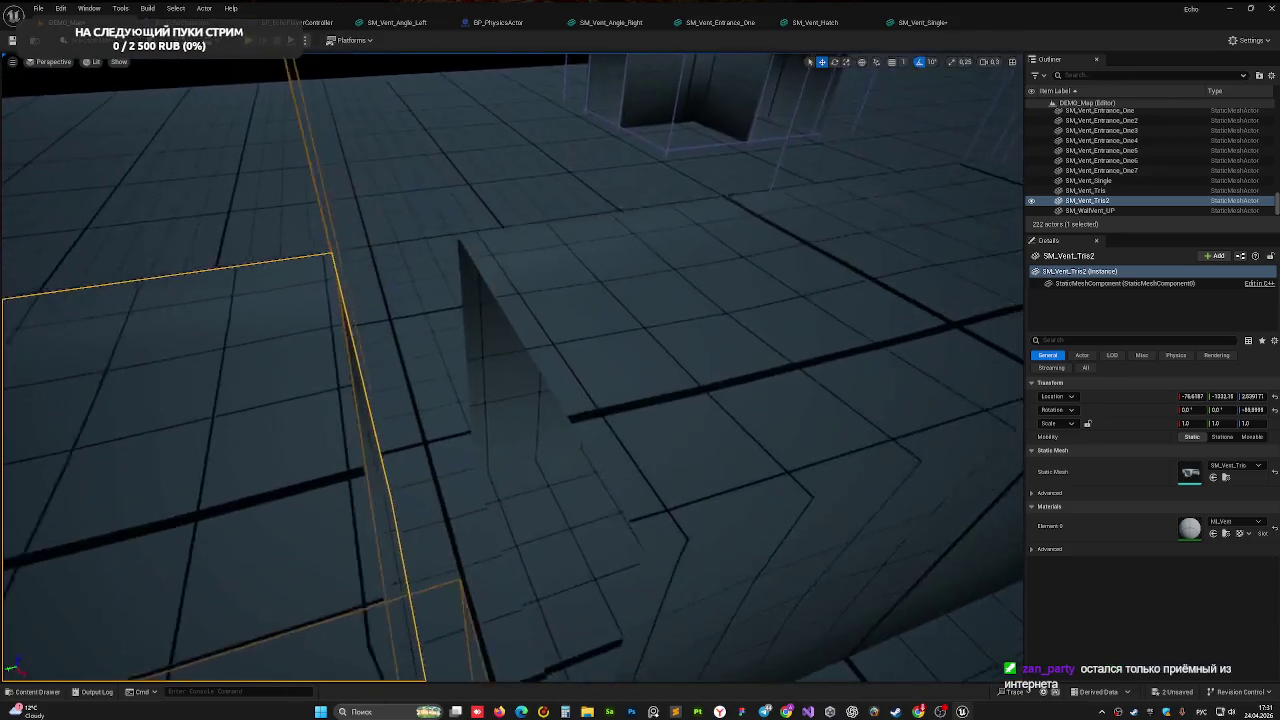
click(548, 421)
key(f)
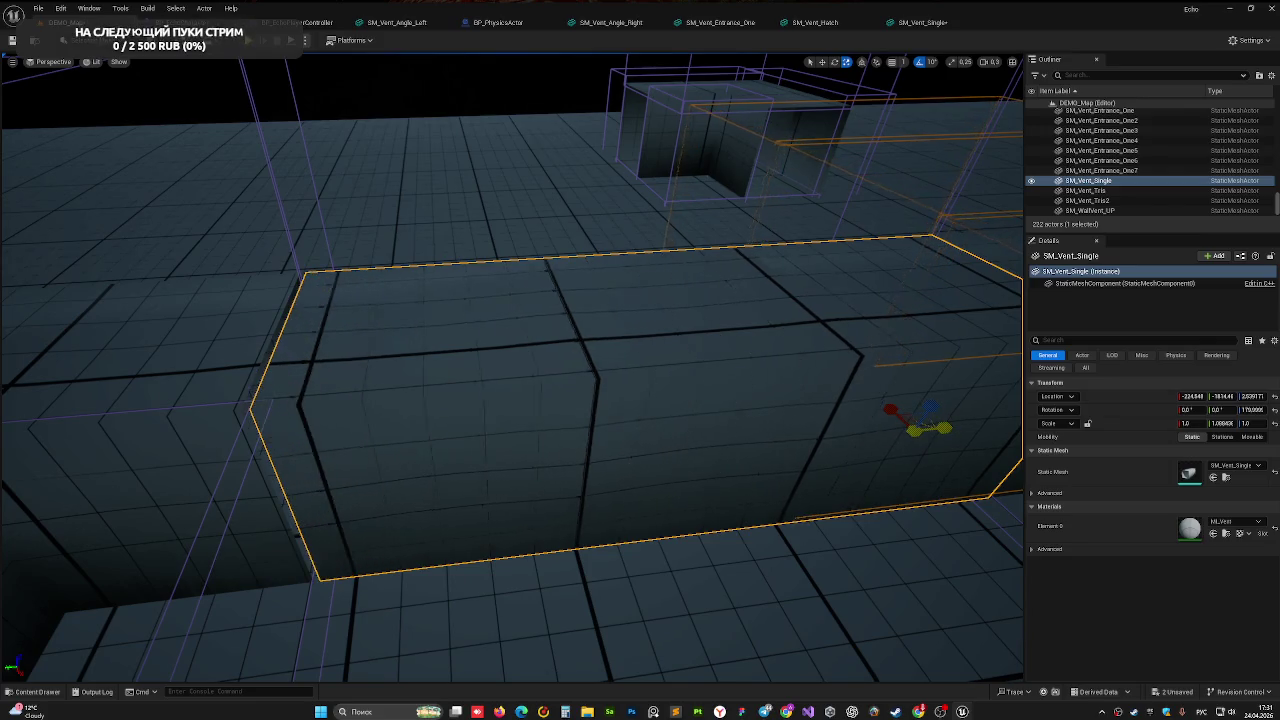
key(Escape)
right_drag(517, 139, 403, 249)
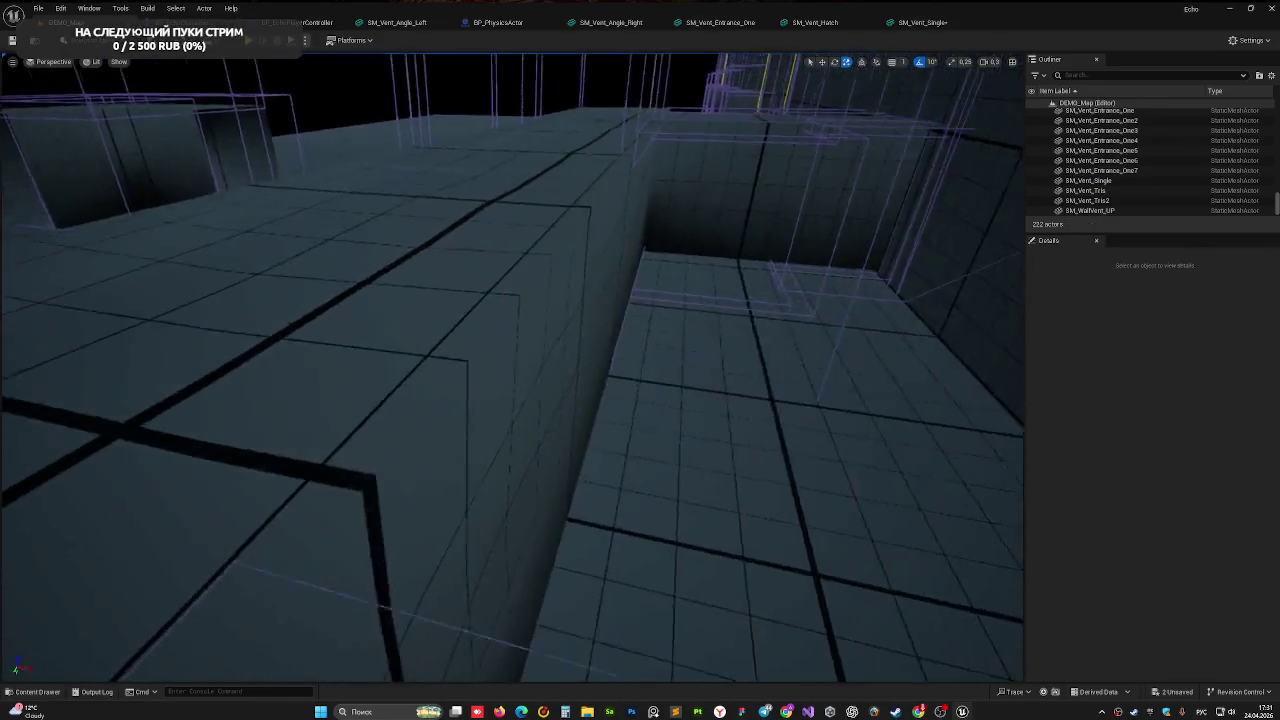
right_drag(403, 249, 440, 270)
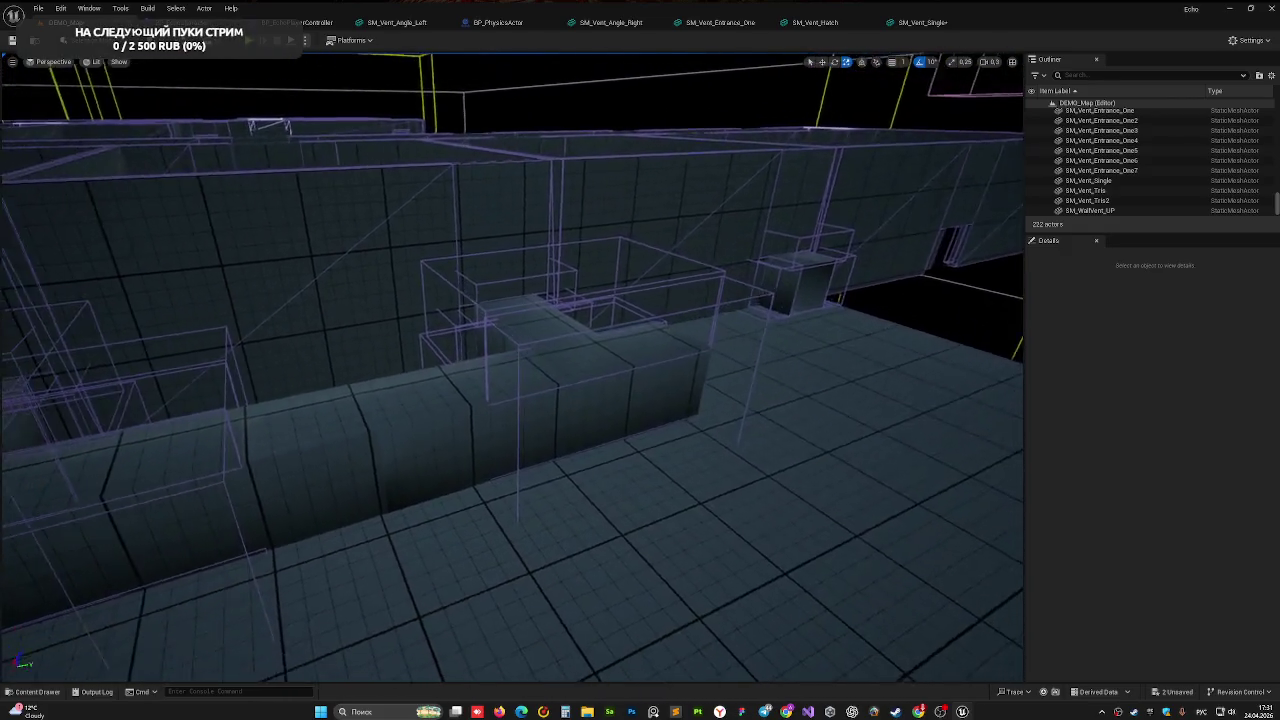
right_drag(435, 251, 435, 251)
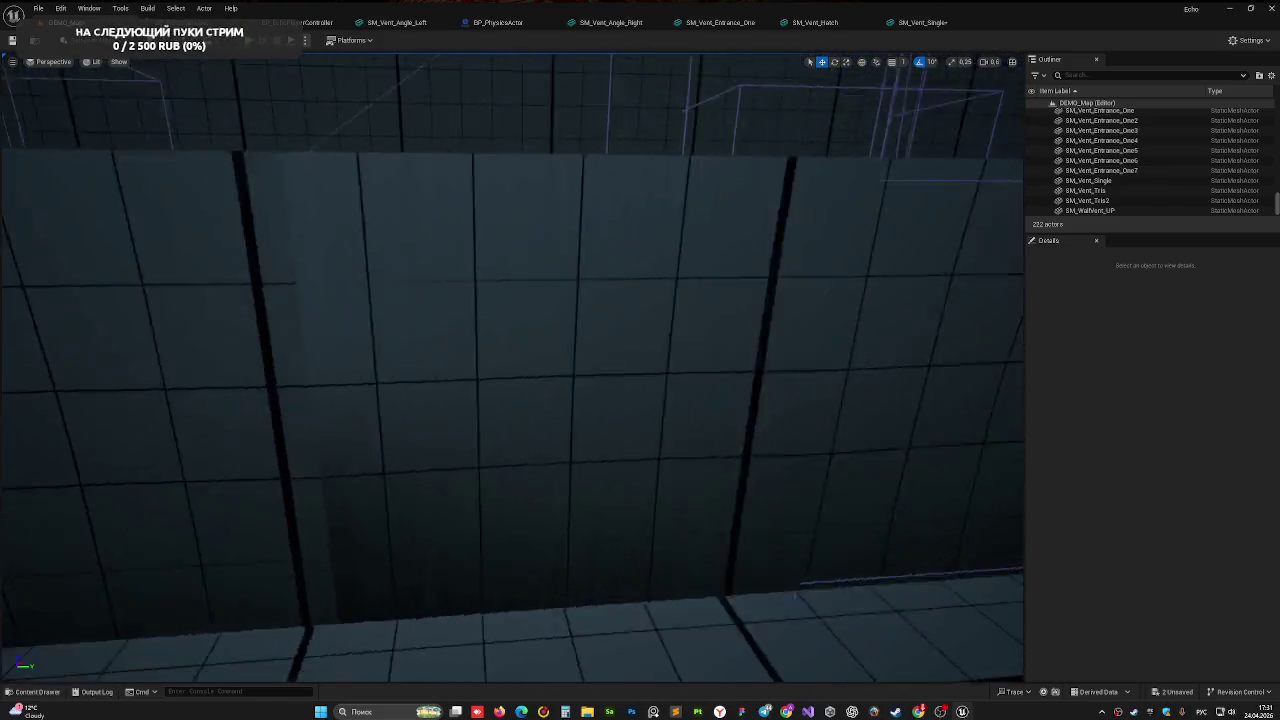
right_drag(498, 320, 498, 320)
click(498, 320)
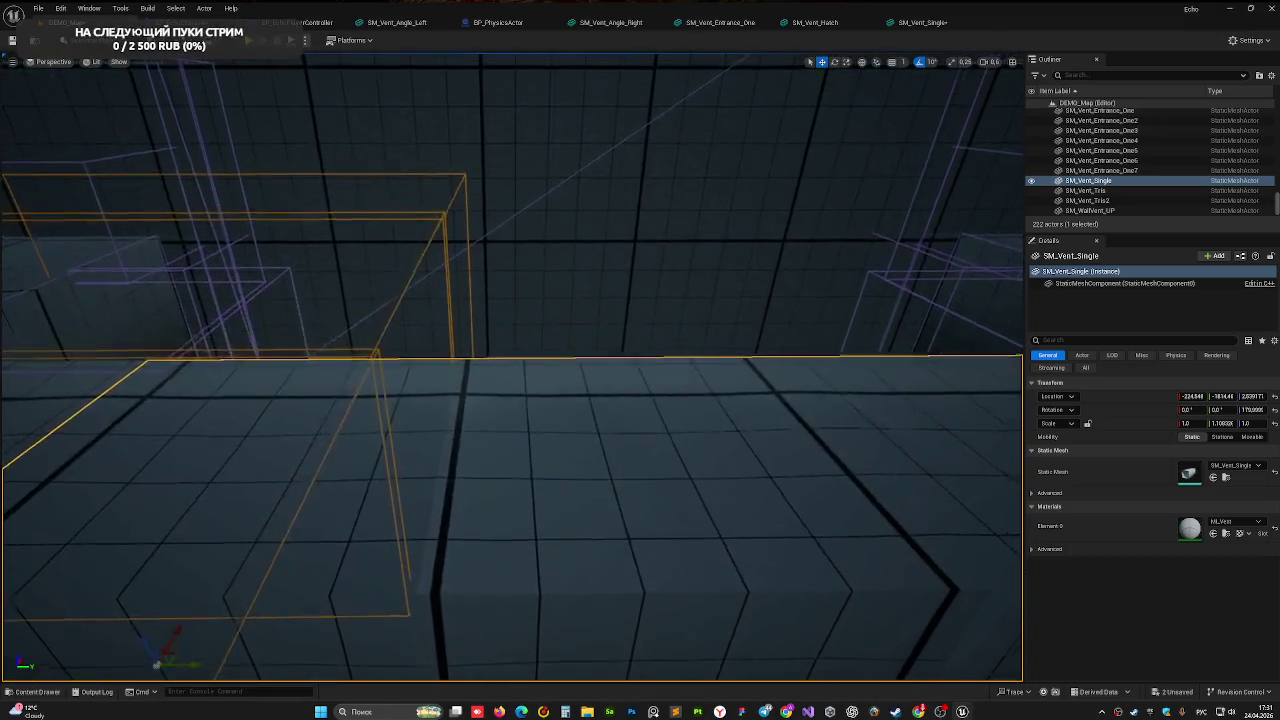
right_drag(551, 394, 551, 394)
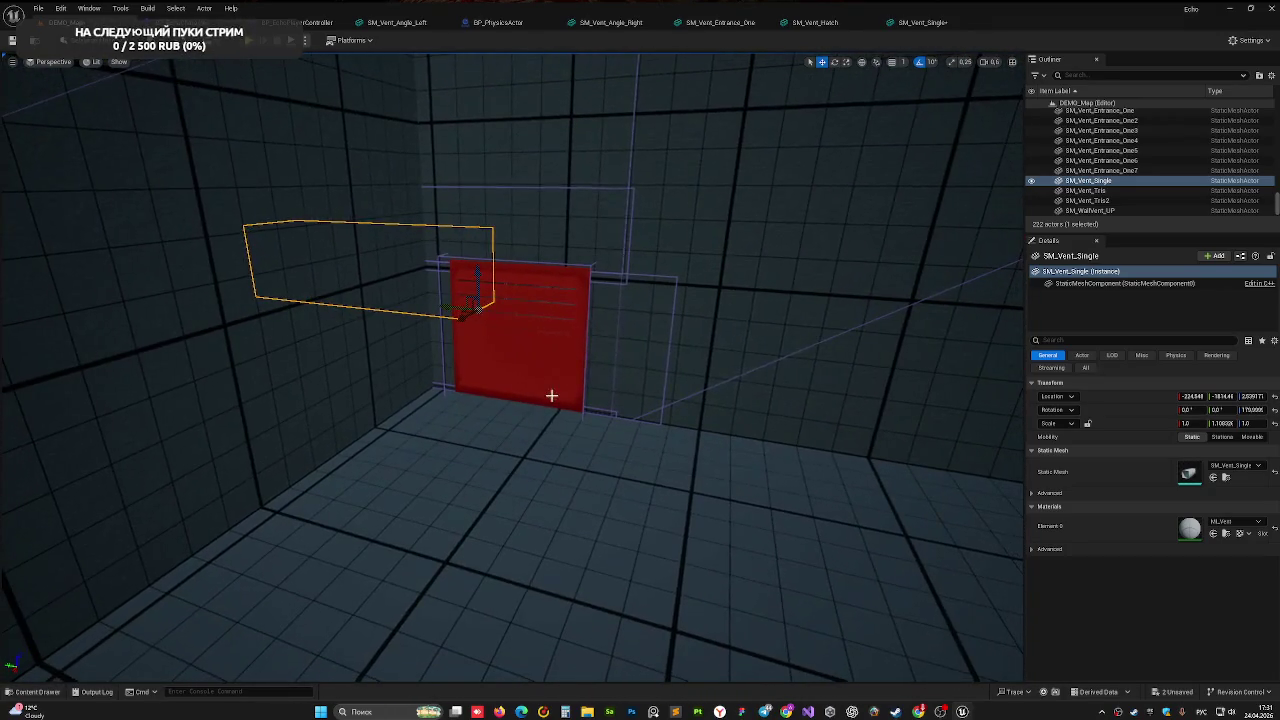
Start a play test, knock the vent cover off, and crawl into the opening
key(alt+p)
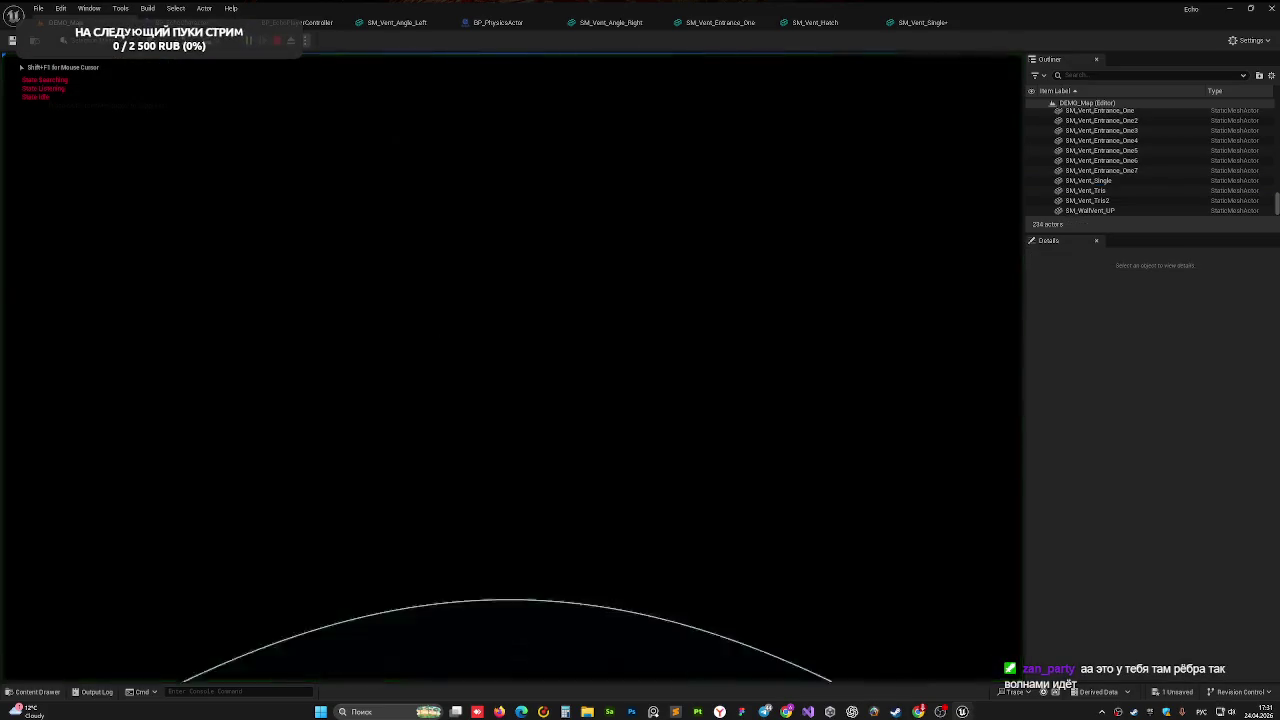
key(w)
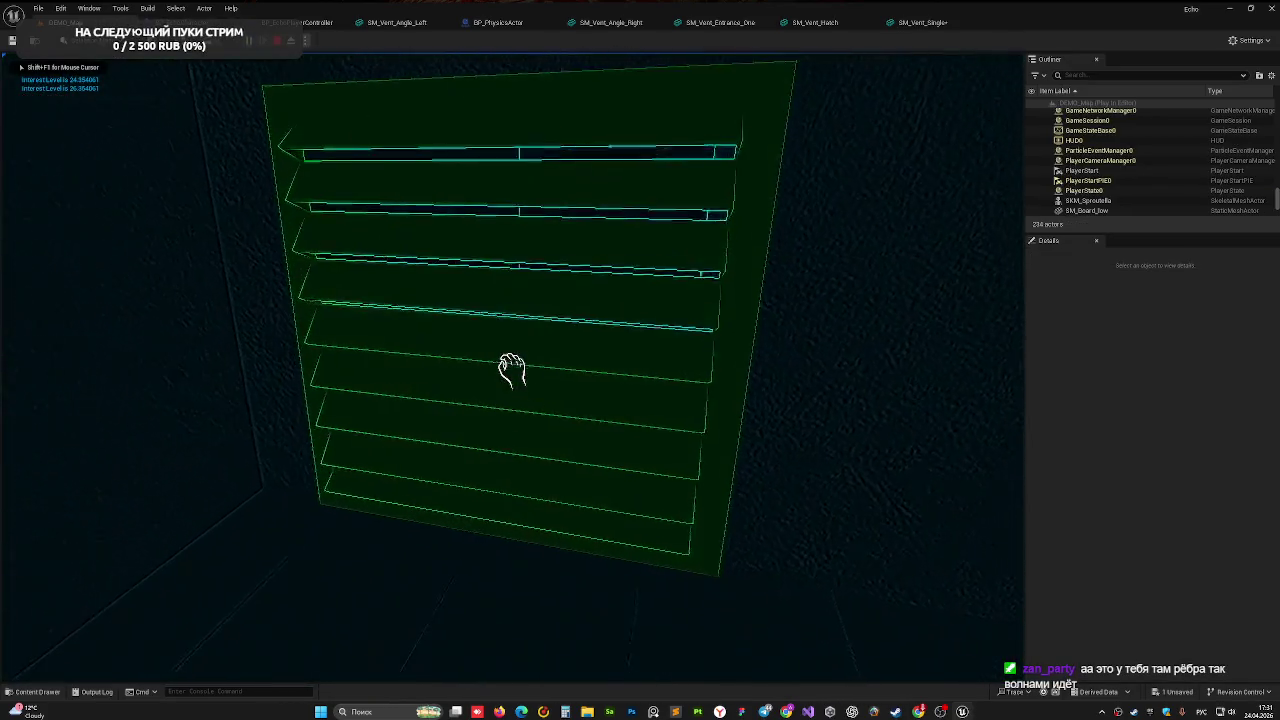
click(511, 370)
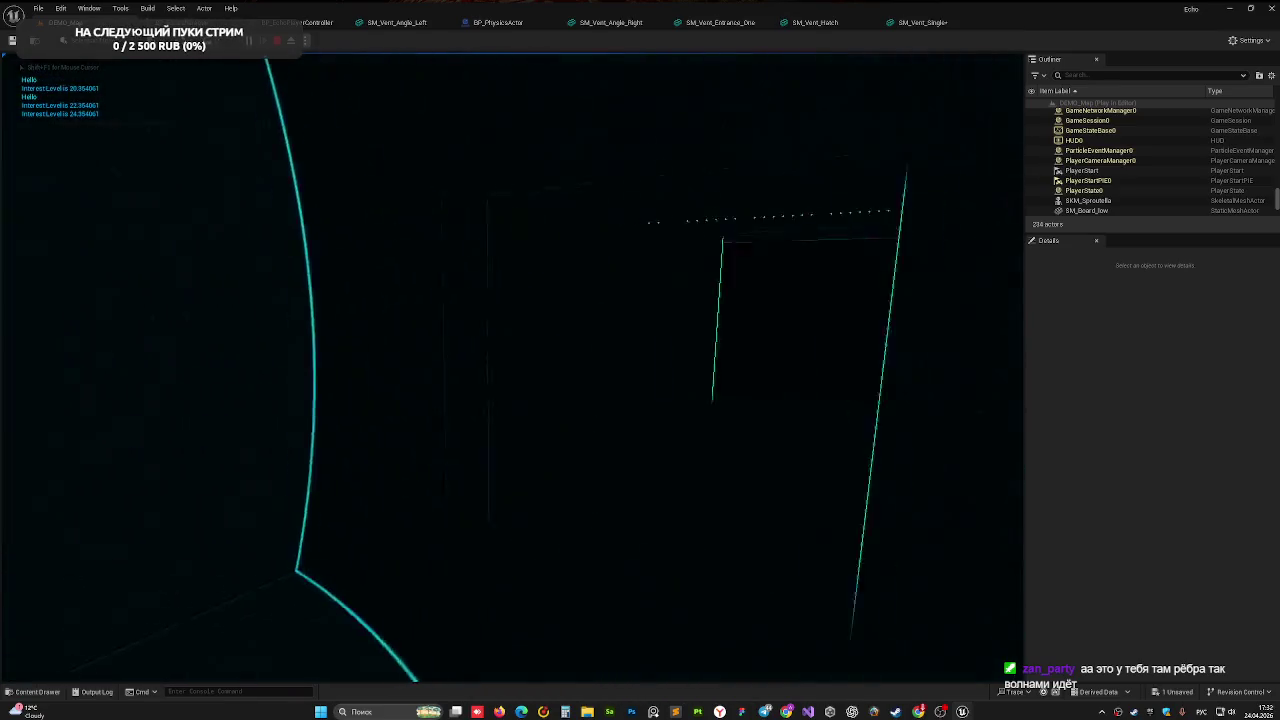
key(w)
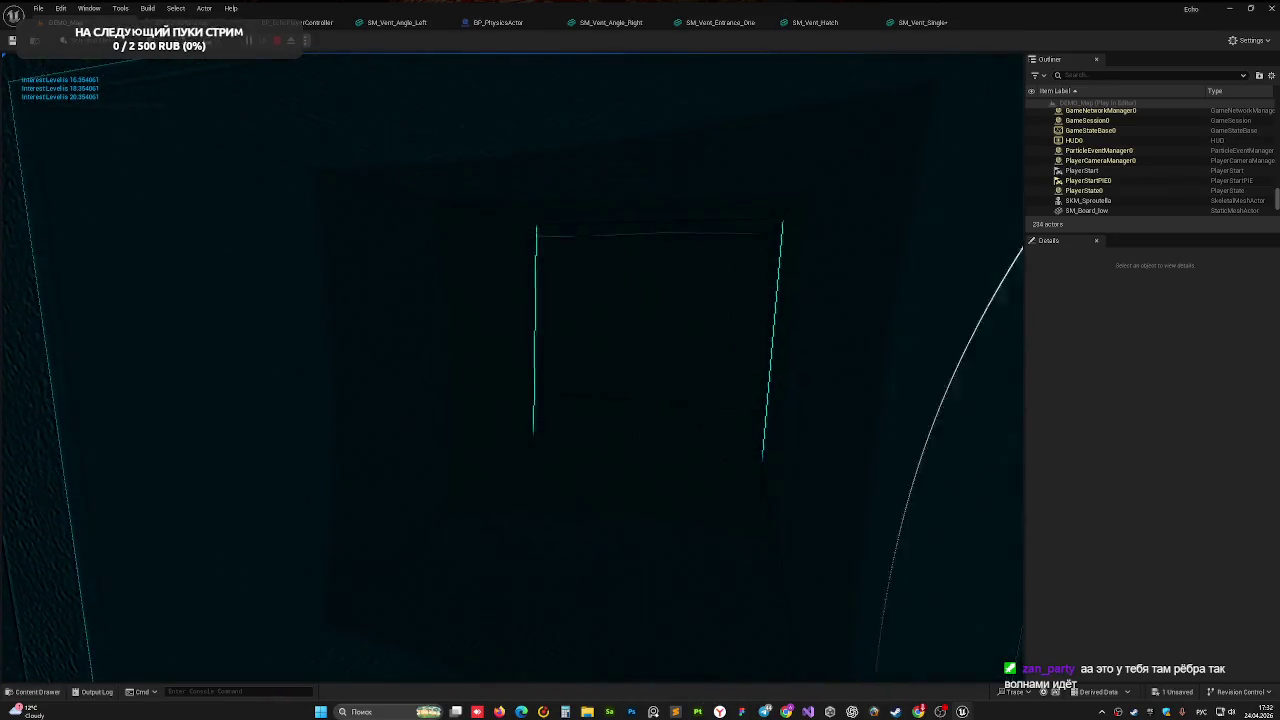
key(w)
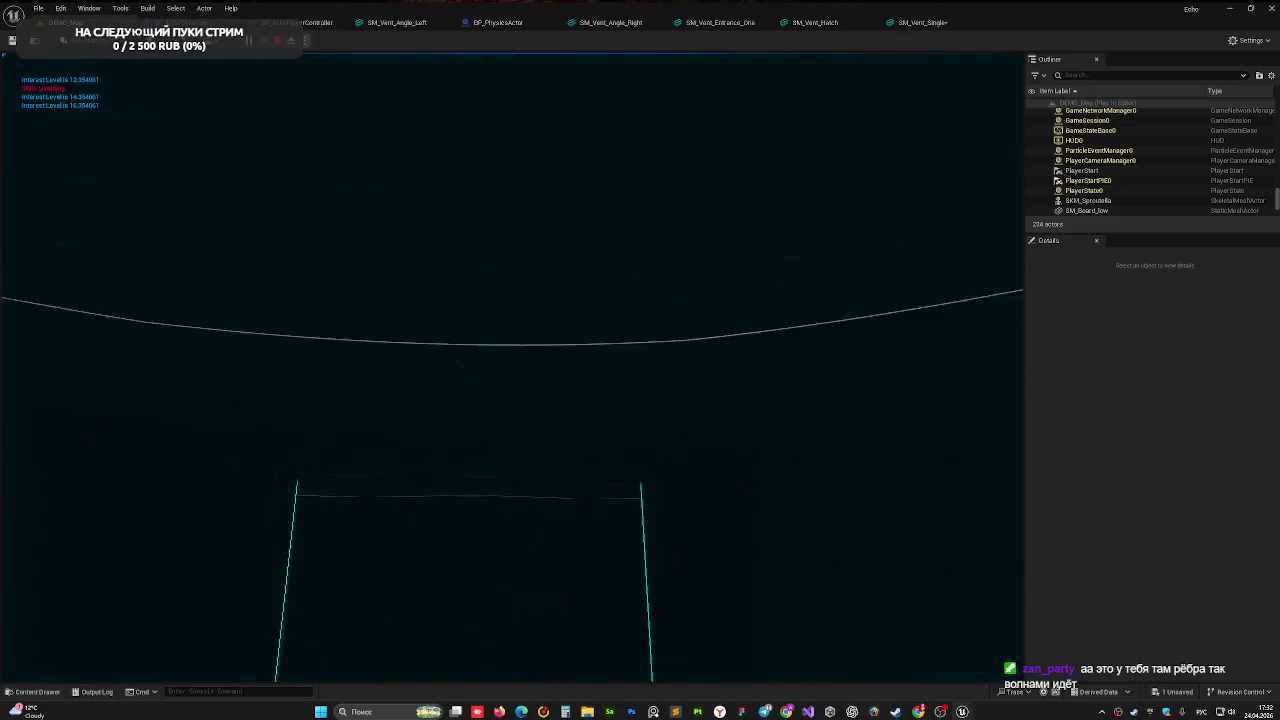
Crawl through the vent corridor to the far opening, then stop the play test
key(w)
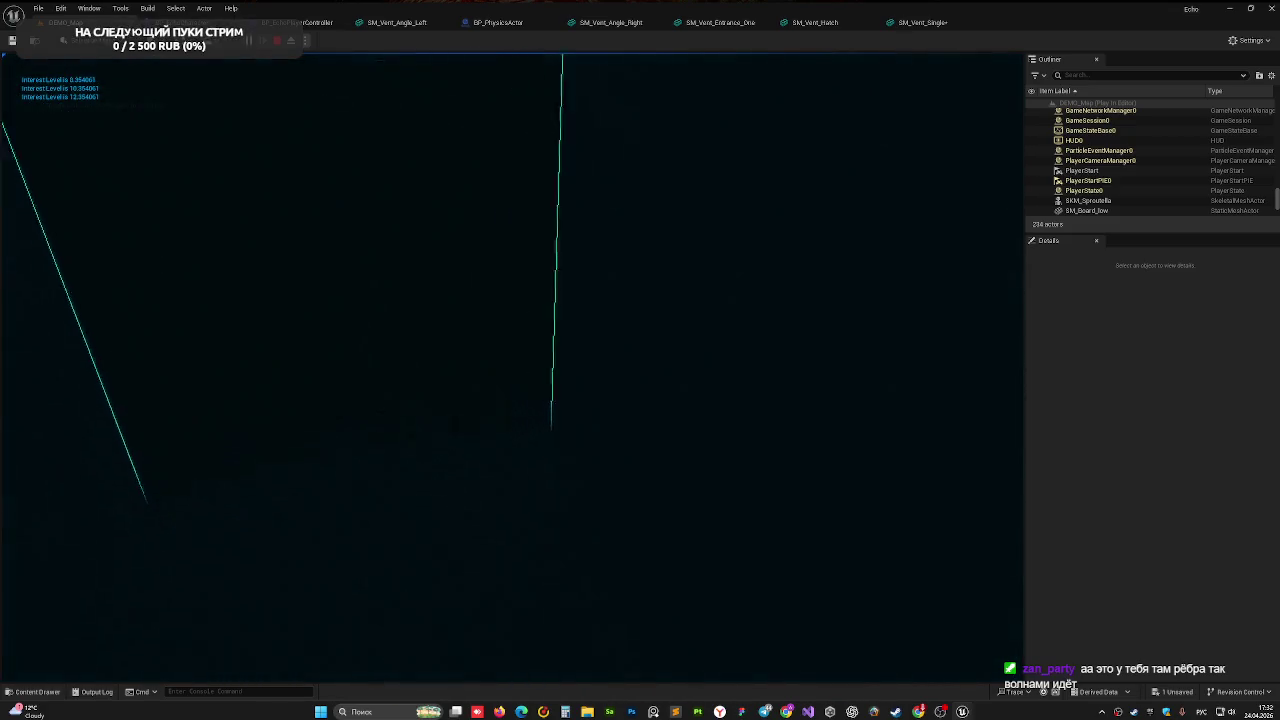
key(w)
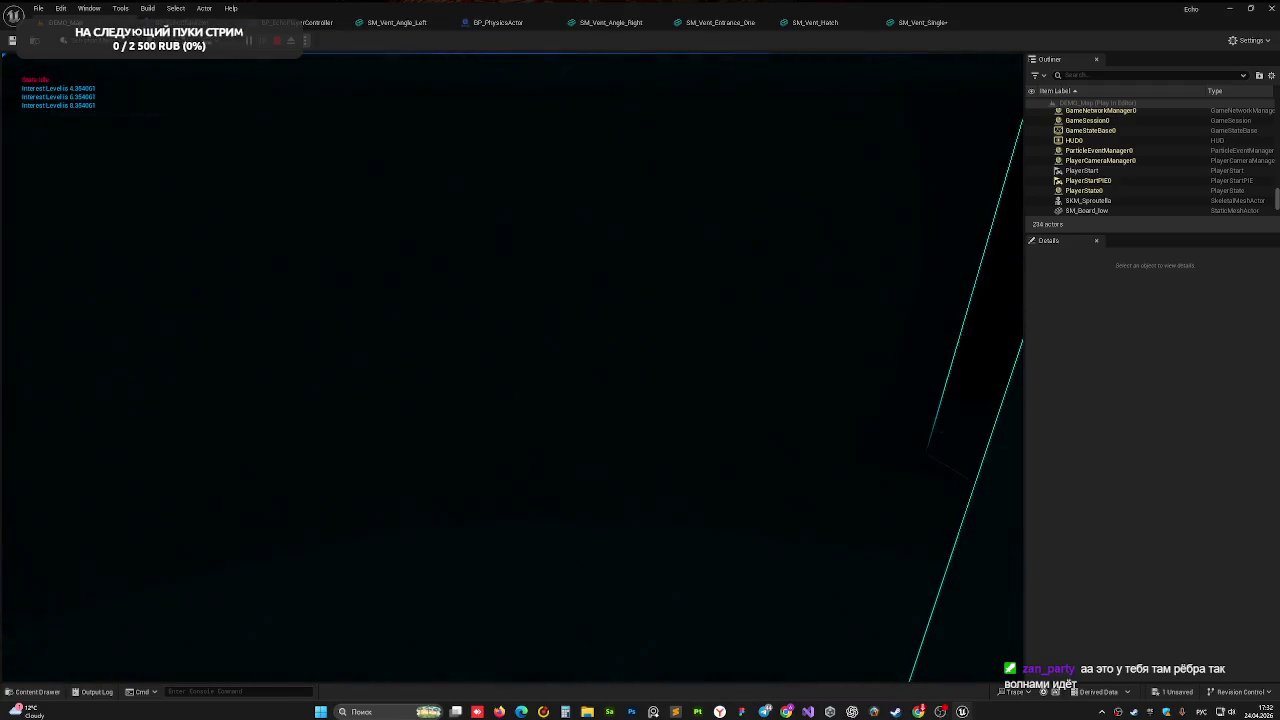
key(w)
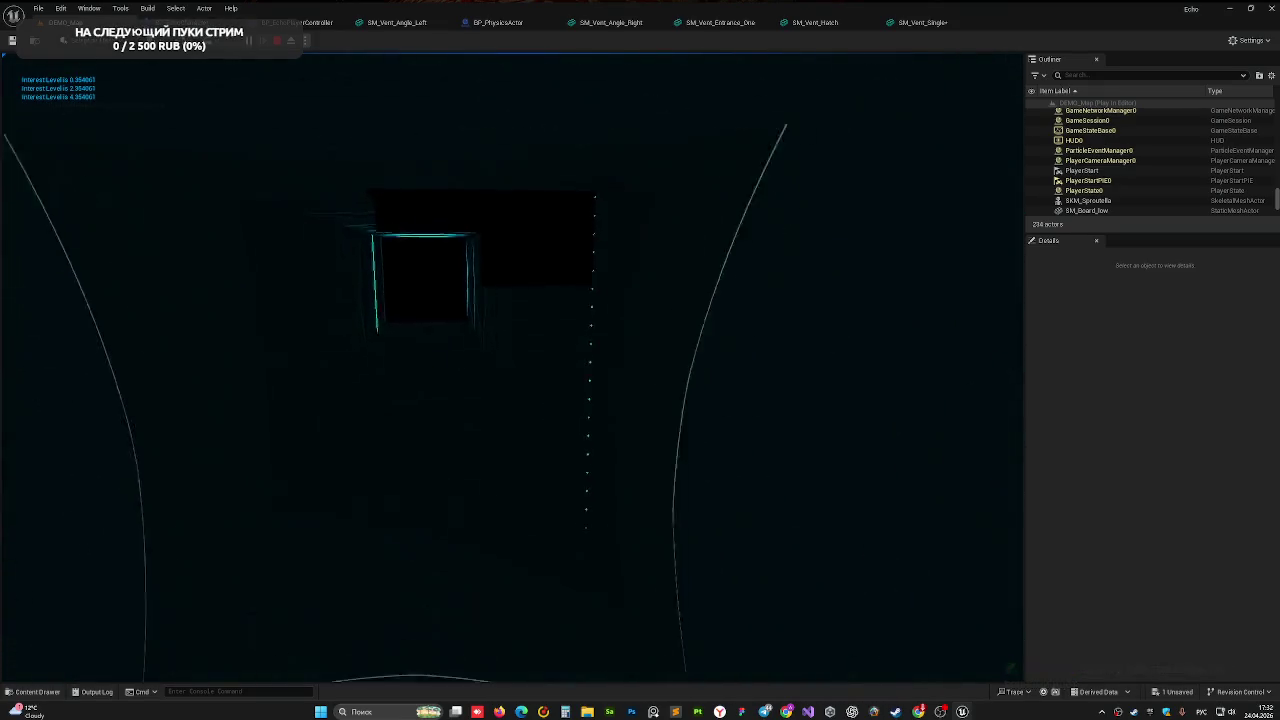
key(w)
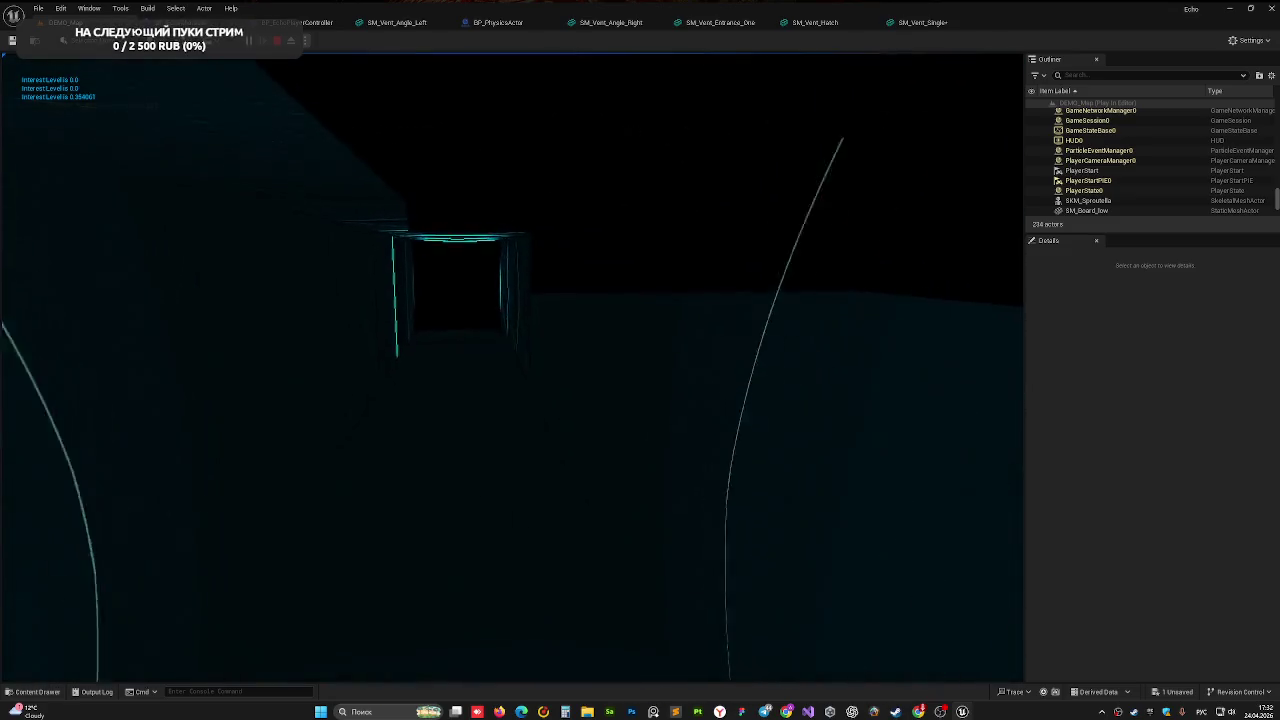
key(w)
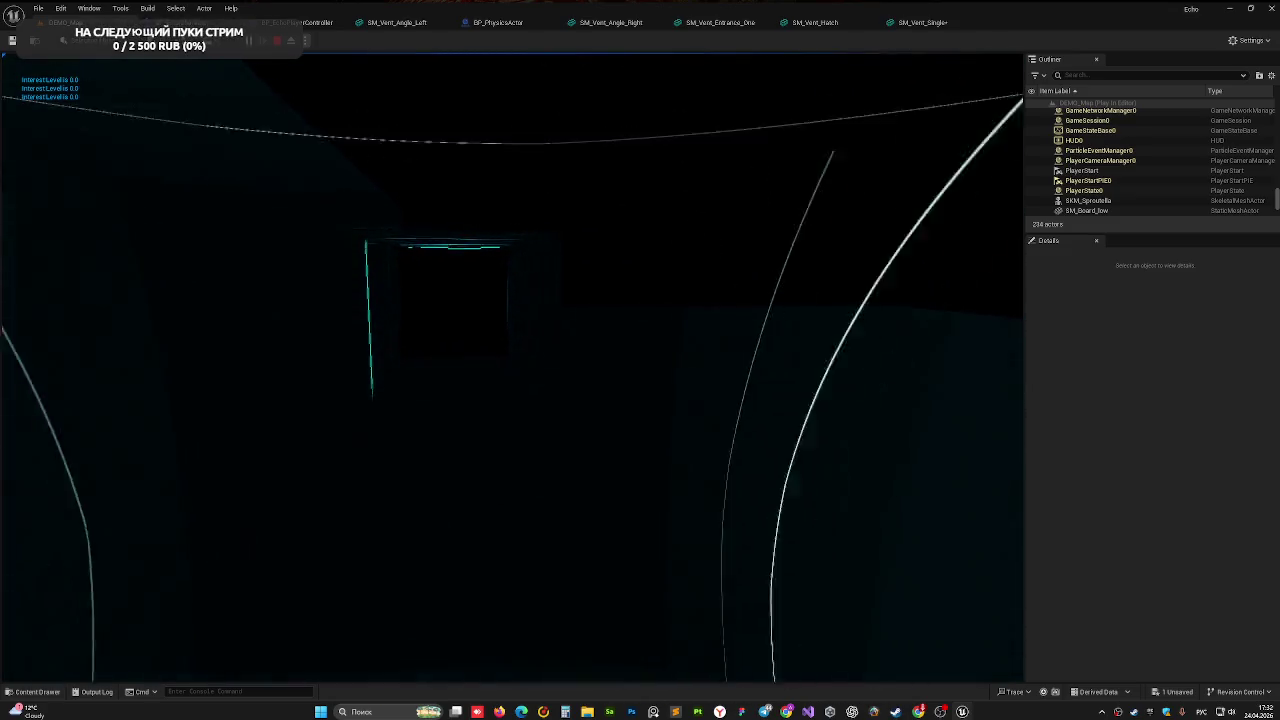
key(w)
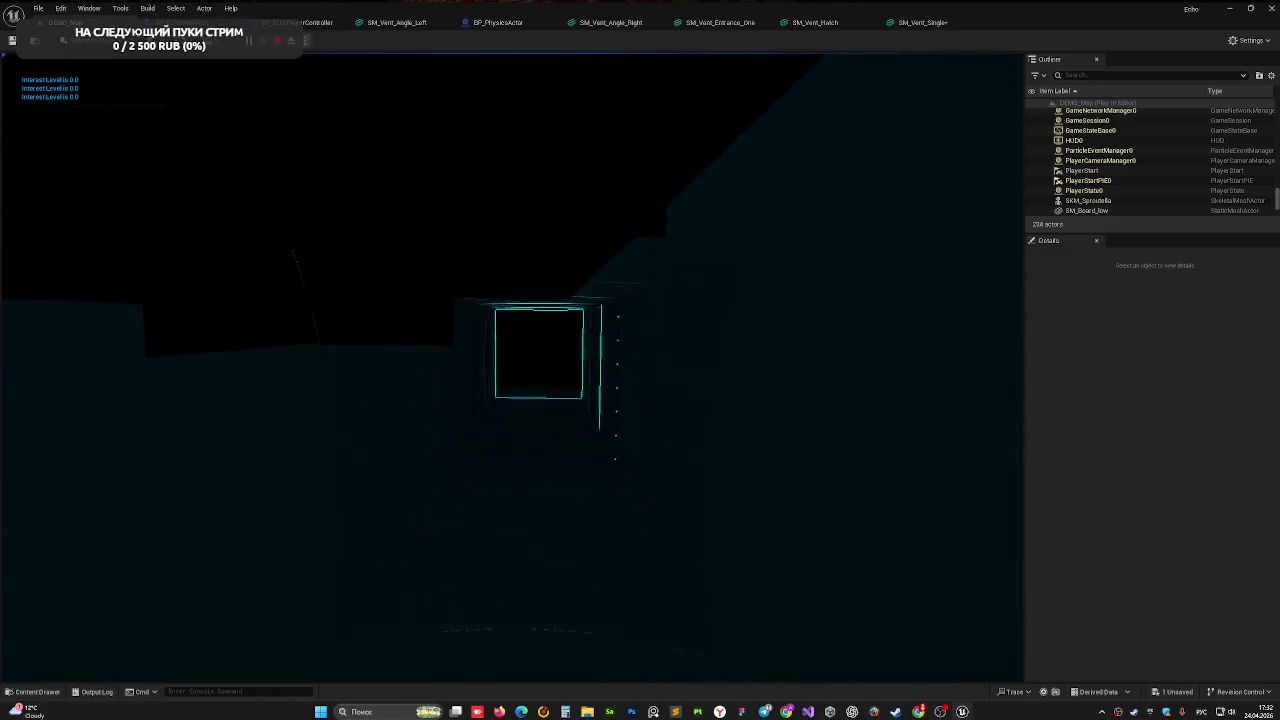
key(Escape)
mouse_move(801, 366)
right_down()
mouse_move(637, 307)
mouse_move(612, 313)
right_up()
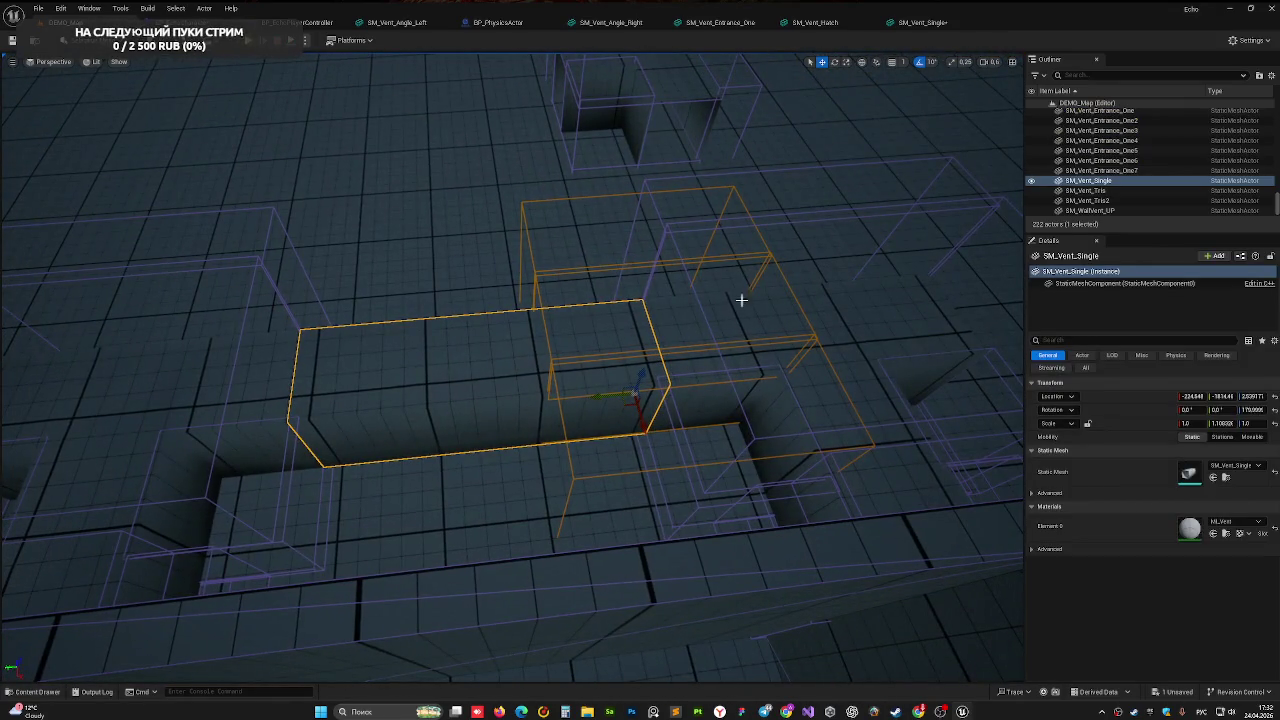
Filter the vent's Details for 'dep' and set CustomDepth Stencil Value to 2
click(1106, 339)
text(e)
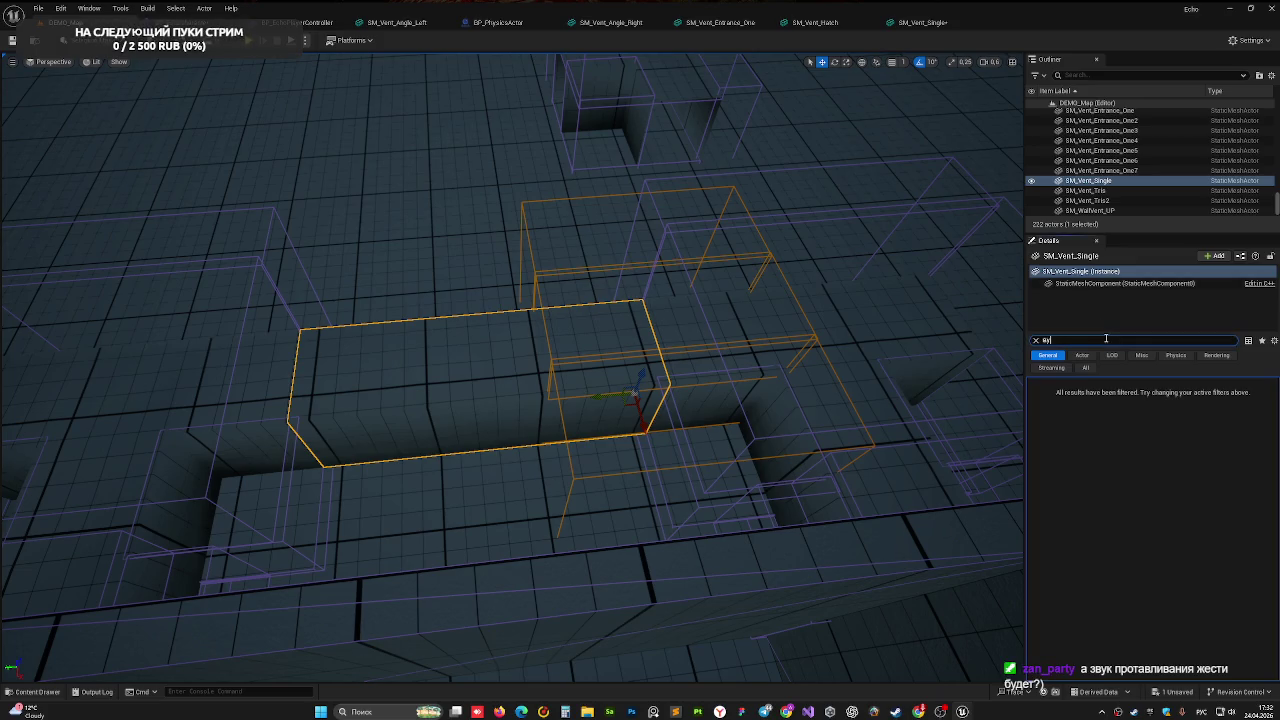
key(BackSpace)
text(dep)
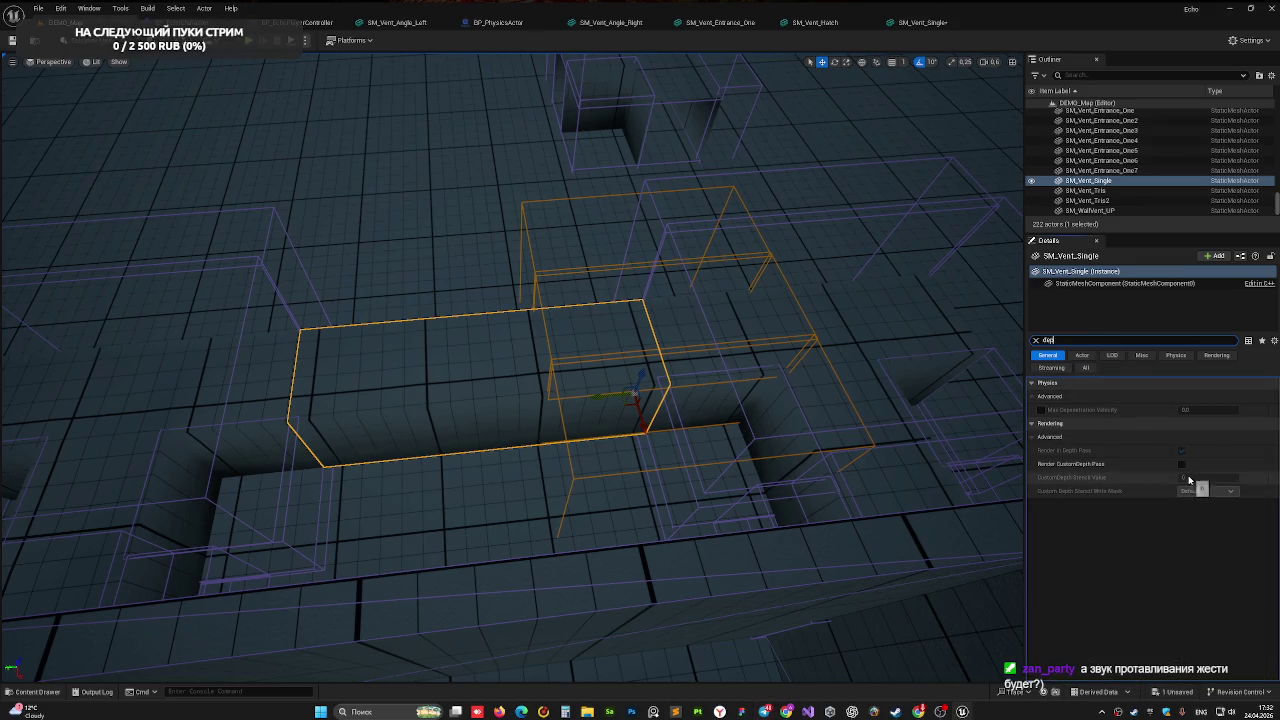
click(1192, 479)
text(2)
key(Return)
Select SM_Vent_Entrance_One, clear the filter, frame it, and start another play test
right_drag(540, 275, 560, 290)
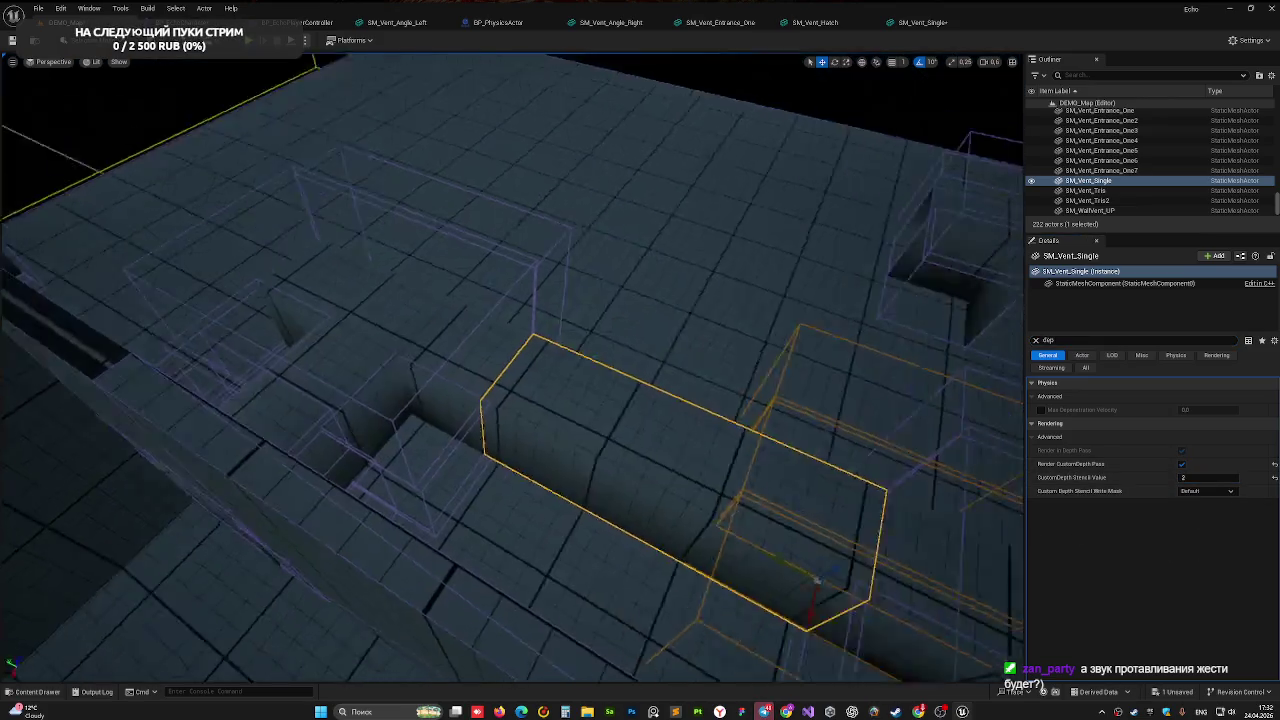
right_drag(709, 354, 709, 354)
click(709, 354)
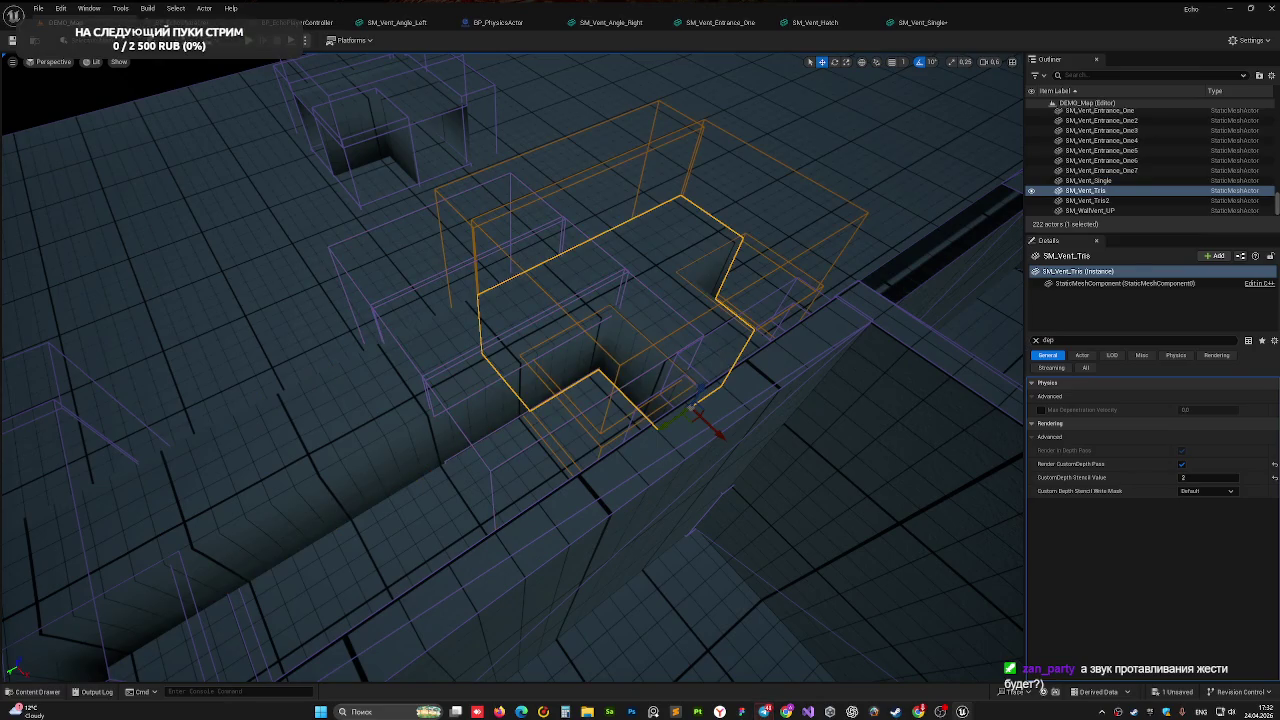
click(725, 352)
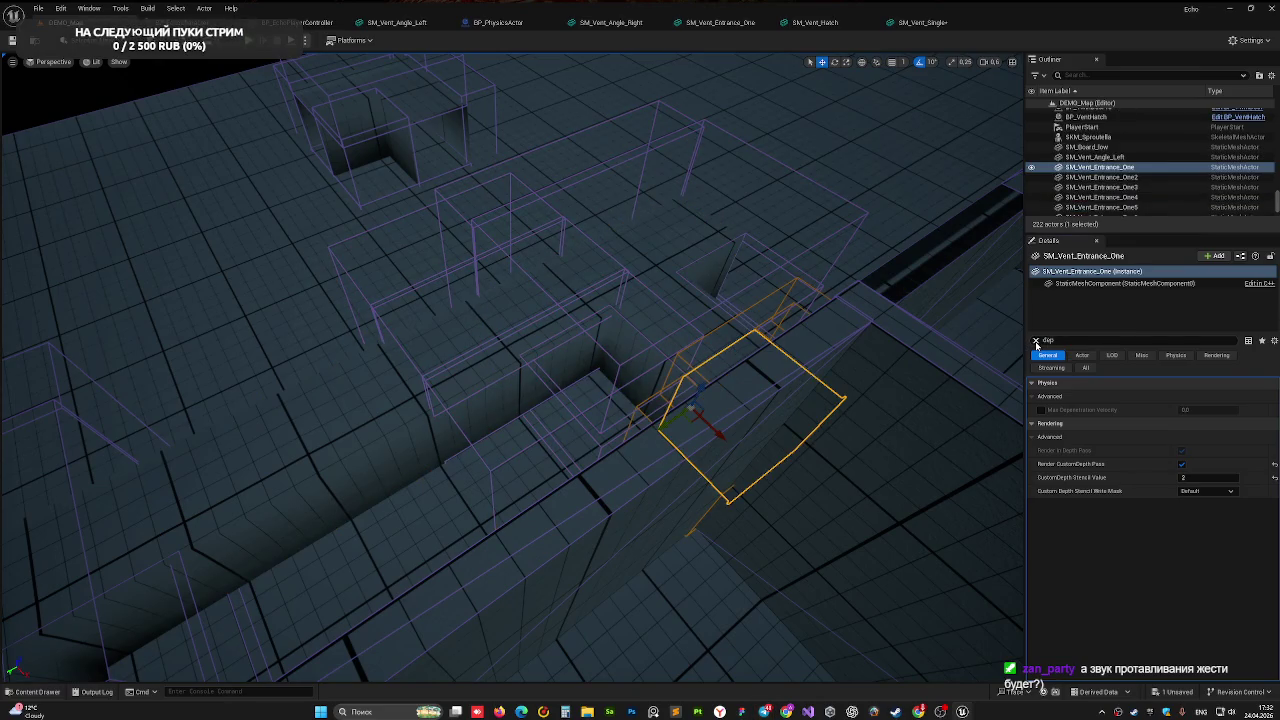
click(1036, 341)
right_drag(620, 306, 620, 306)
right_drag(697, 349, 697, 349)
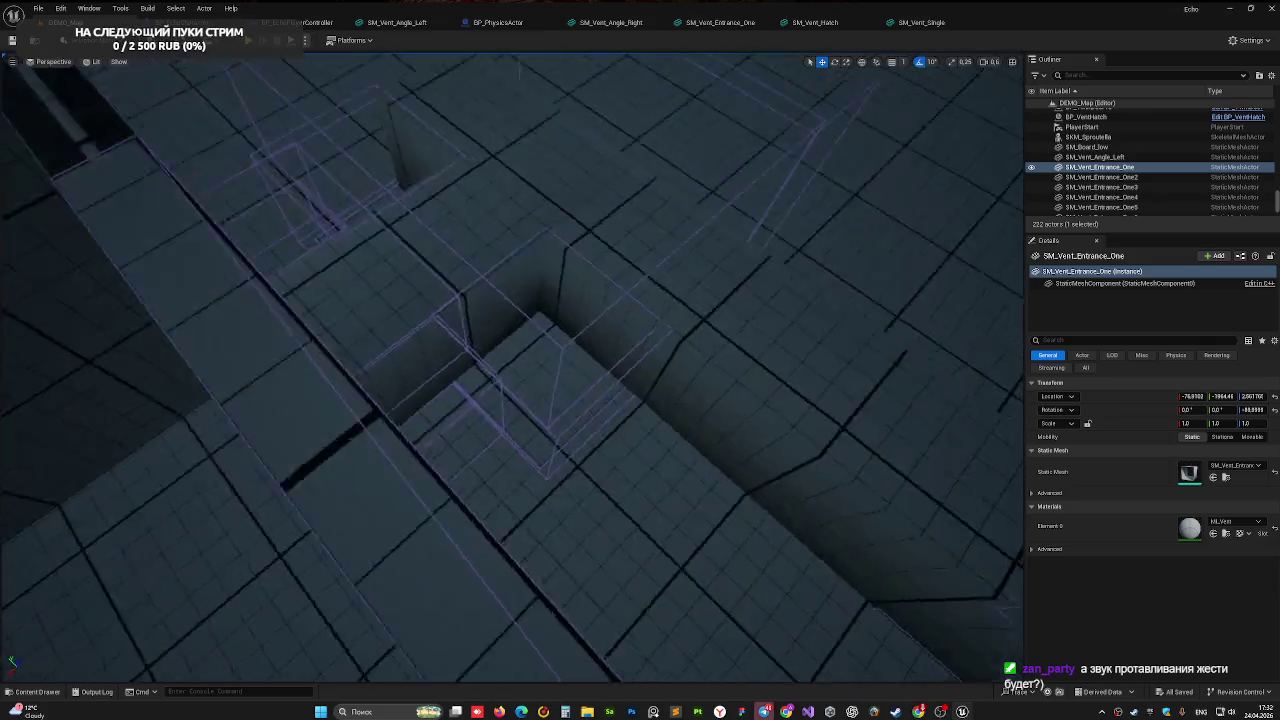
key(f)
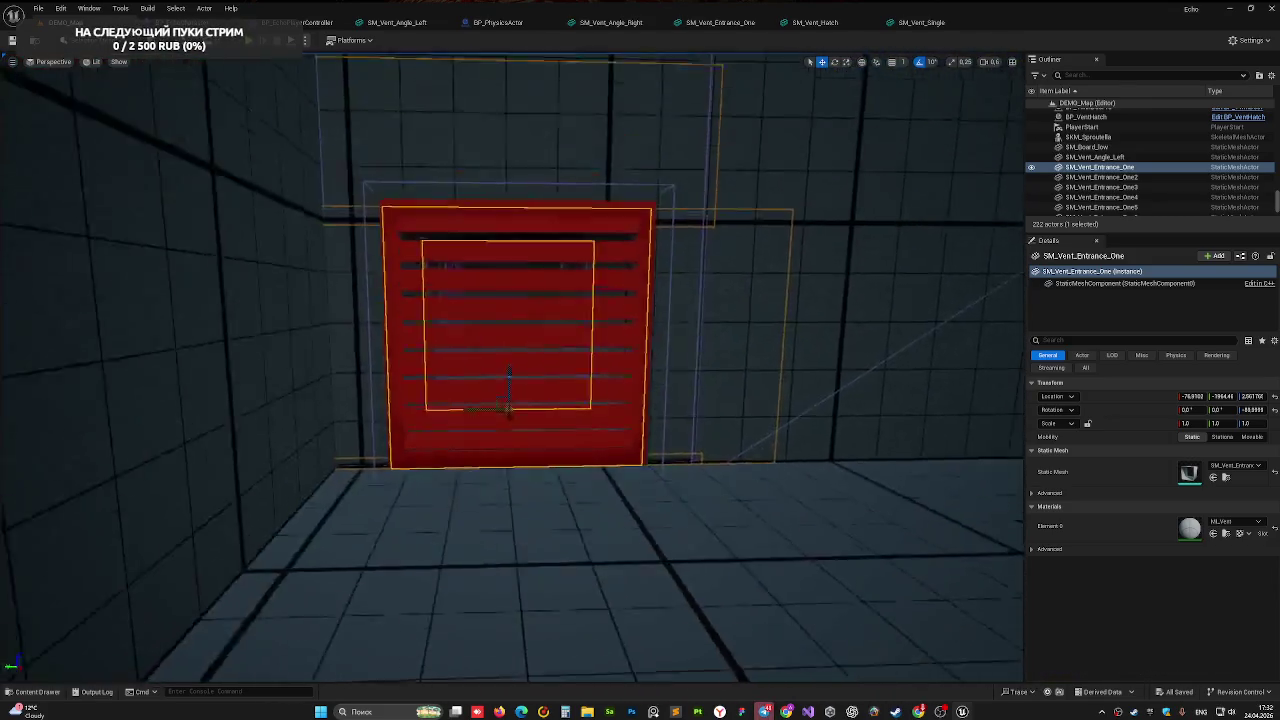
key(alt+p)
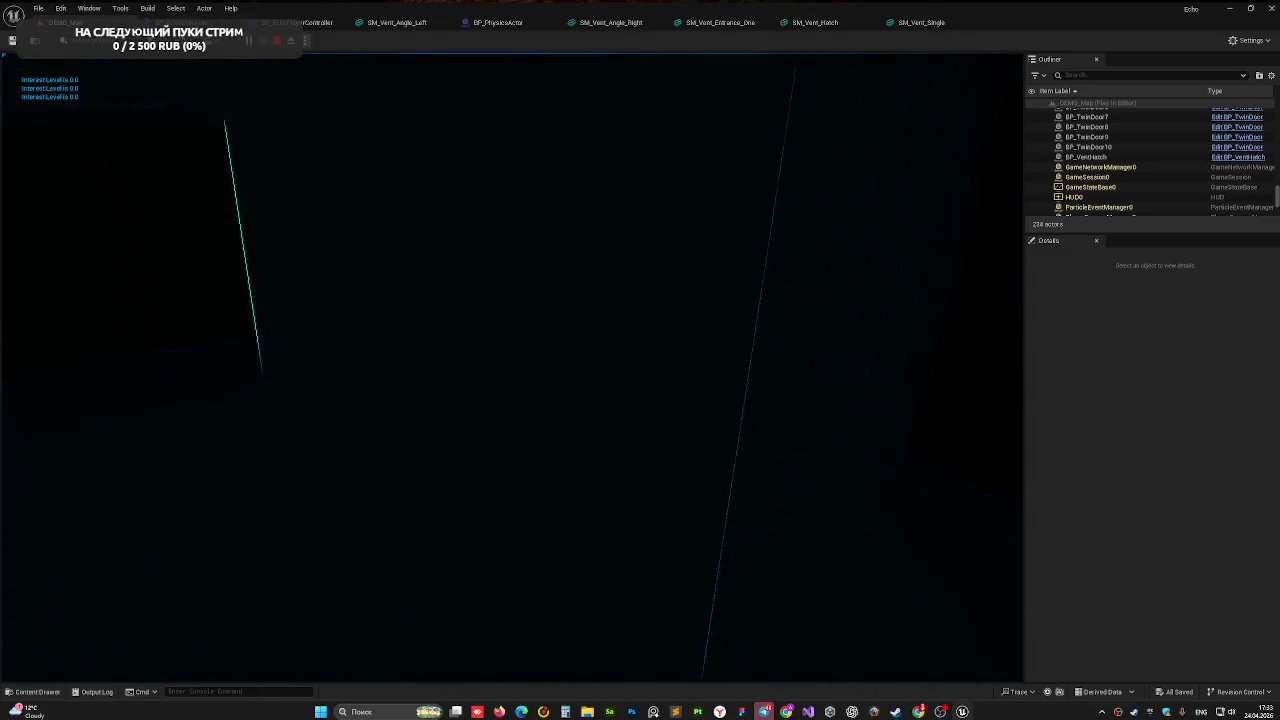
Finish crawling through the vents and exit play mode back to the editor
key(Escape)
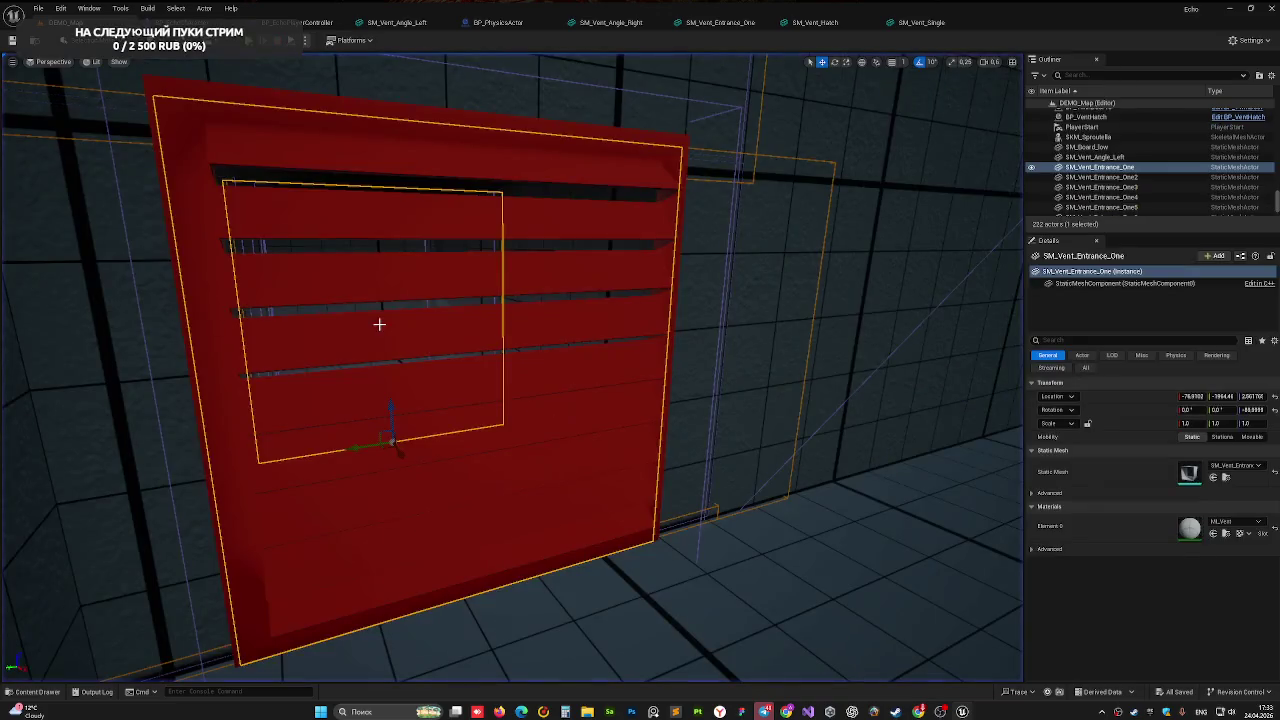
key(ctrl+s)
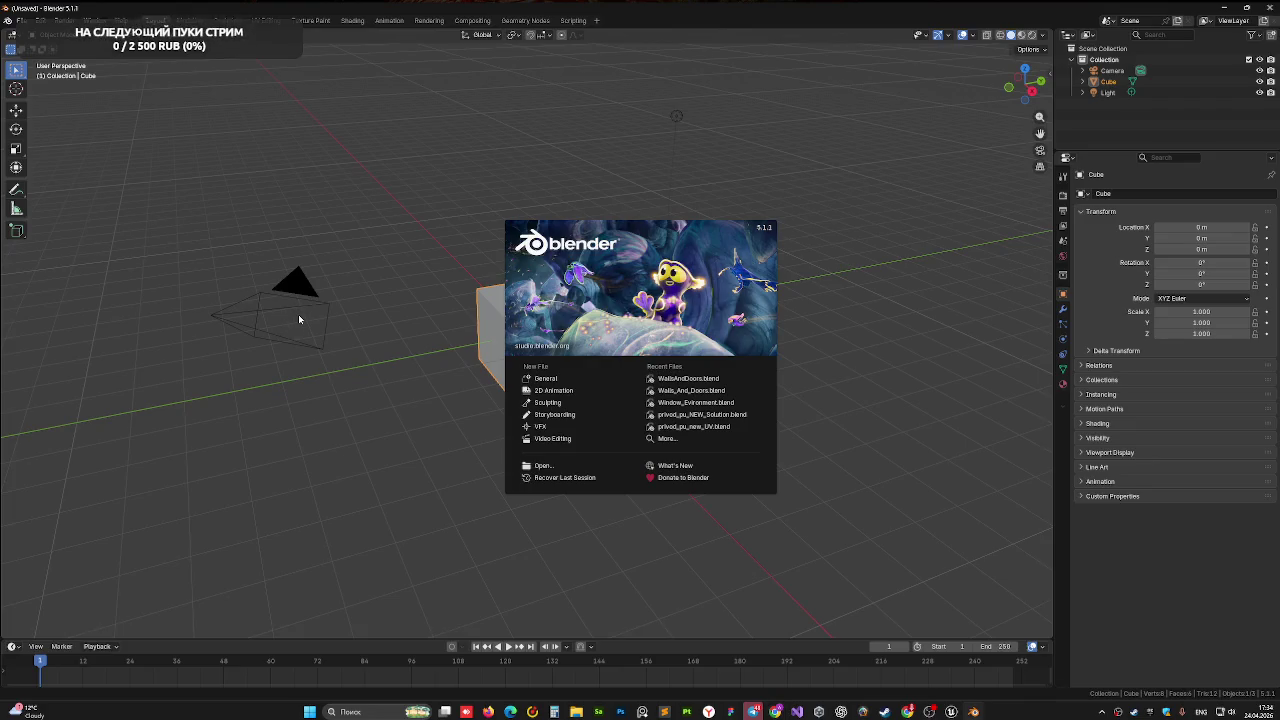
Open WallsAndDoors.blend from the splash screen's Recent Files list
click(689, 378)
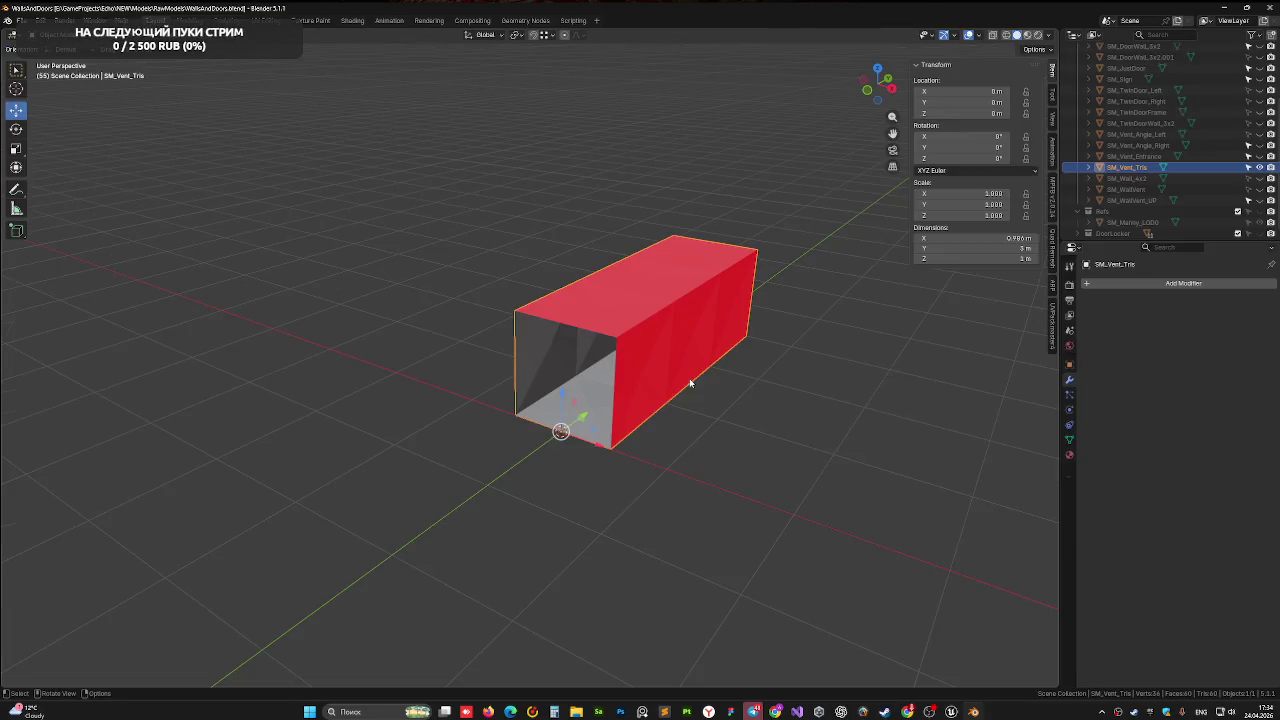
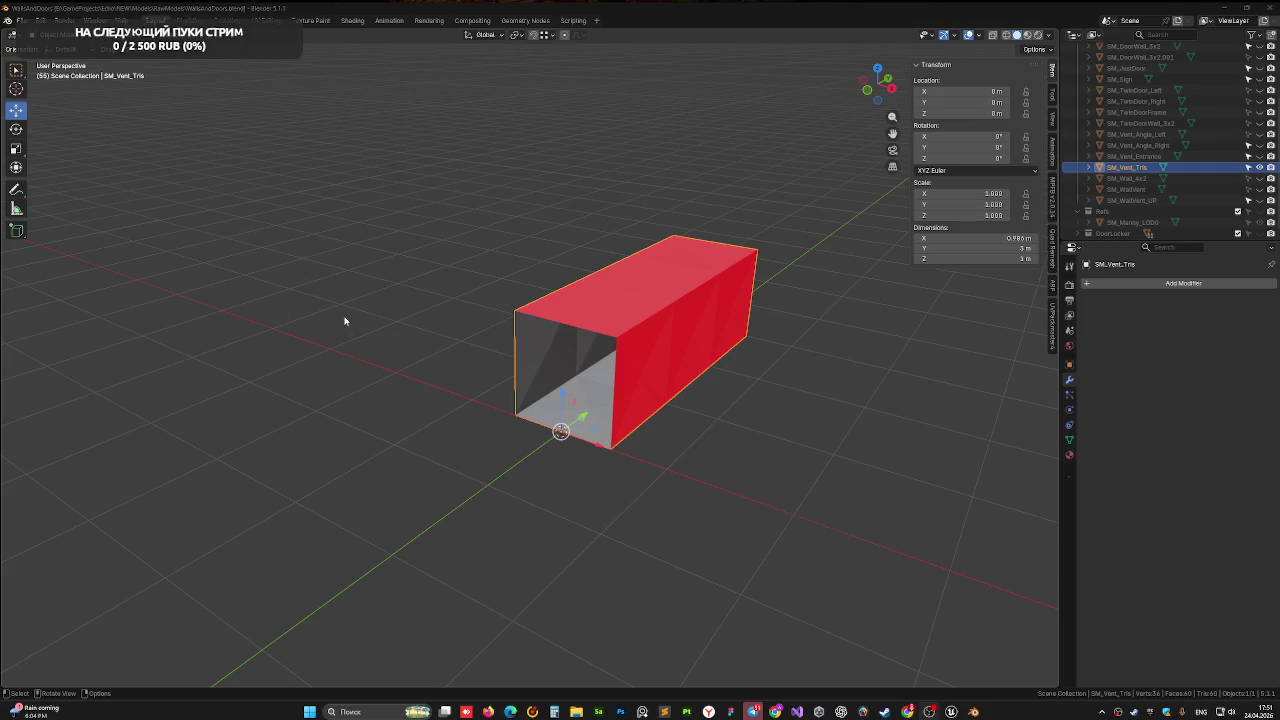
Orbit around the red SM_Vent_Tris box, then view it in the UV Editing workspace
middle_drag(344, 321, 382, 307)
right_click(372, 300)
key(Escape)
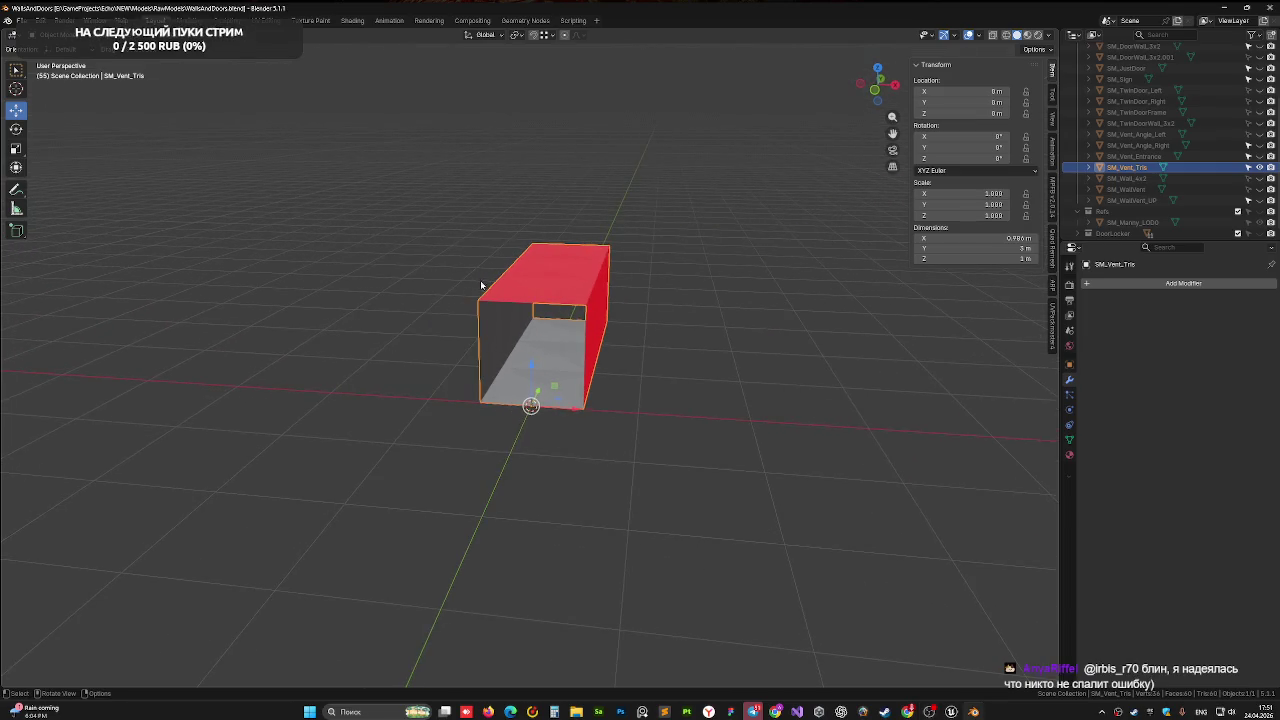
scroll(517, 420, up, 5)
mouse_move(514, 403)
middle_down()
mouse_move(473, 366)
mouse_move(394, 397)
mouse_move(503, 434)
mouse_move(560, 280)
mouse_move(486, 393)
middle_up()
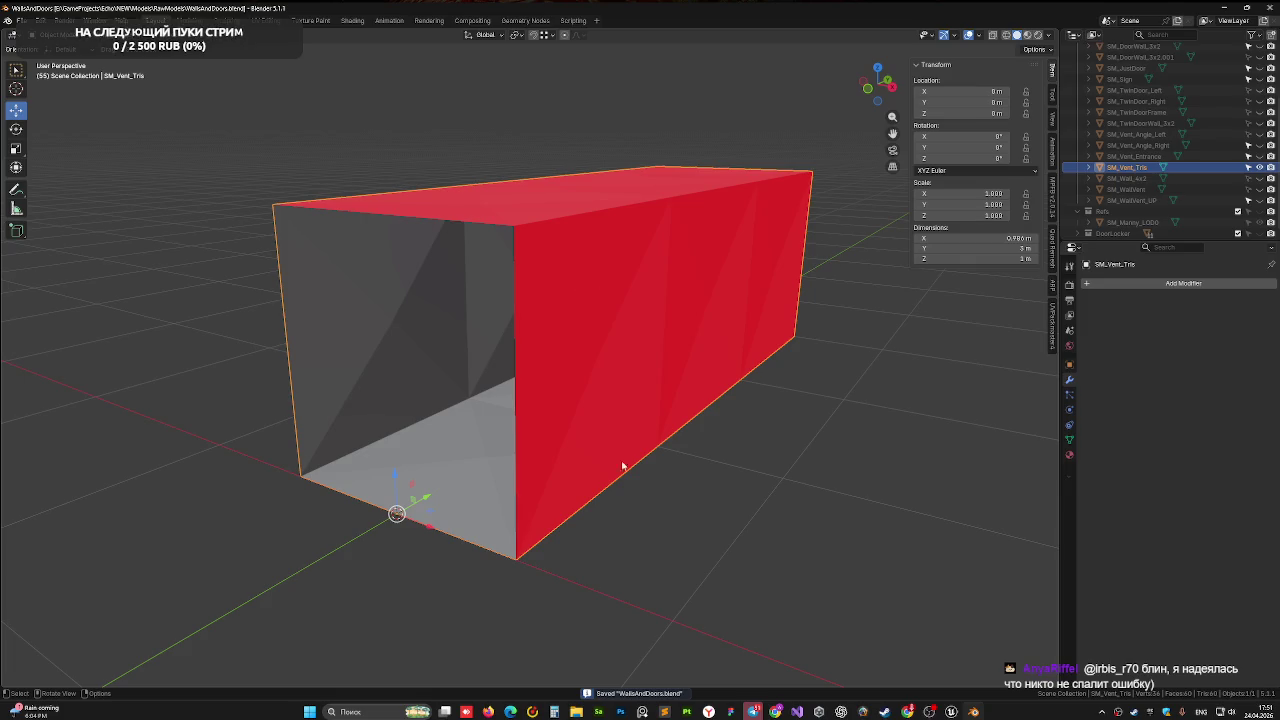
scroll(628, 335, up, 2)
mouse_move(628, 335)
middle_down()
mouse_move(592, 318)
mouse_move(494, 420)
mouse_move(534, 380)
mouse_move(506, 390)
mouse_move(543, 437)
mouse_move(554, 404)
middle_up()
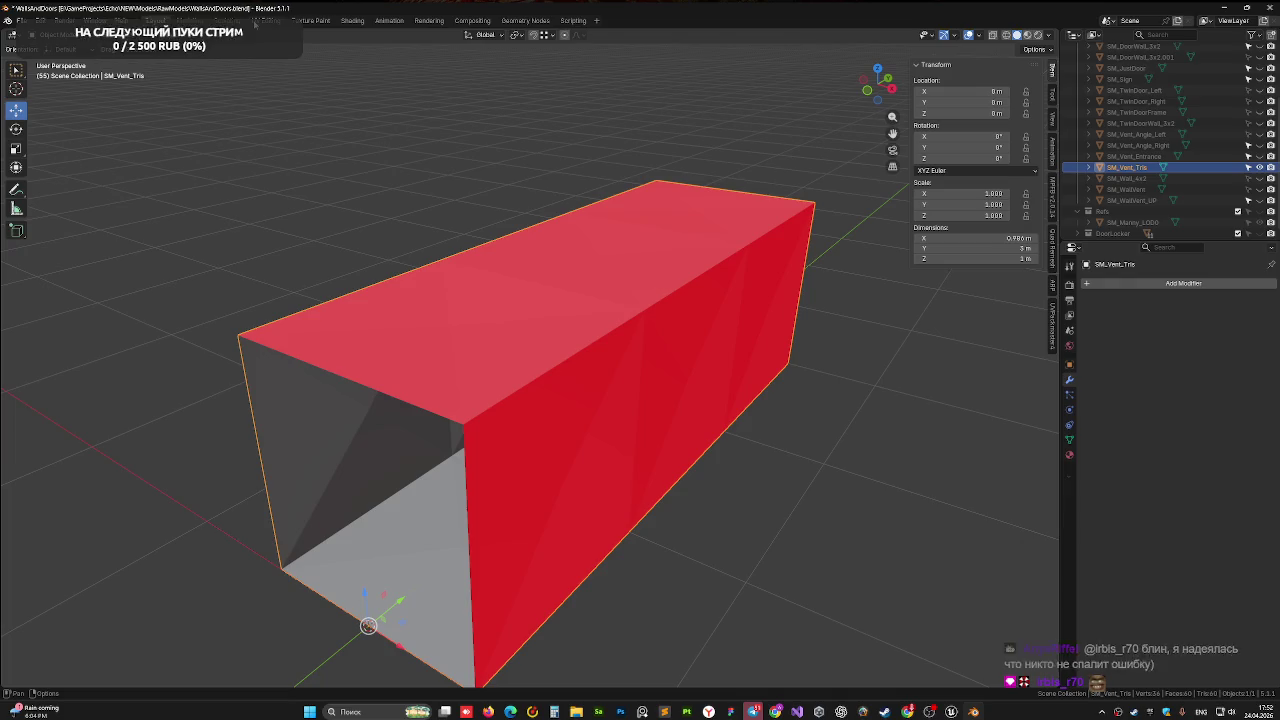
click(265, 20)
middle_drag(743, 340, 670, 352)
Select the faces around the striped triangle on the side wall, testing a move before undoing it
click(737, 333)
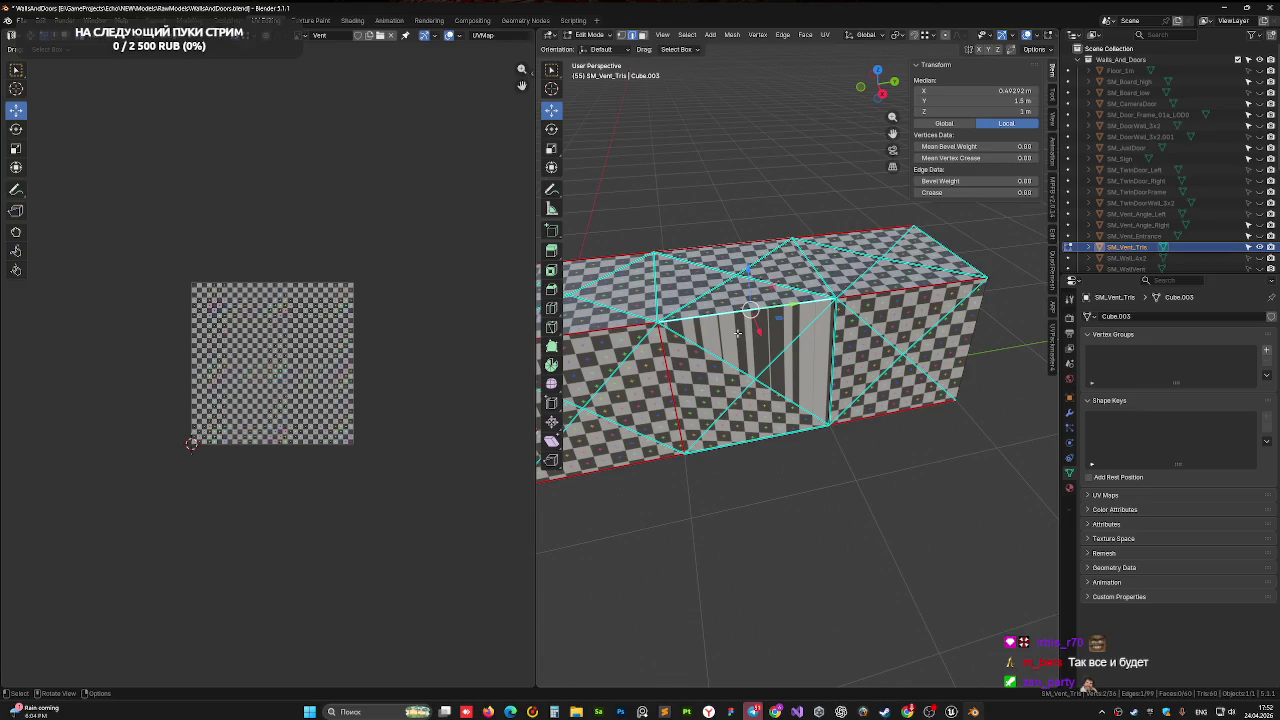
key(g)
right_click(754, 341)
click(754, 341)
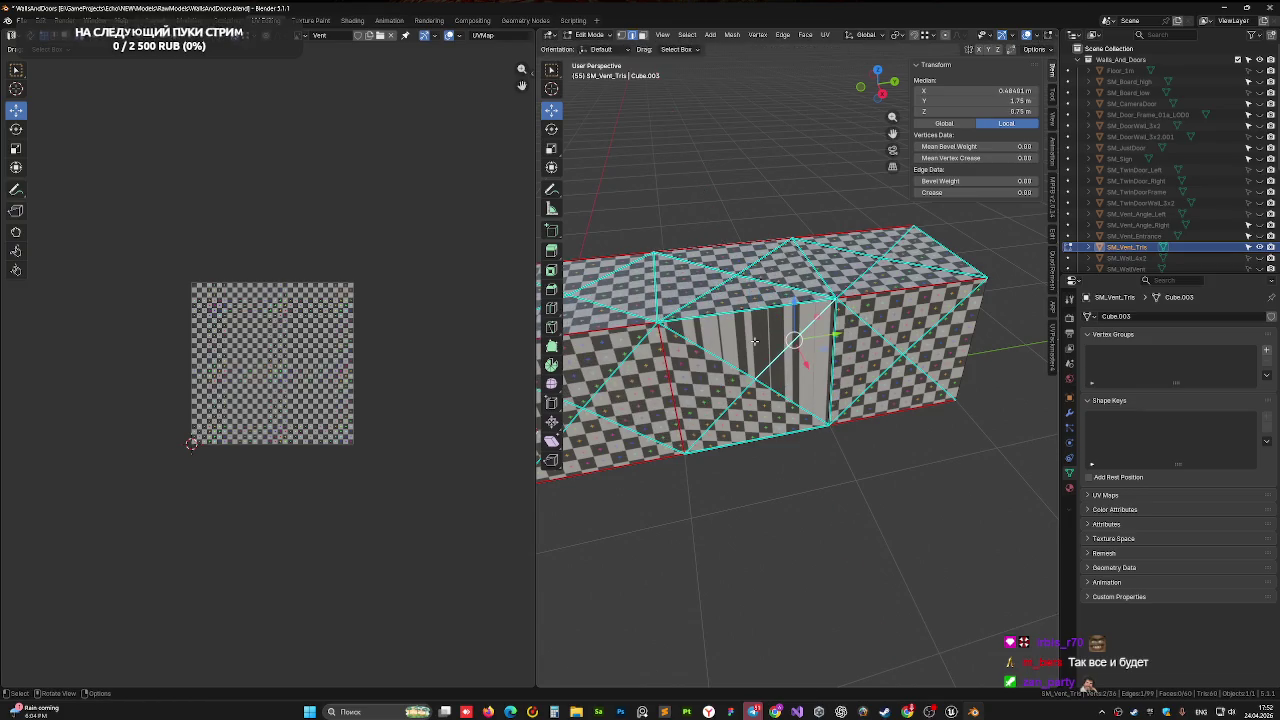
click(790, 350)
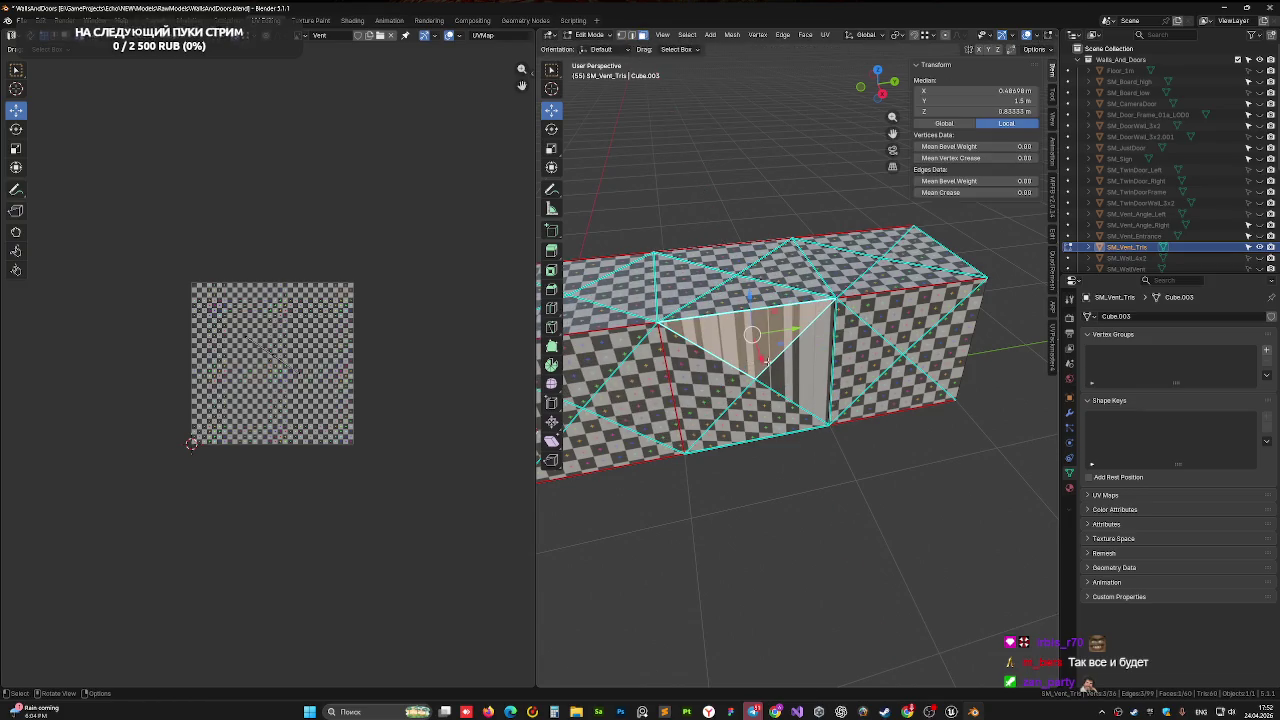
key(g)
click(815, 448)
right_click(815, 450)
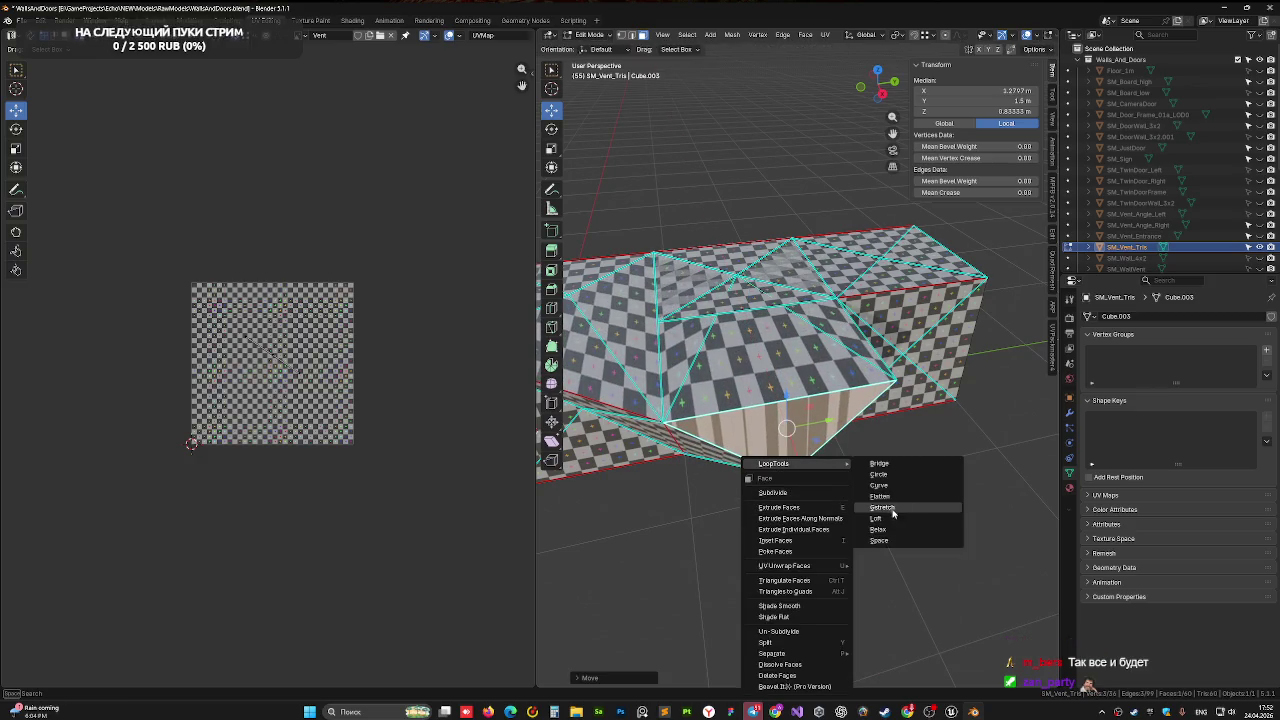
mouse_move(805, 407)
middle_down()
mouse_move(756, 358)
mouse_move(617, 383)
middle_up()
key(g)
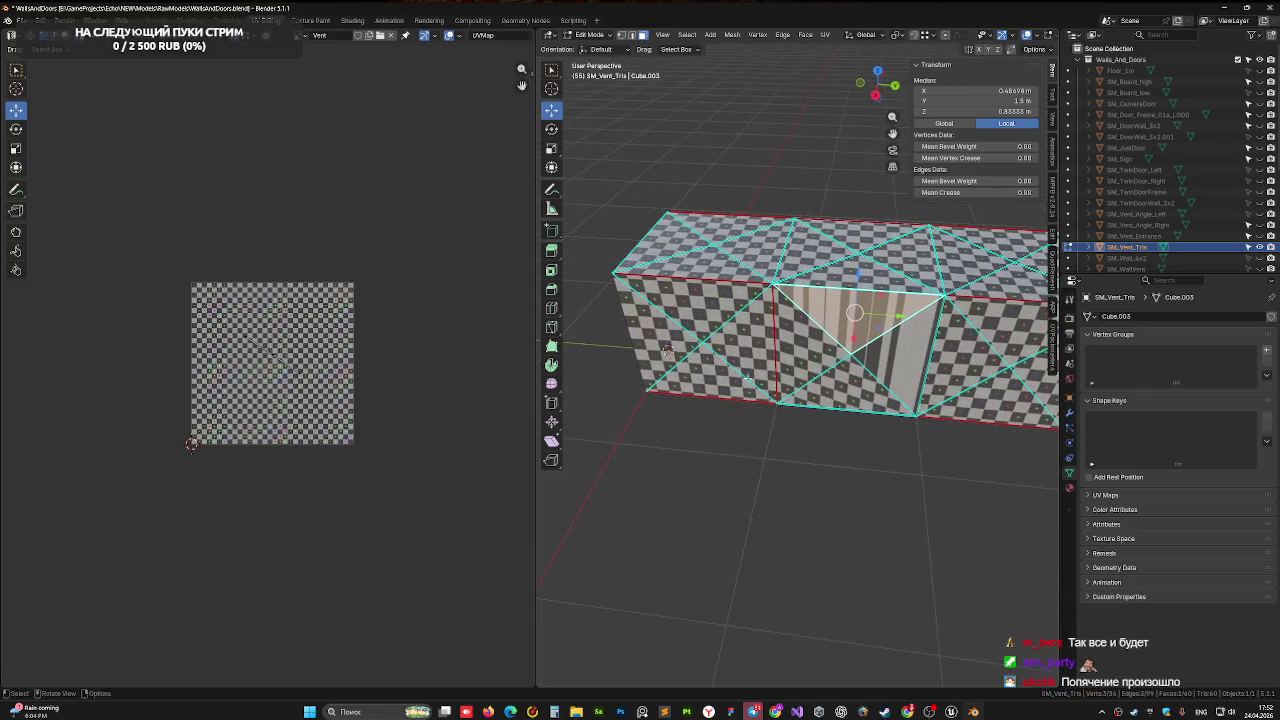
Delete the striped triangle and the two neighbouring side-wall faces
click(797, 327)
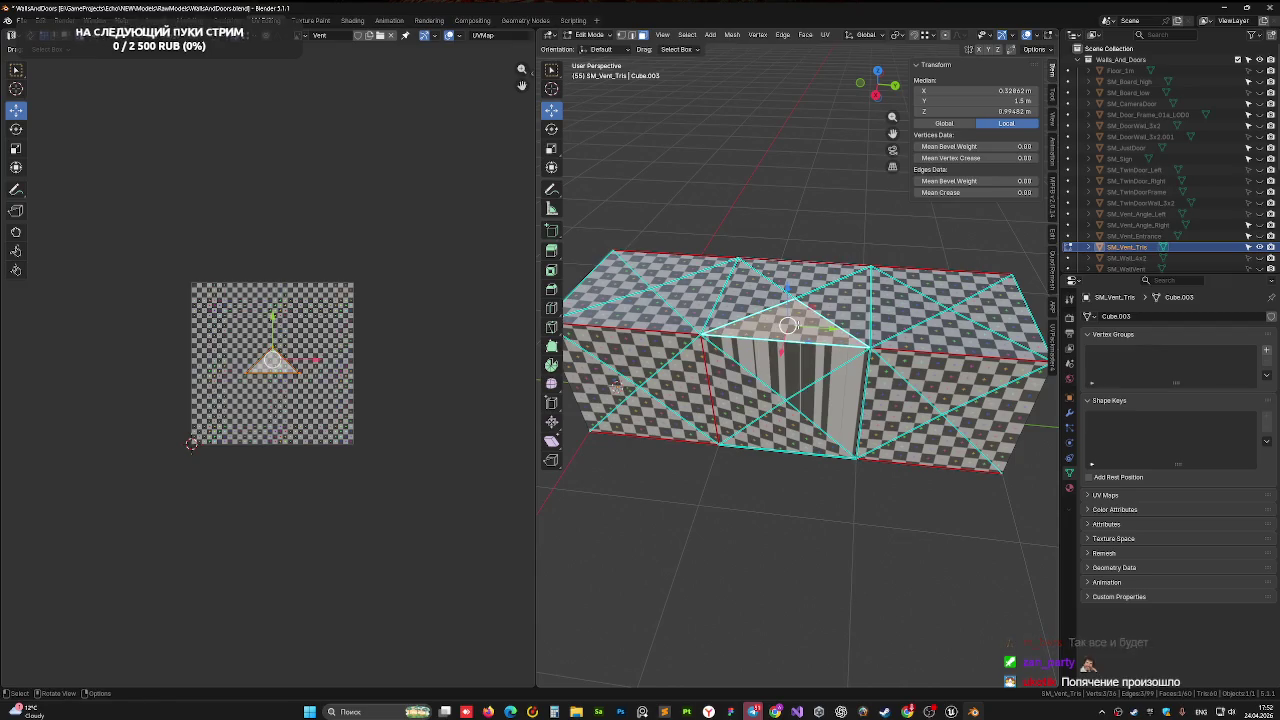
key(x)
click(778, 348)
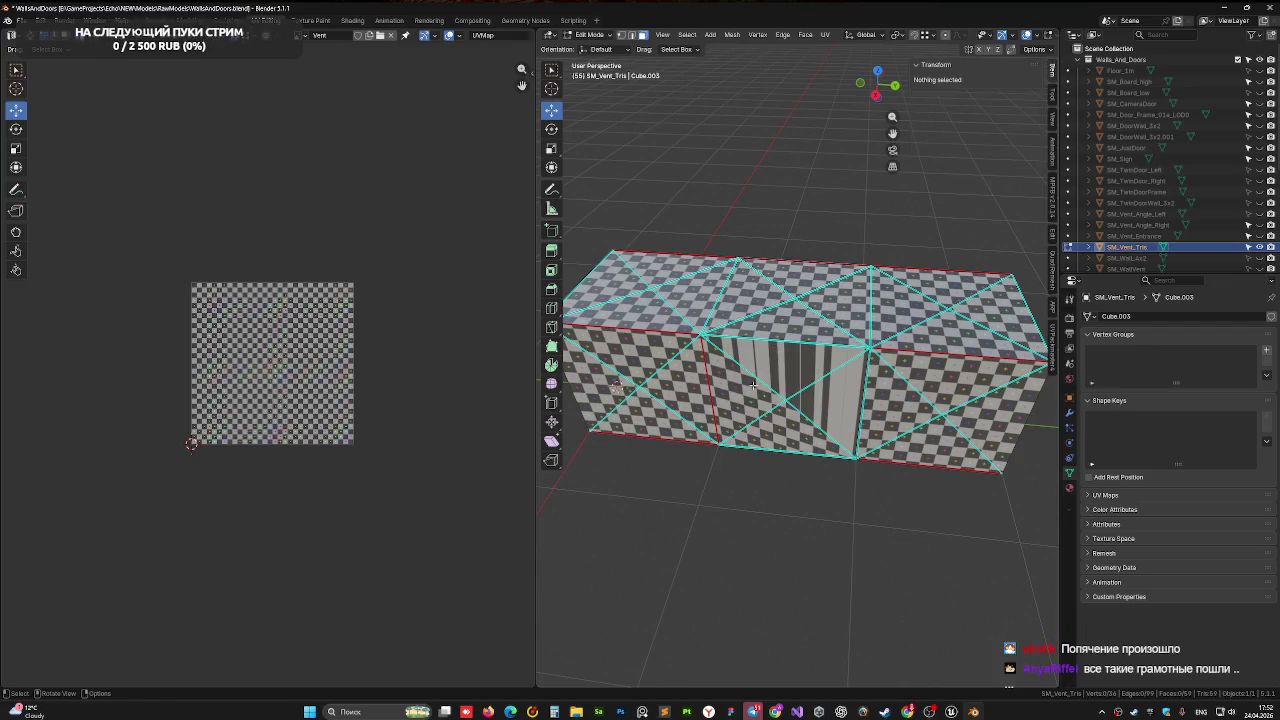
click(740, 372)
key(x)
click(803, 368)
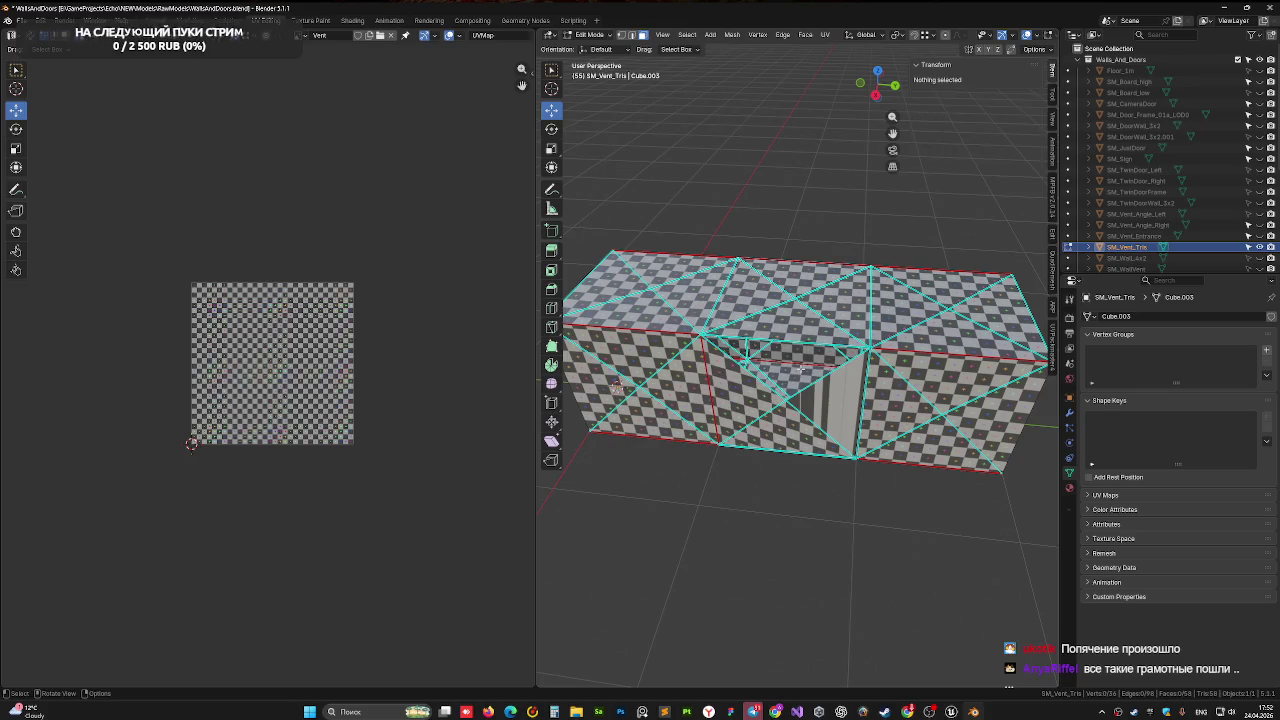
click(833, 397)
key(x)
click(815, 405)
Delete the last two middle-section faces to finish the opening
click(762, 432)
key(x)
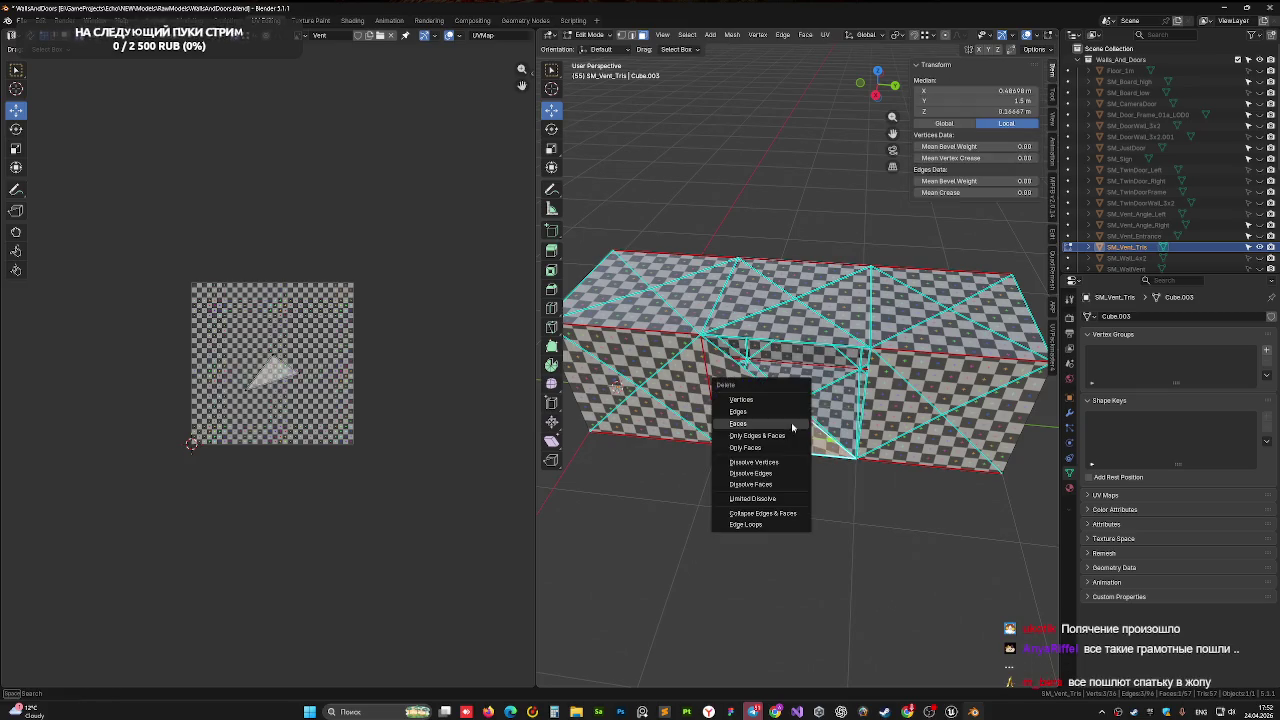
click(762, 432)
click(738, 393)
key(x)
click(738, 393)
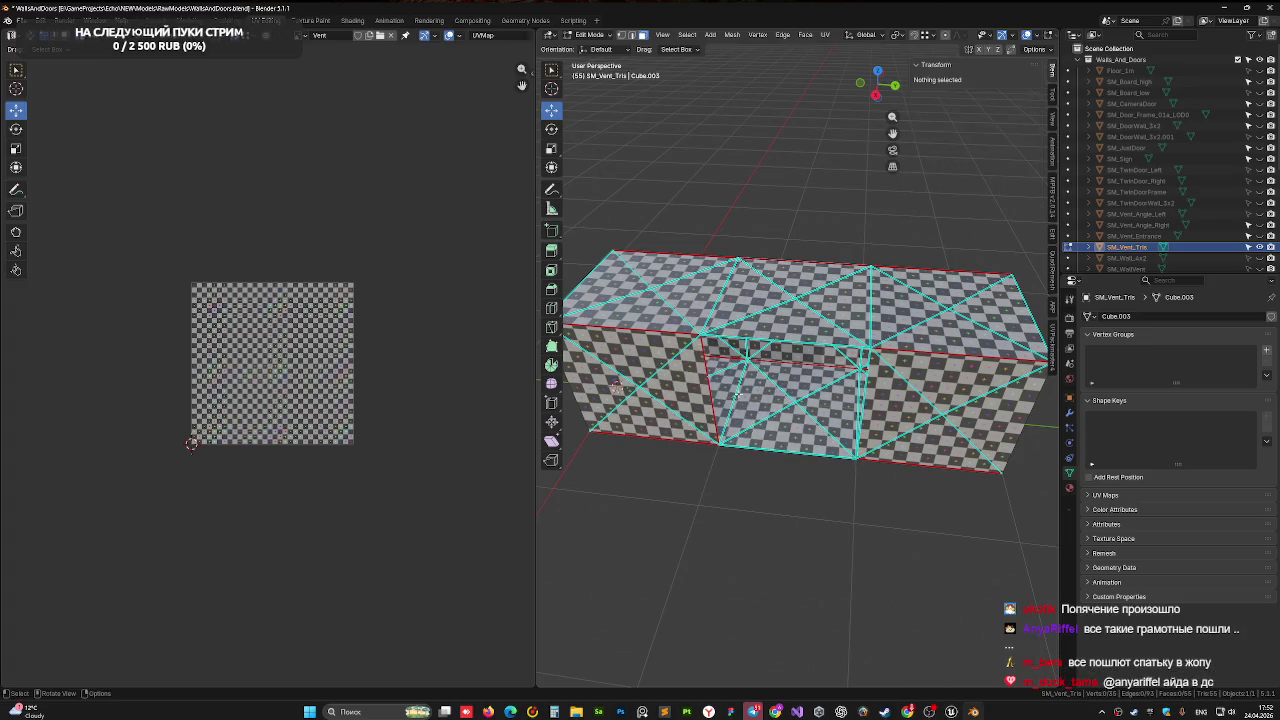
Check the opening from a near-front view and return to the Layout object view
middle_drag(805, 392, 755, 339)
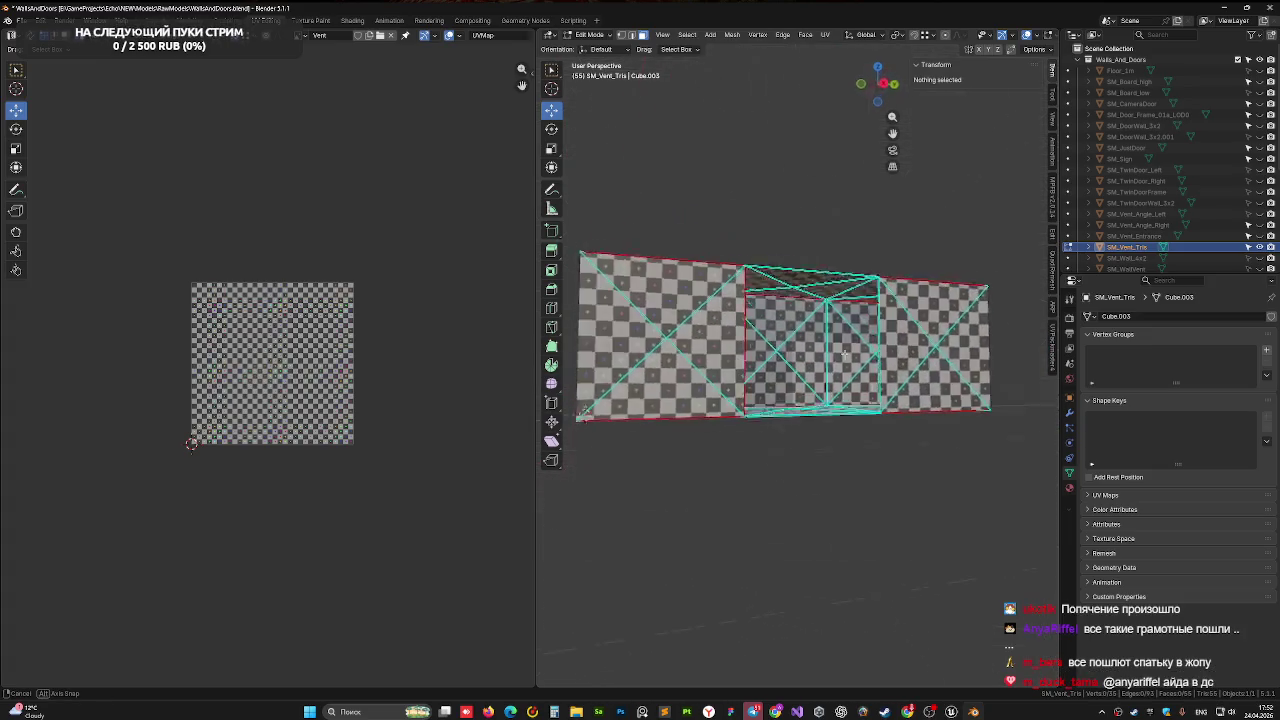
scroll(755, 339, up, 4)
scroll(754, 331, down, 1)
scroll(754, 331, down, 1)
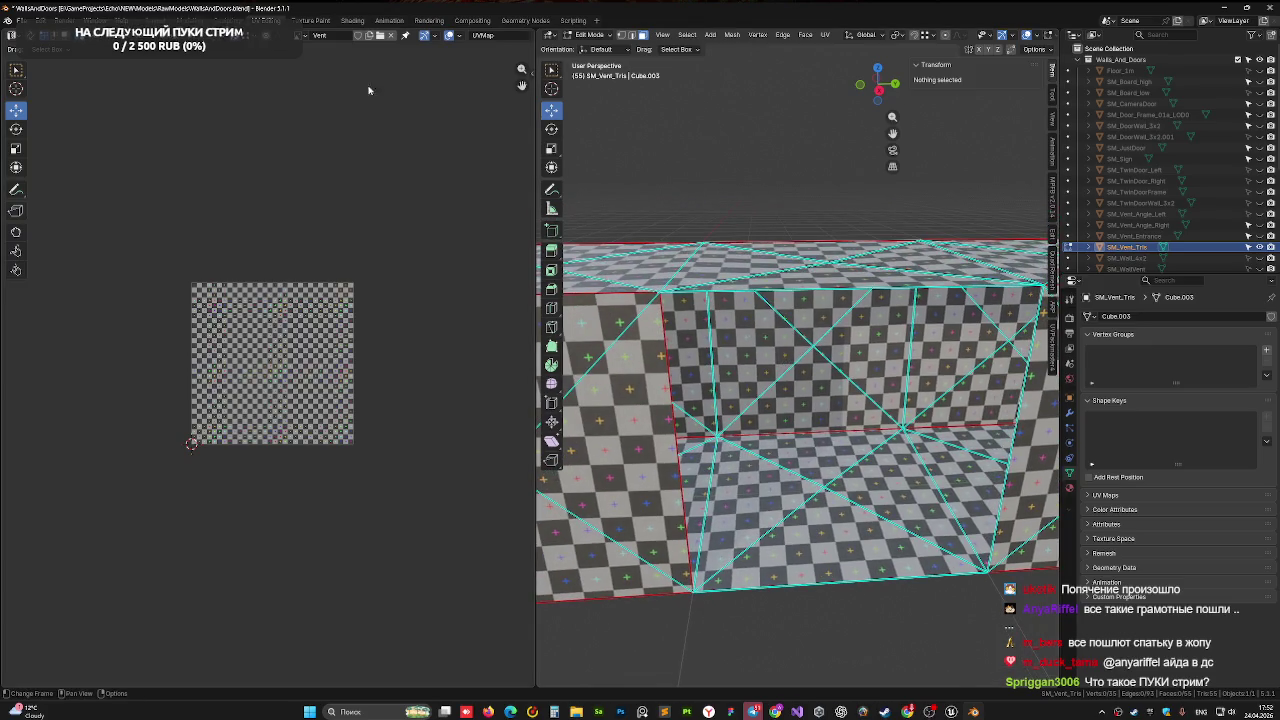
key(ctrl+Page_Up)
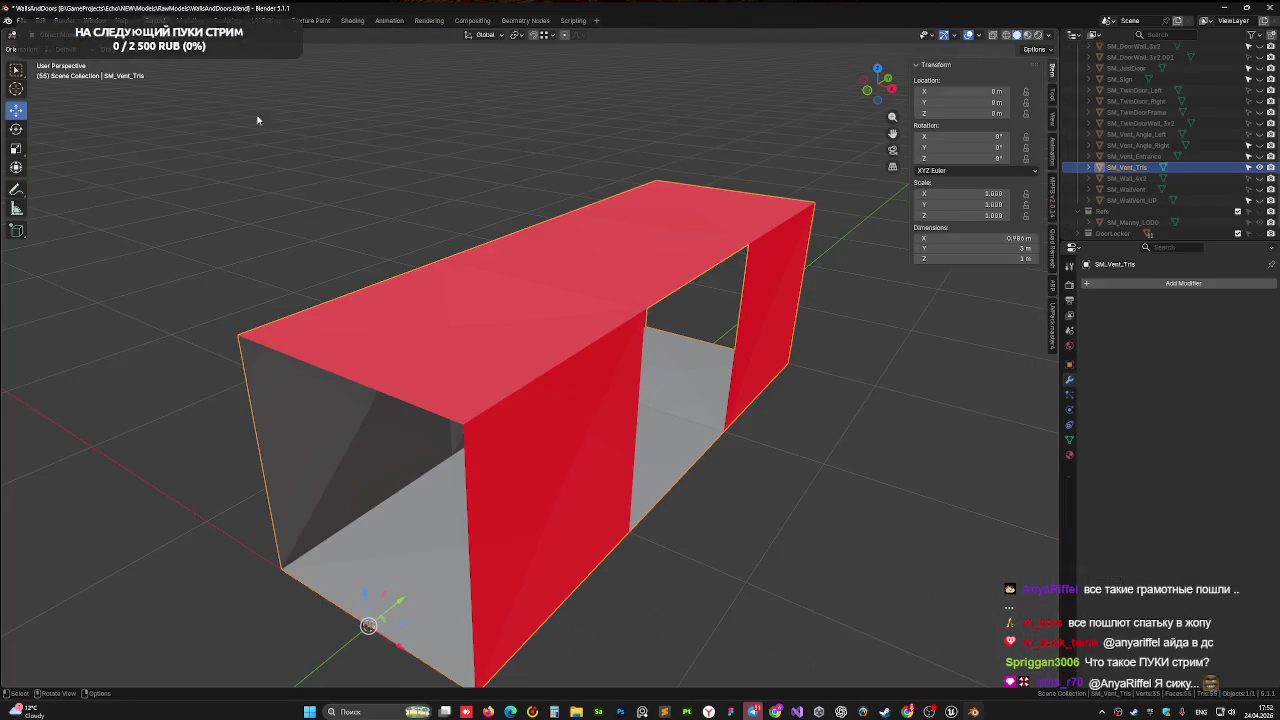
In Edit Mode, select the four corner vertices of the side-wall opening
key(Tab)
mouse_move(257, 120)
middle_down()
mouse_move(640, 303)
mouse_move(293, 607)
middle_up()
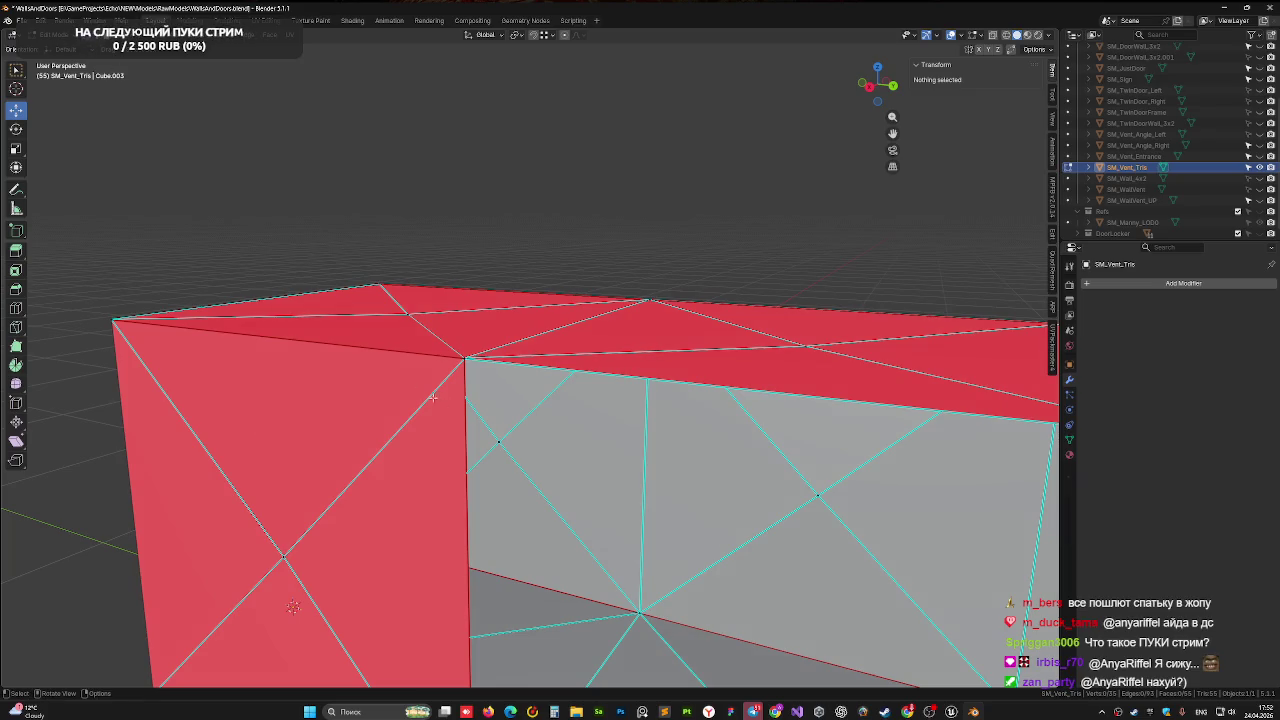
click(462, 360)
mouse_move(462, 360)
middle_down()
mouse_move(597, 420)
mouse_move(261, 418)
middle_up()
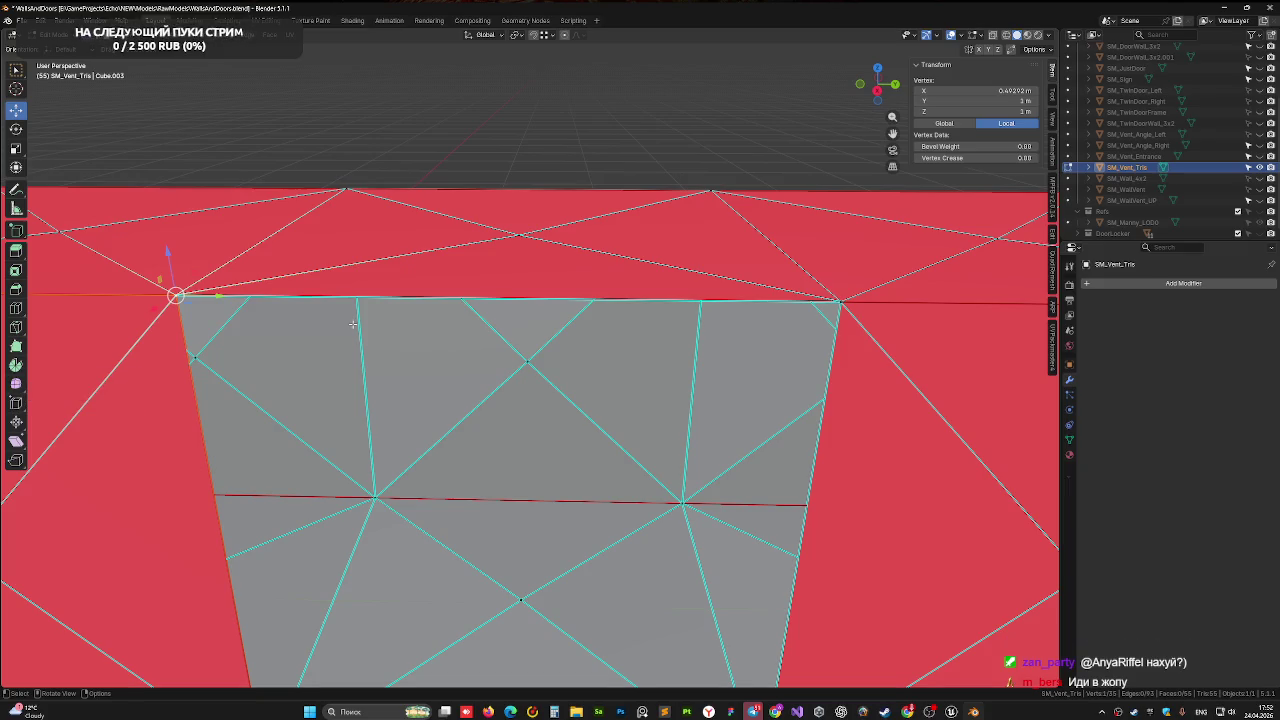
mouse_move(616, 358)
shift+middle_down()
mouse_move(594, 340)
mouse_move(850, 279)
shift+middle_up()
shift+click(790, 287)
shift+middle_drag(710, 614, 695, 376)
shift+click(195, 355)
shift+click(239, 351)
mouse_move(293, 306)
middle_down()
mouse_move(453, 447)
mouse_move(463, 378)
middle_up()
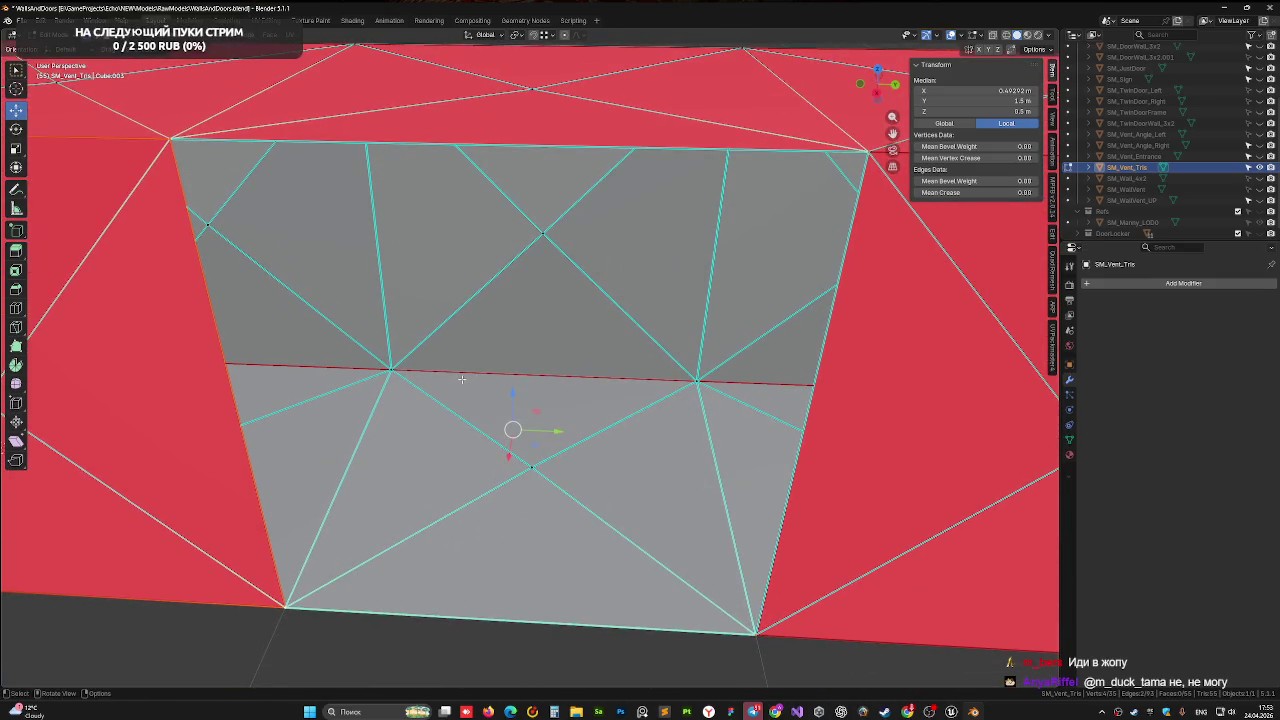
Fill the corners with a face and join opposite corners with diagonal edges, undoing the second
key(f)
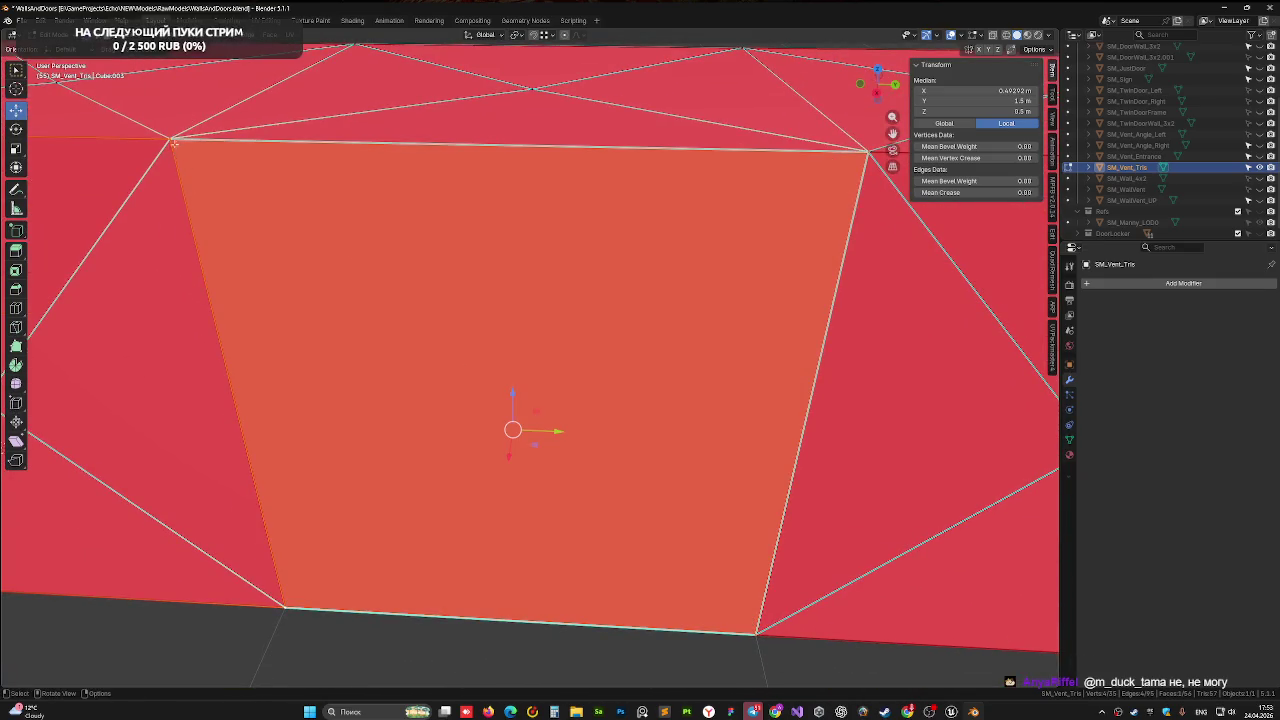
click(170, 138)
shift+click(754, 634)
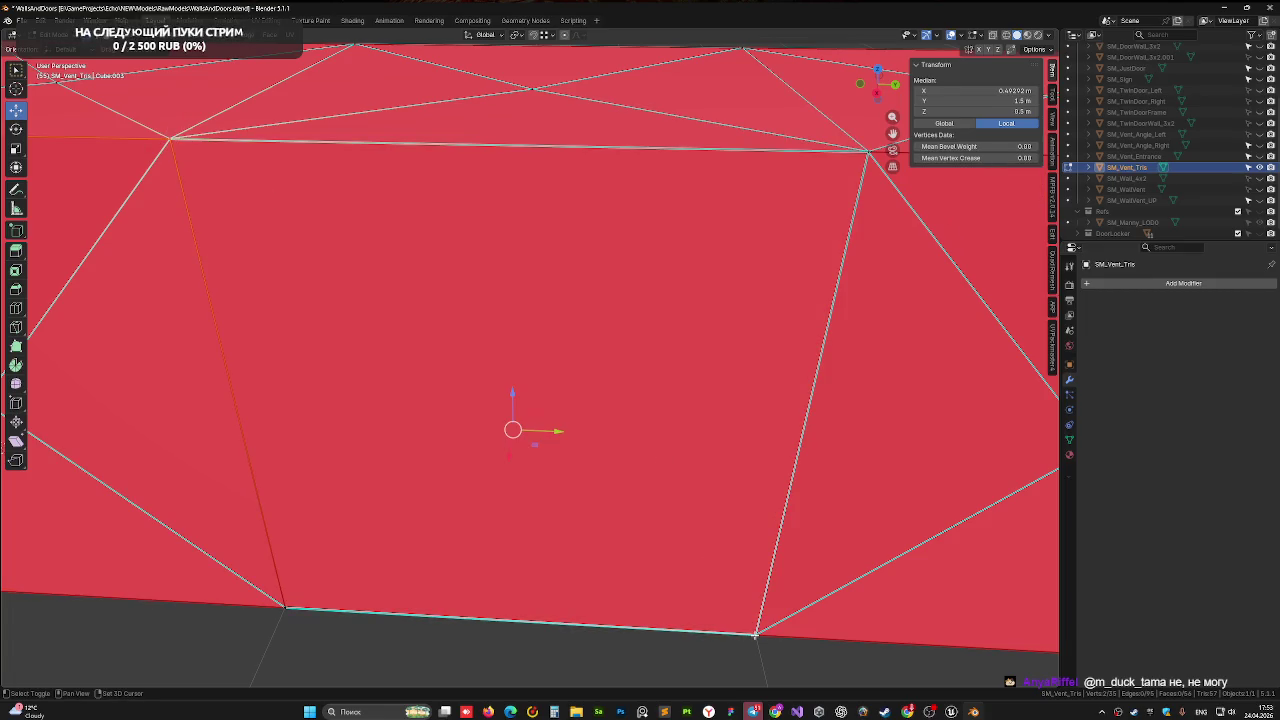
key(j)
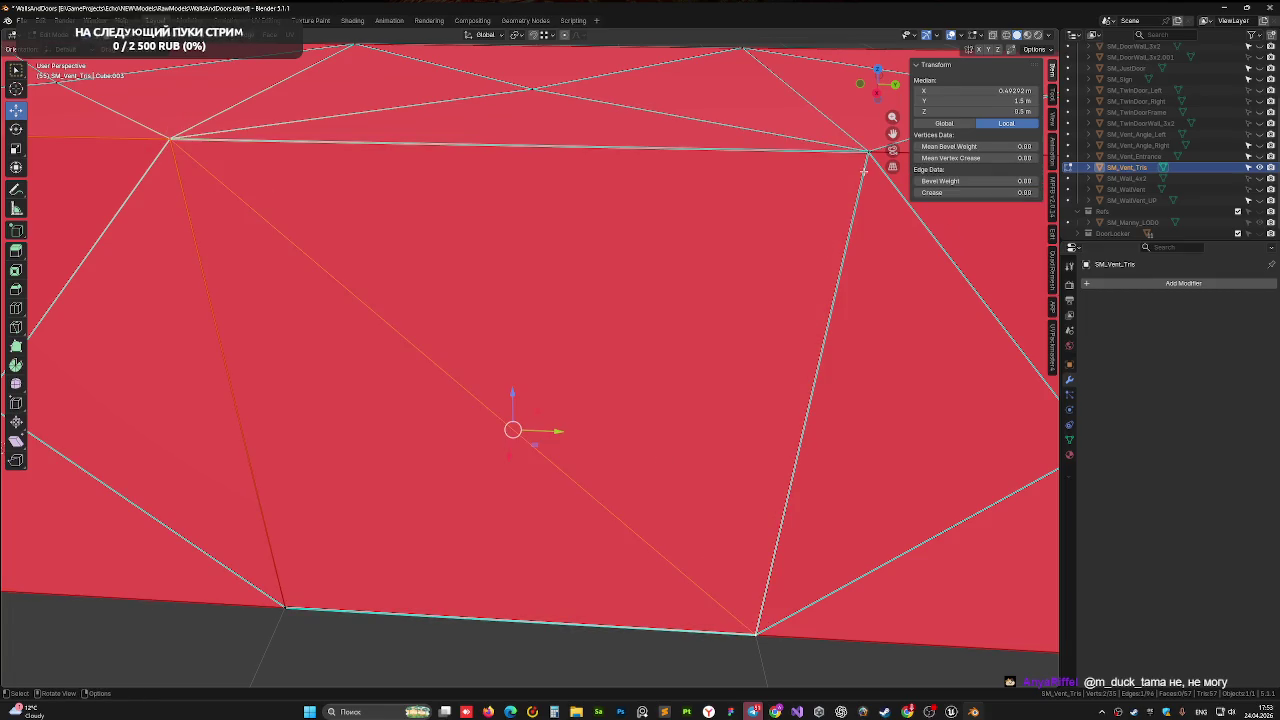
click(868, 152)
shift+click(287, 606)
key(j)
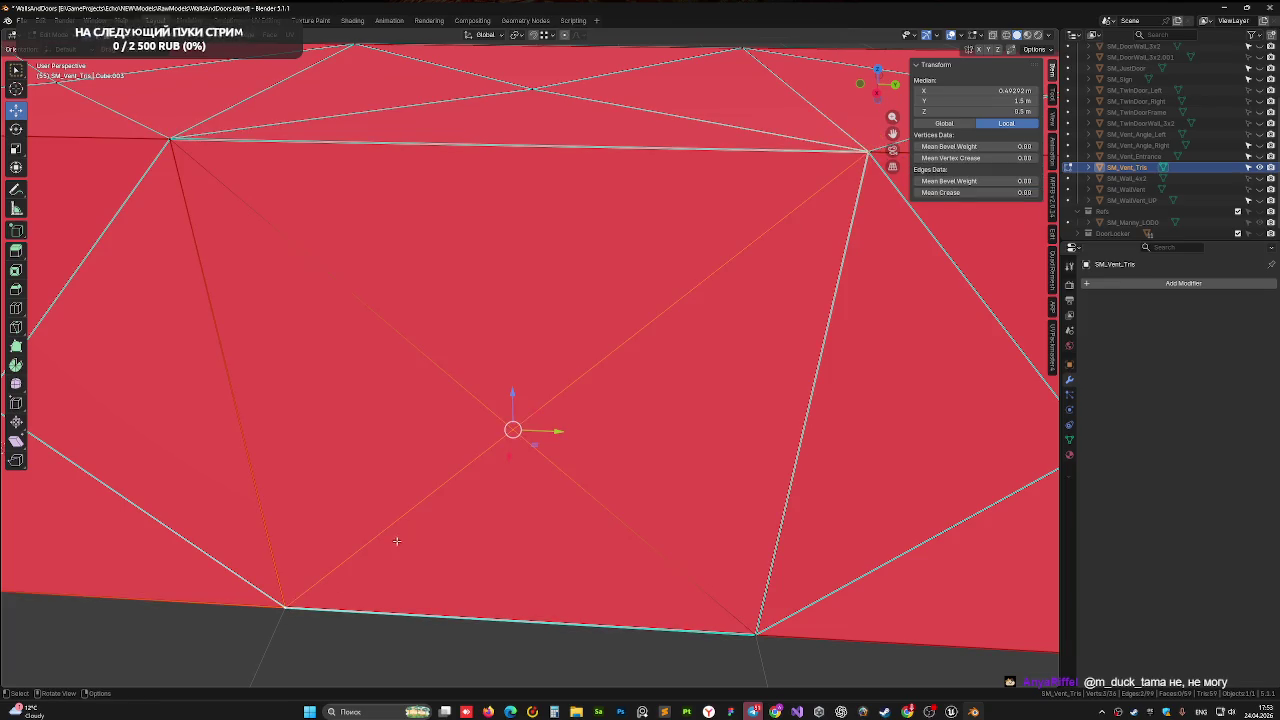
key(ctrl+z)
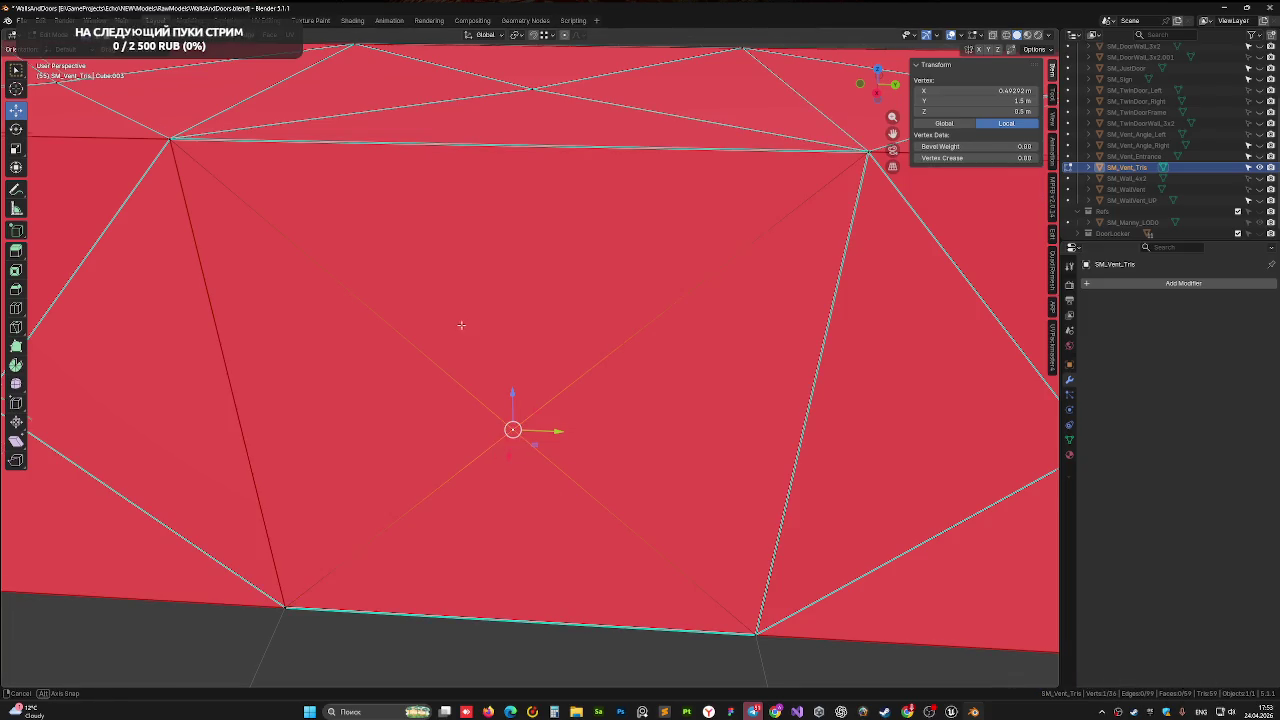
From the back view, slide the selected vertex along the X axis
middle_drag(461, 324, 489, 228)
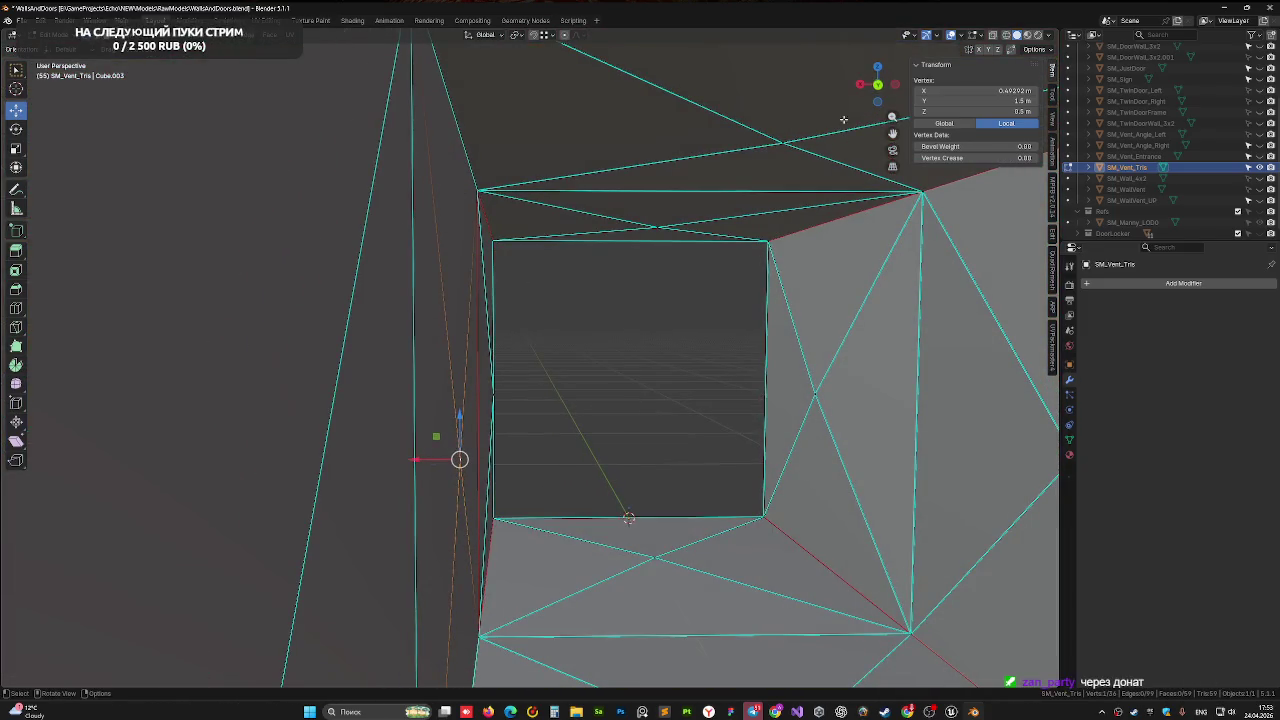
key(ctrl+KP_1)
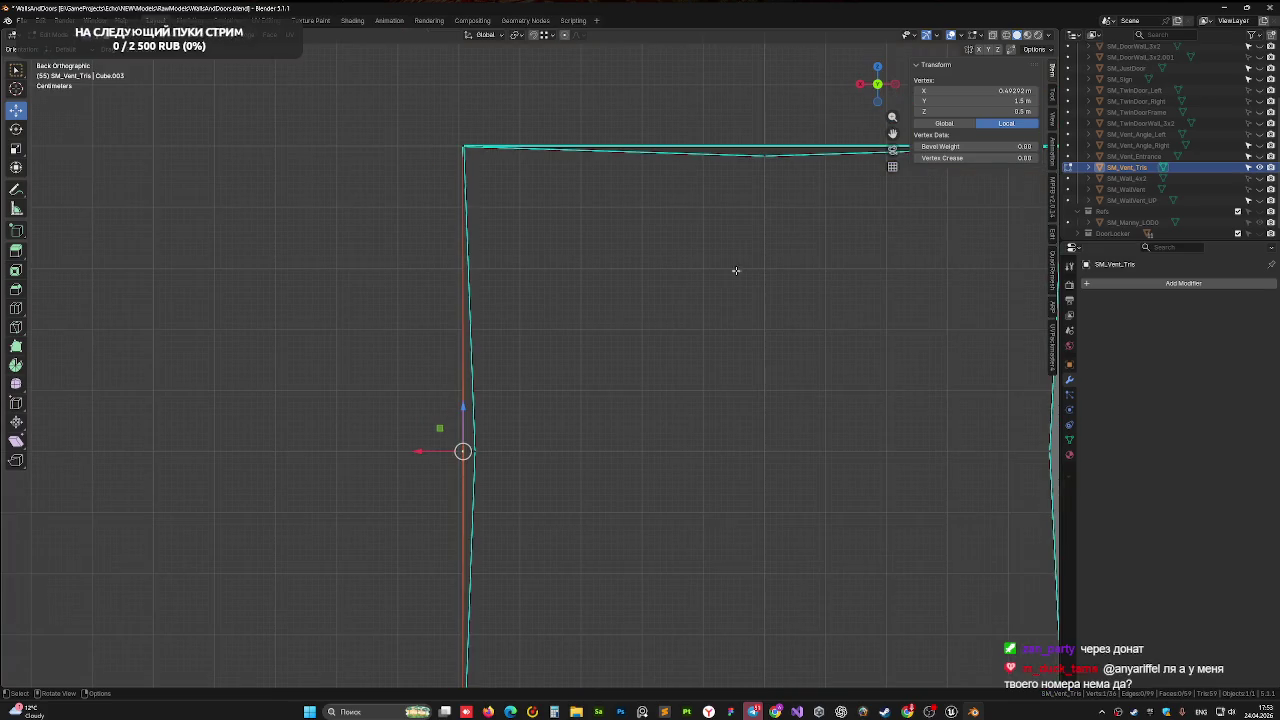
key(g)
key(x)
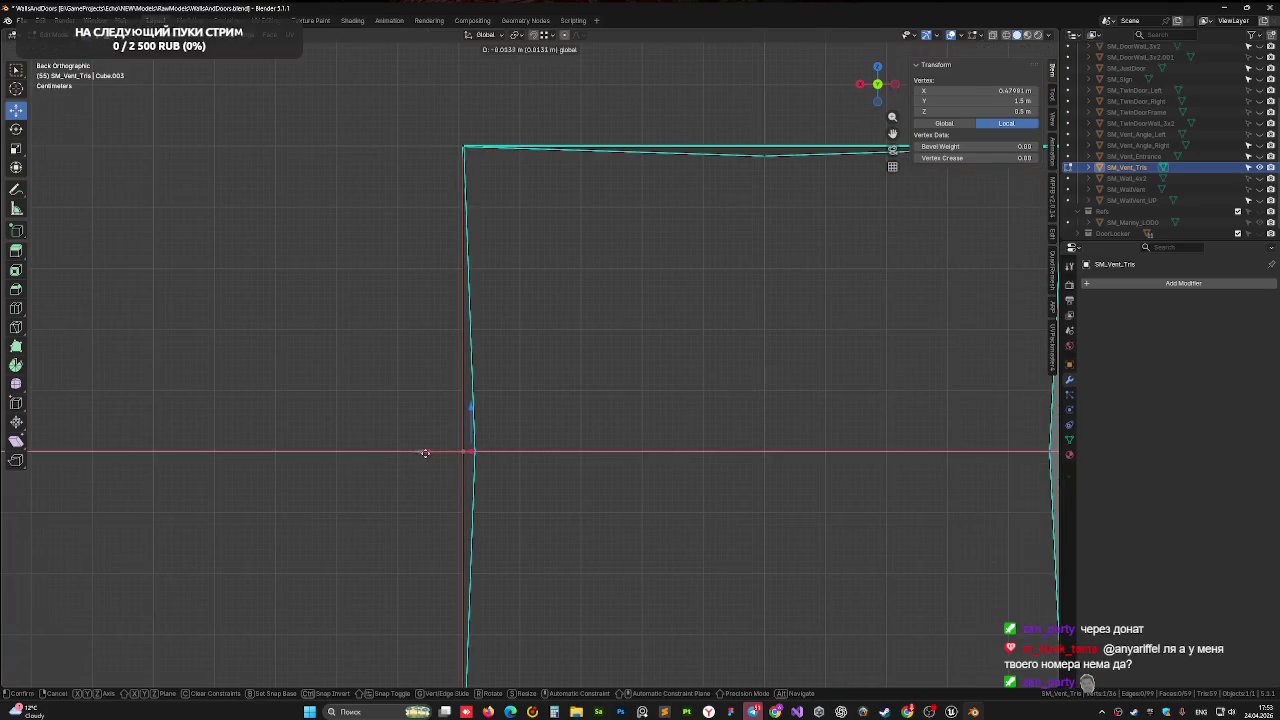
click(428, 453)
mouse_move(471, 449)
middle_down()
mouse_move(457, 434)
mouse_move(489, 420)
mouse_move(130, 427)
middle_up()
scroll(457, 434, down, 3)
Select the middle panel's edges, mark them sharp, and return to Object Mode
key(Tab)
key(Tab)
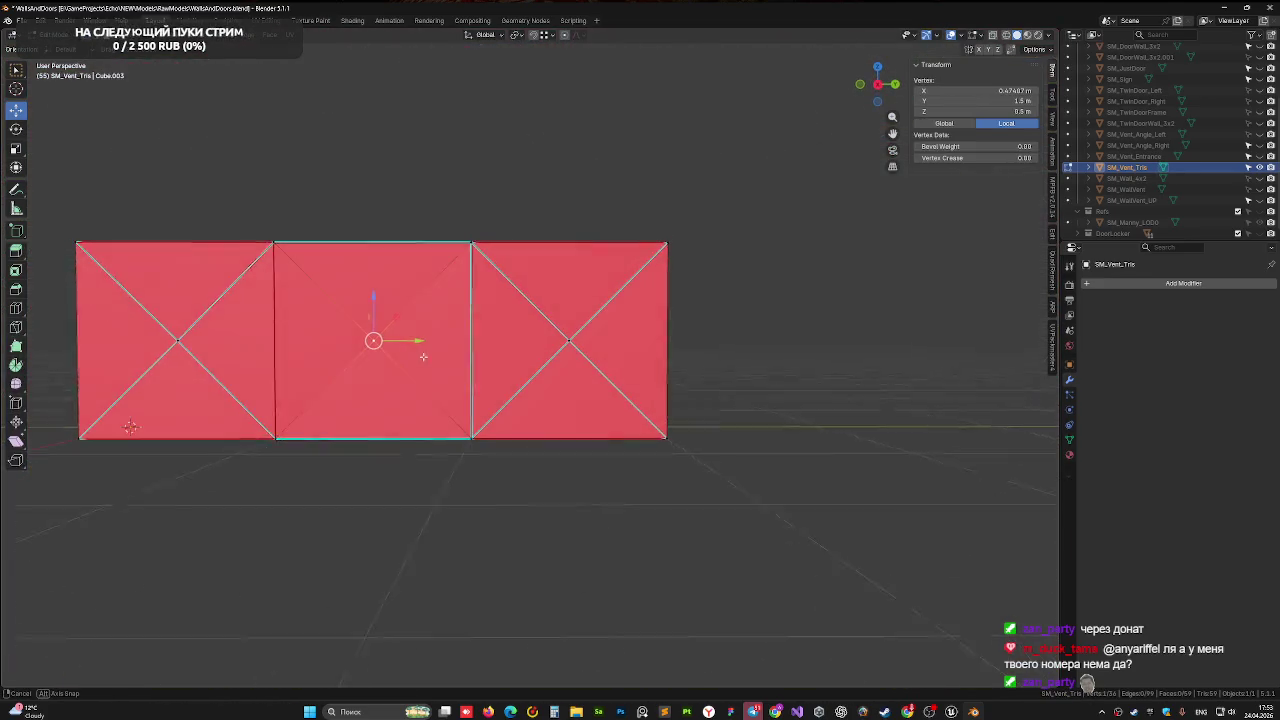
click(222, 119)
click(407, 311)
click(405, 340)
click(402, 368)
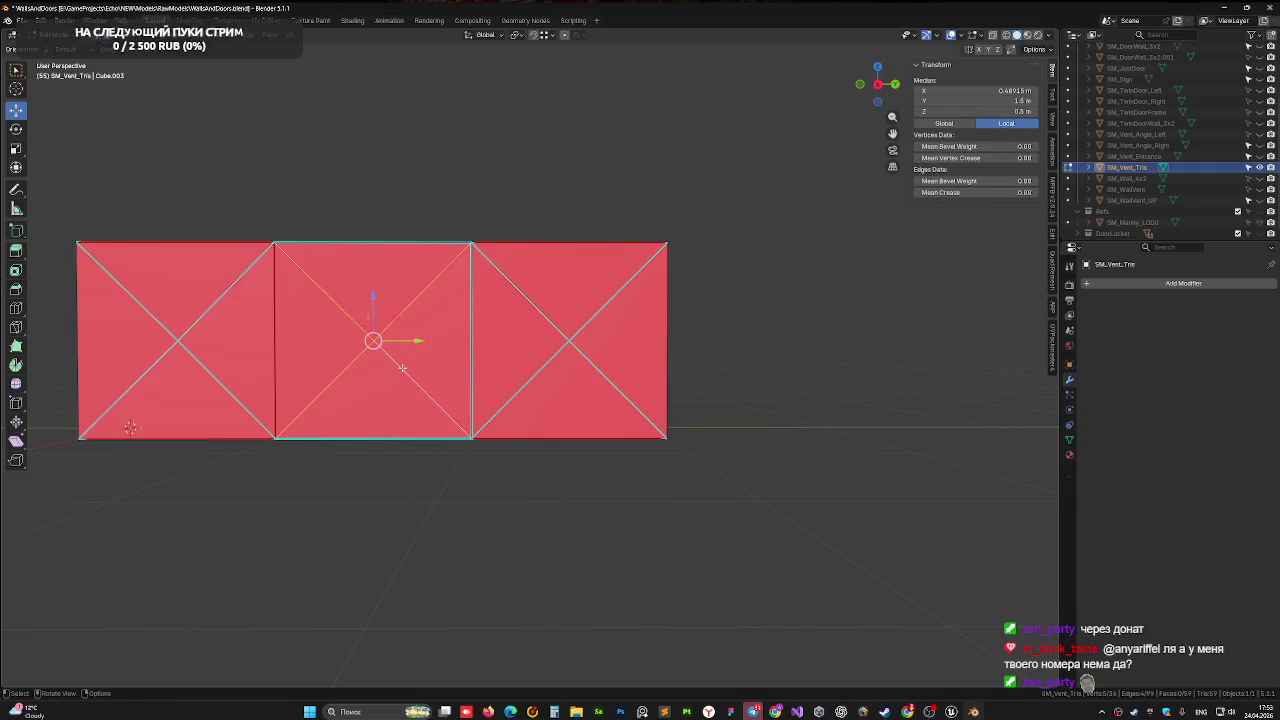
right_click(402, 368)
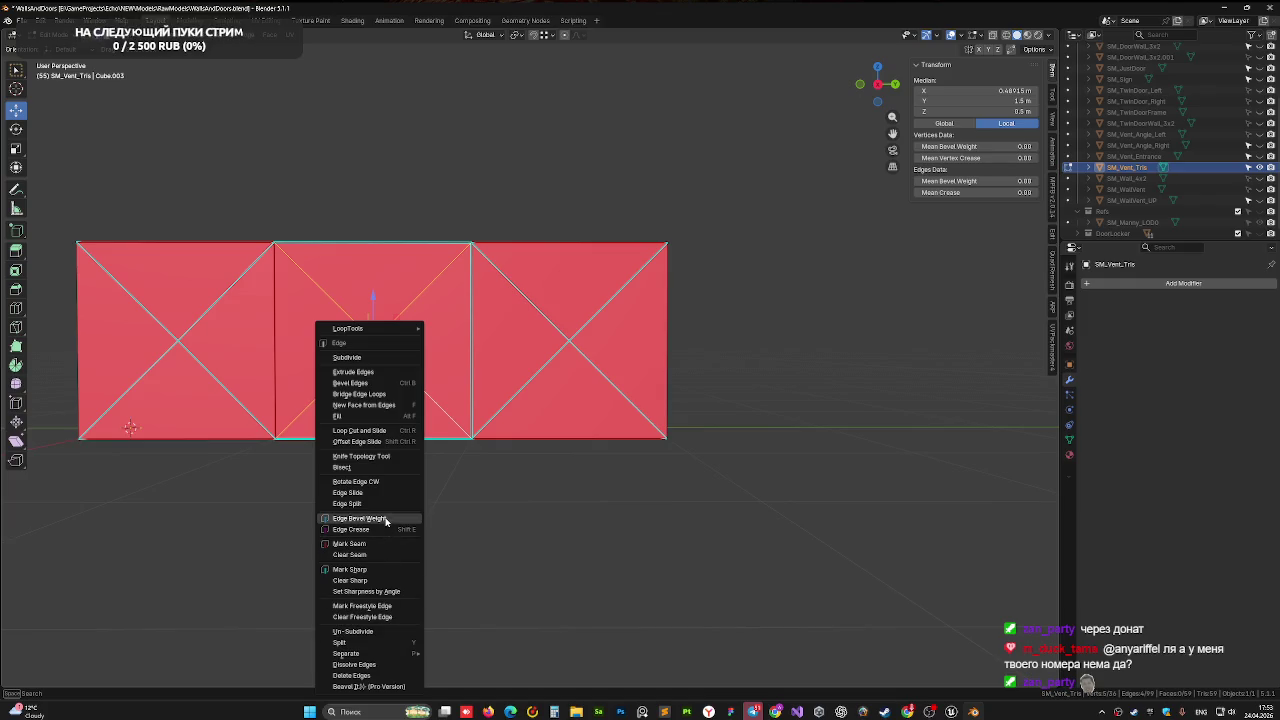
click(383, 569)
mouse_move(383, 569)
middle_down()
mouse_move(506, 506)
mouse_move(500, 527)
middle_up()
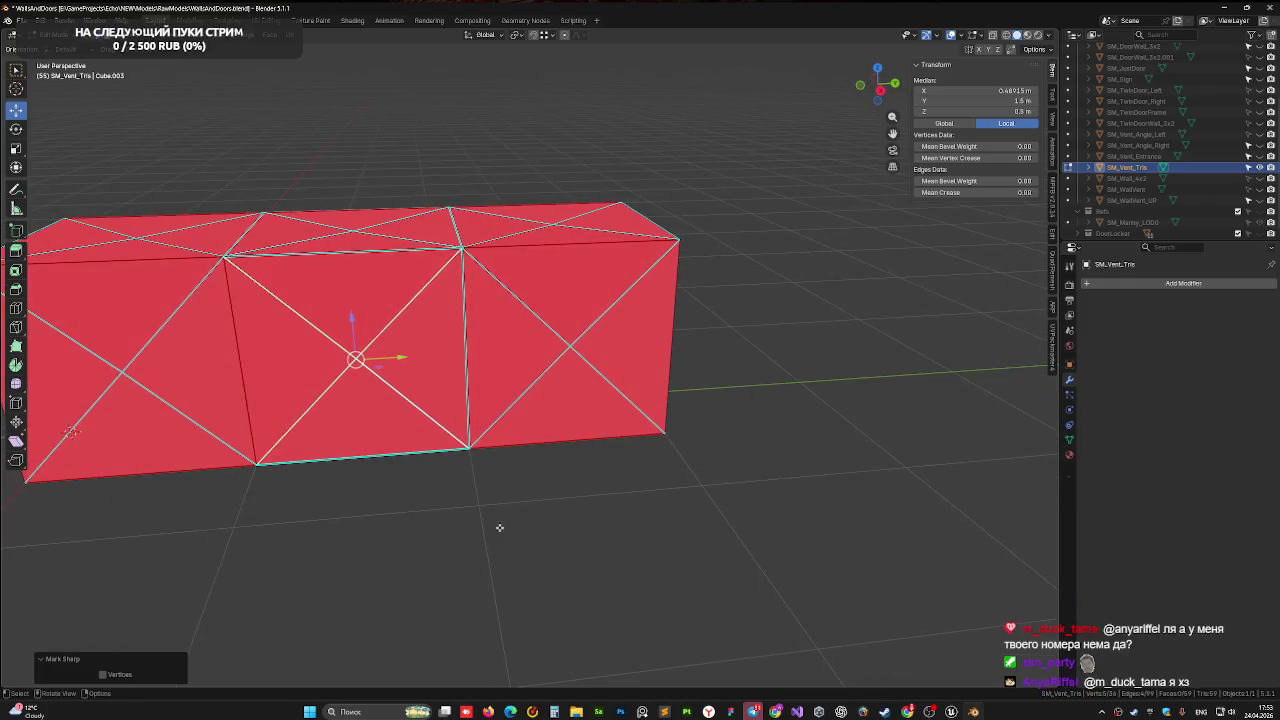
key(Tab)
mouse_move(400, 500)
middle_down()
mouse_move(414, 506)
mouse_move(515, 202)
middle_up()
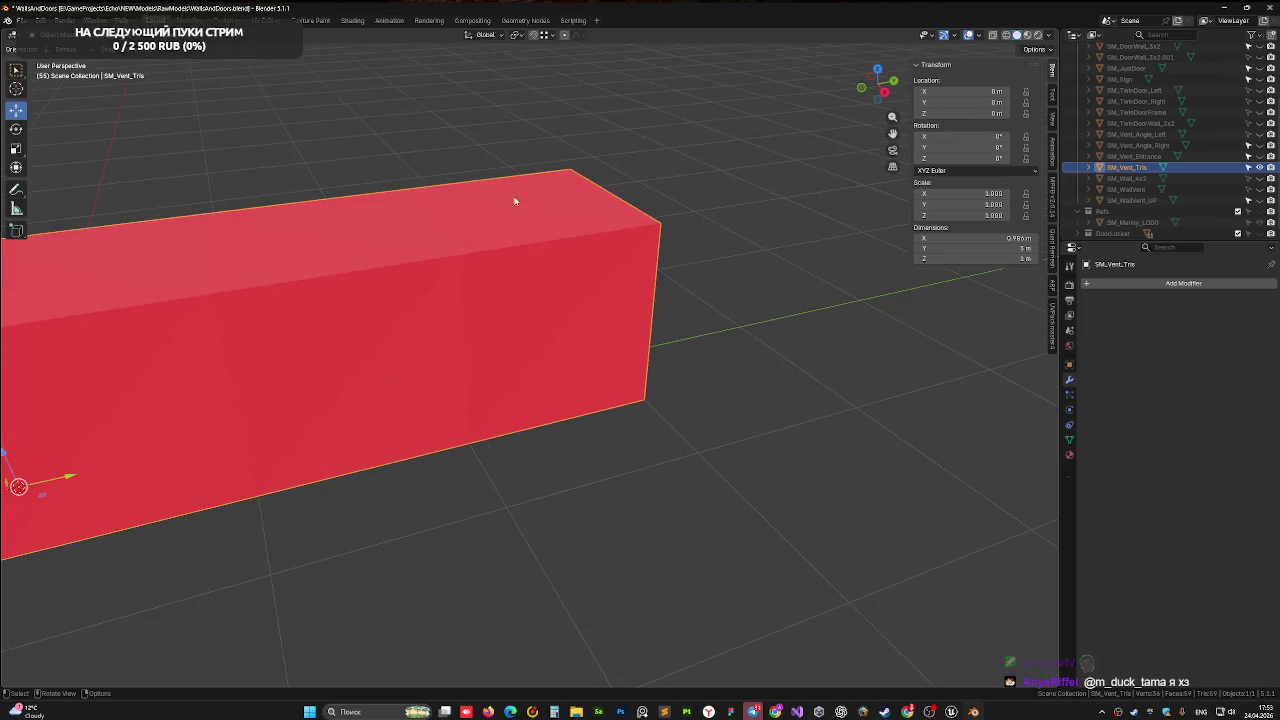
In UV Editing, switch to face select and test moving a lower-left tube face, then undo
click(265, 20)
mouse_move(700, 400)
middle_down()
mouse_move(660, 352)
mouse_move(707, 387)
middle_up()
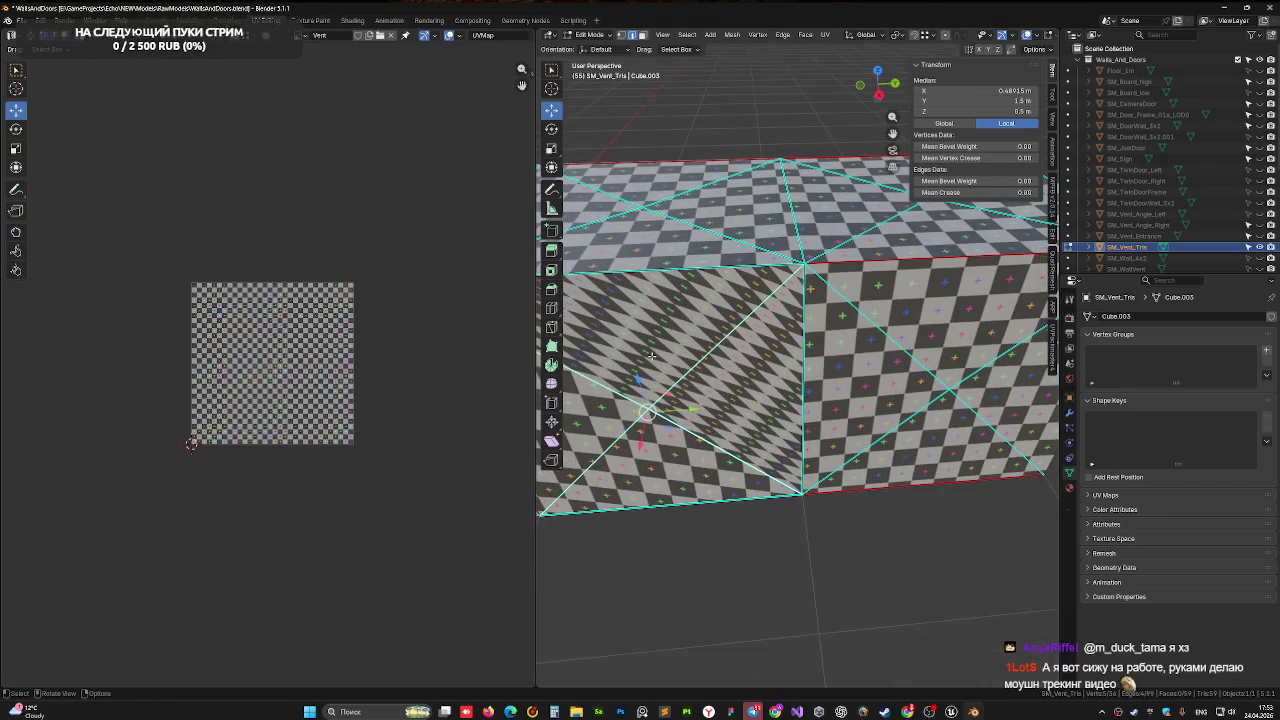
click(642, 36)
click(668, 320)
middle_drag(668, 320, 640, 364)
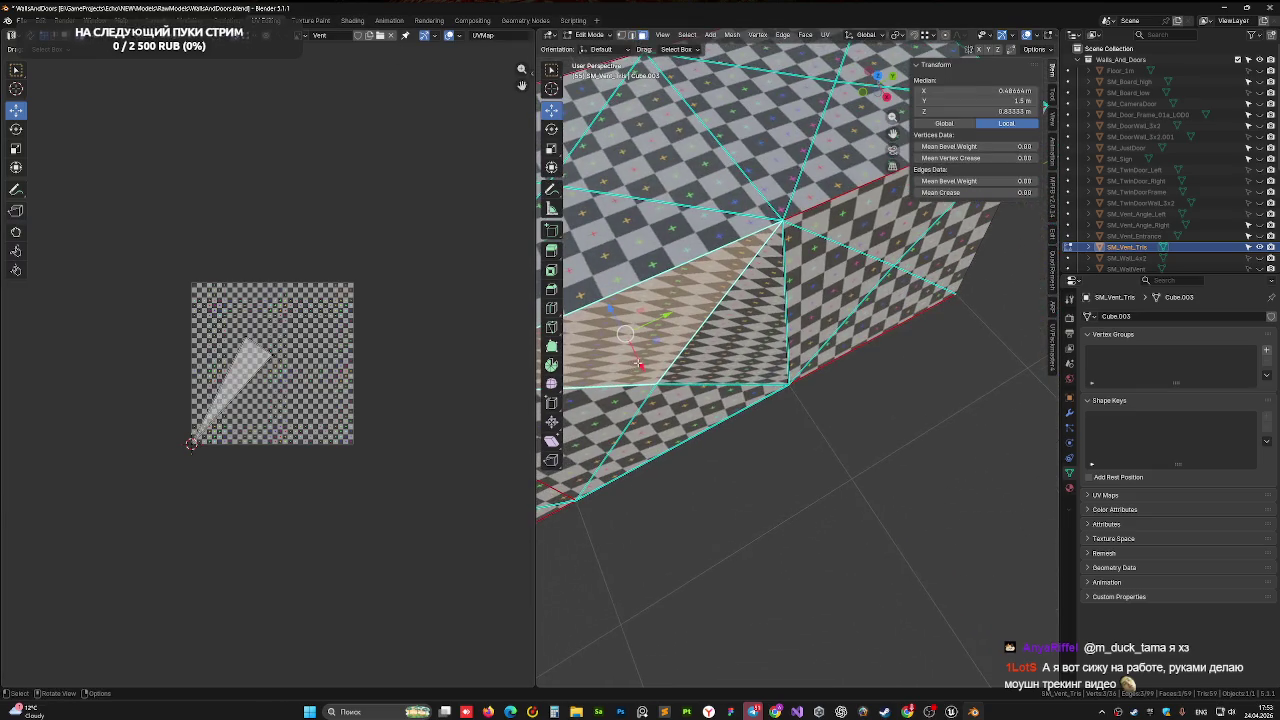
key(g)
click(758, 352)
middle_drag(758, 352, 690, 304)
key(ctrl+z)
key(ctrl+z)
click(690, 304)
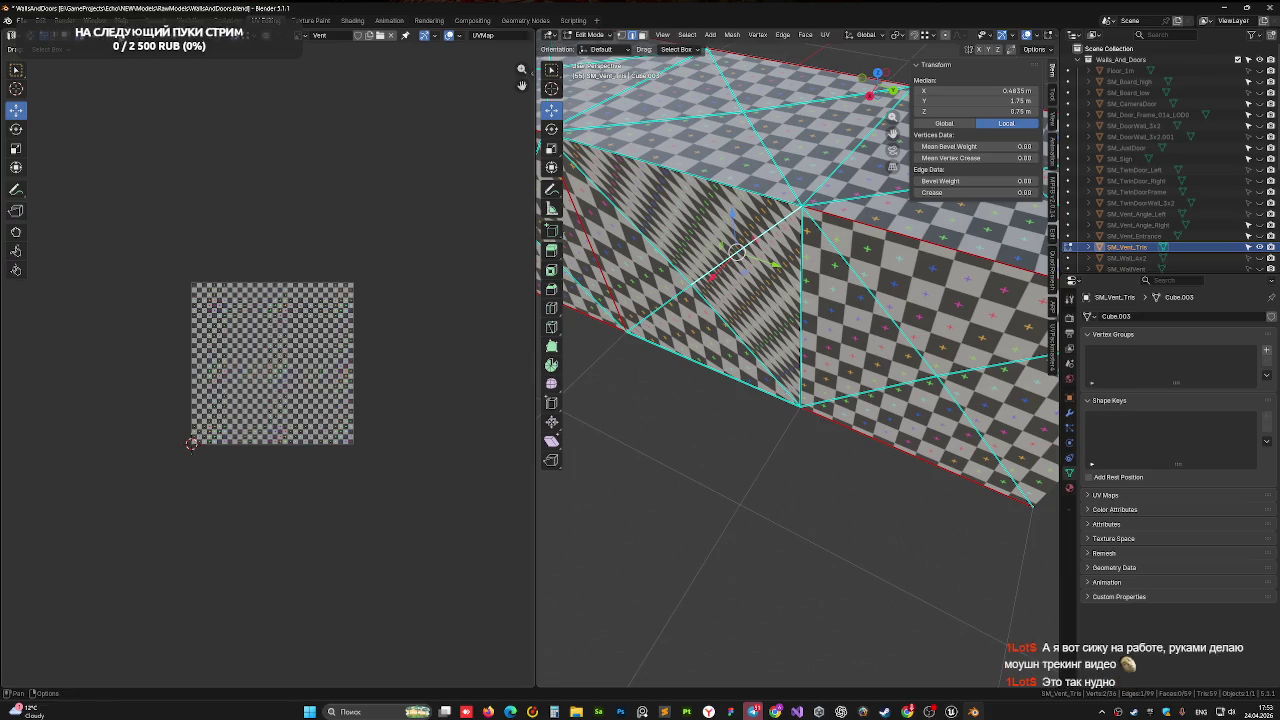
Back in Layout, set the viewport to Material Preview and re-enter Edit Mode on the tube
key(ctrl+Page_Up)
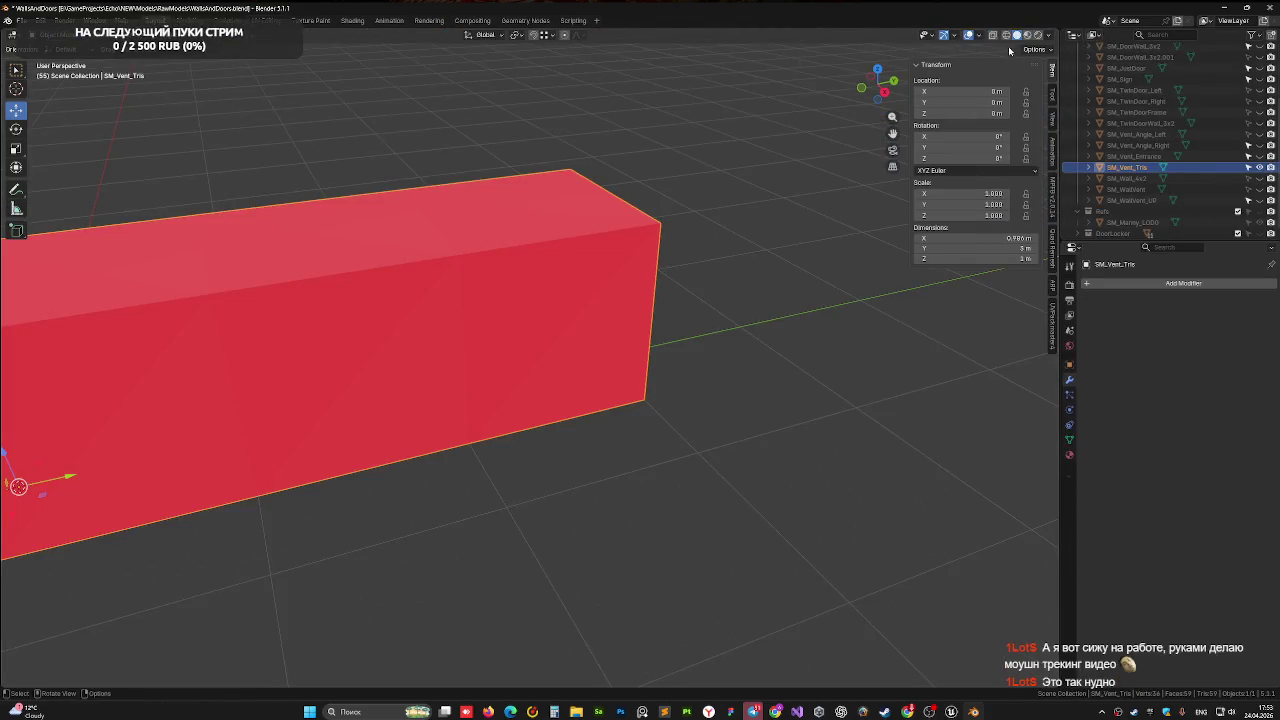
click(1027, 35)
key(Tab)
key(Tab)
key(Tab)
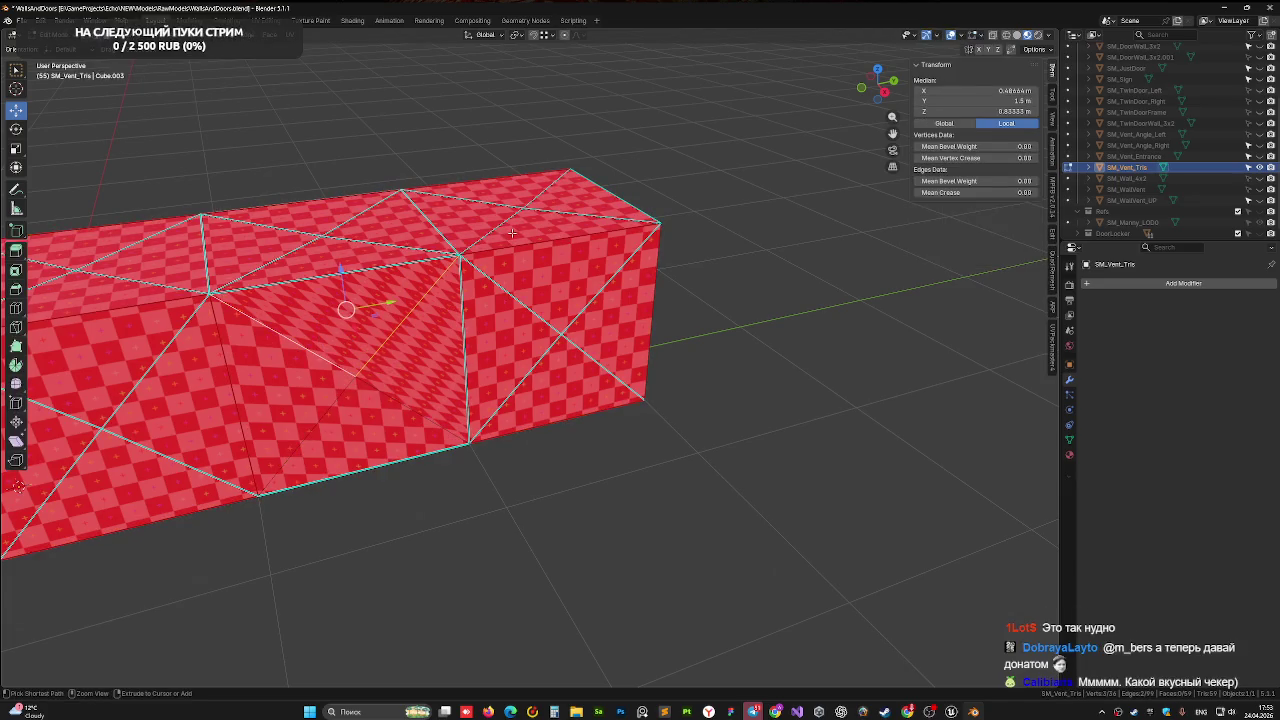
key(Tab)
key(Tab)
Undo the last change, clear the selection and save WallsAndDoors.blend
key(ctrl+z)
key(ctrl+z)
key(ctrl+z)
mouse_move(490, 244)
middle_down()
mouse_move(481, 203)
mouse_move(425, 183)
mouse_move(483, 231)
middle_up()
key(alt+a)
key(ctrl+s)
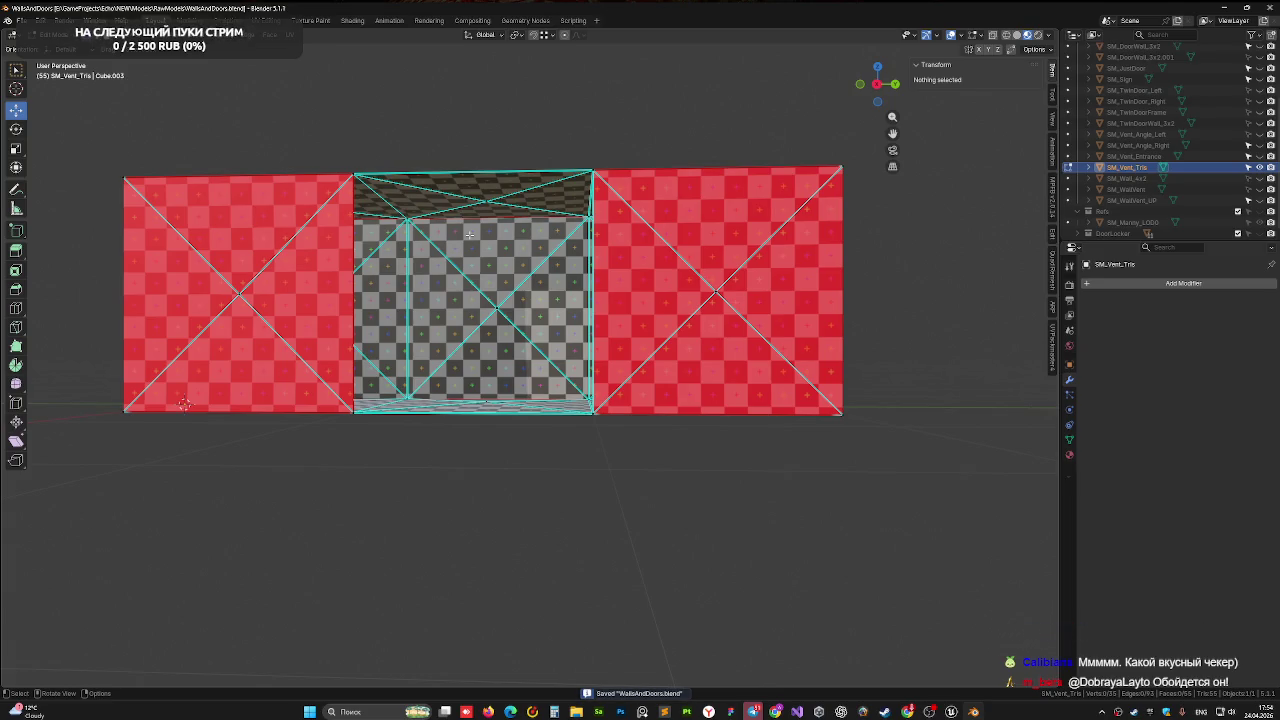
Inspect the opening and test raising a top-edge vertex, then undo the move
middle_drag(469, 234, 460, 233)
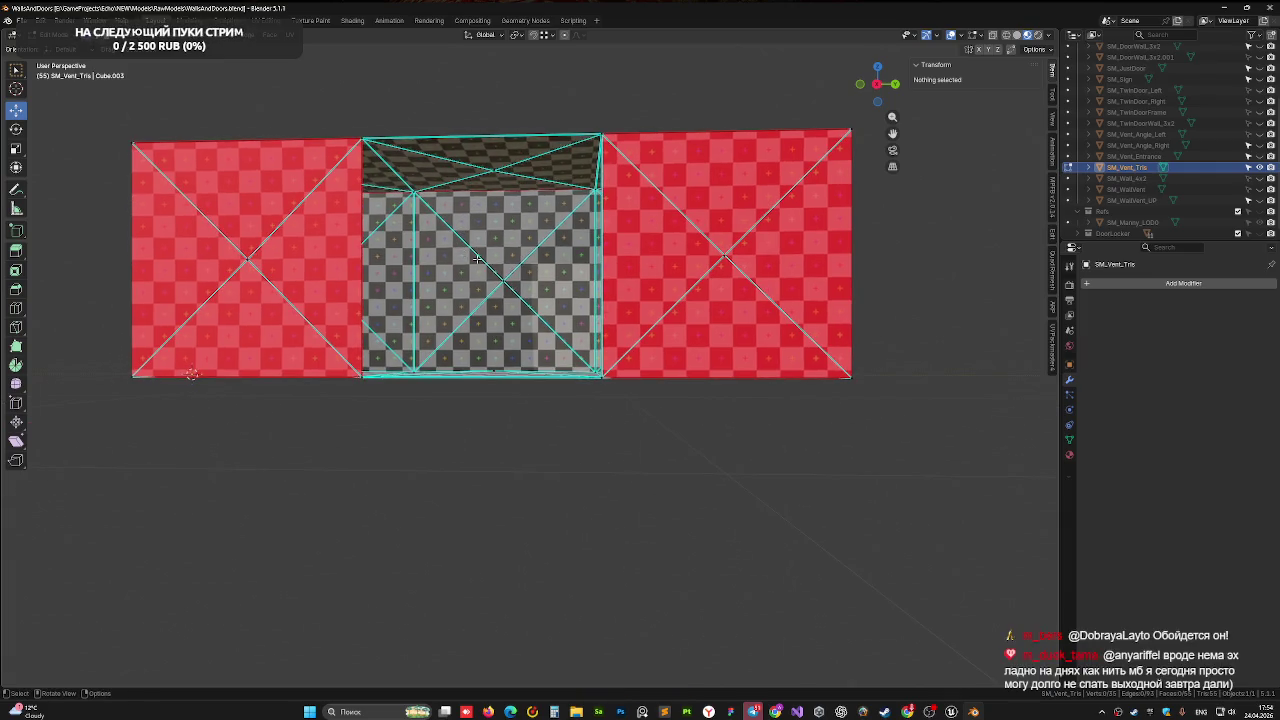
middle_drag(483, 273, 476, 290)
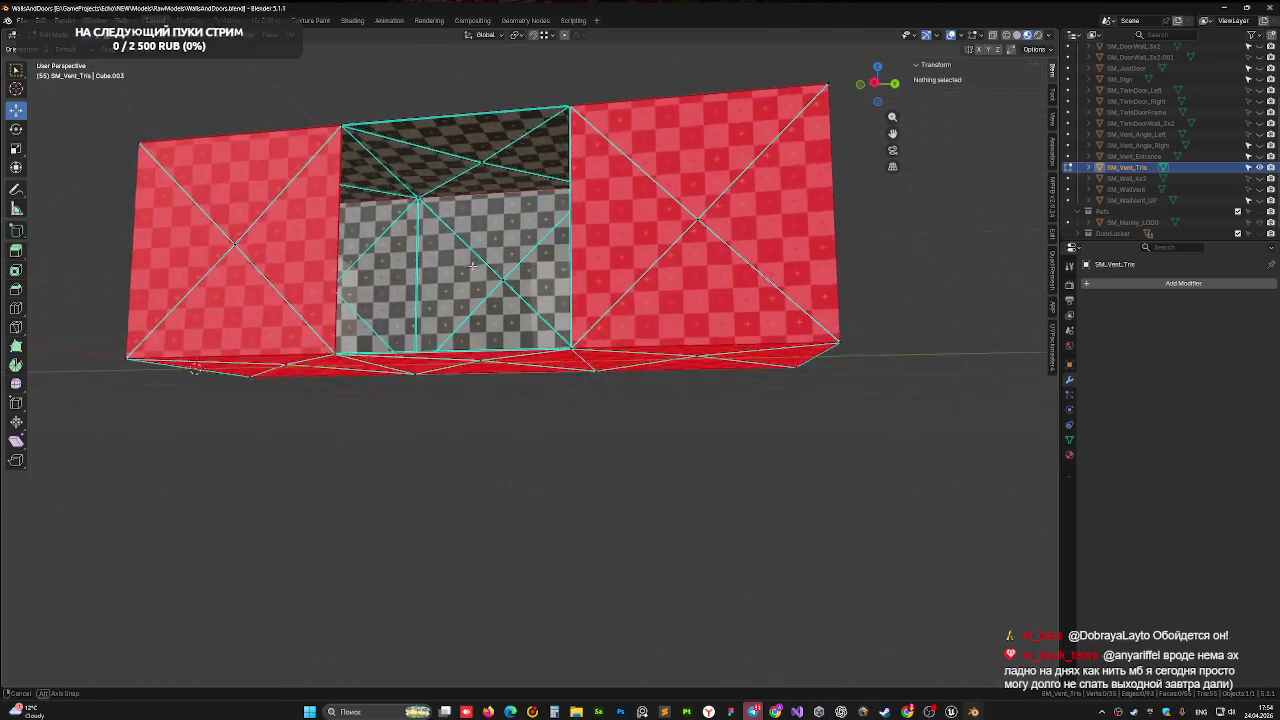
scroll(451, 291, up, 2)
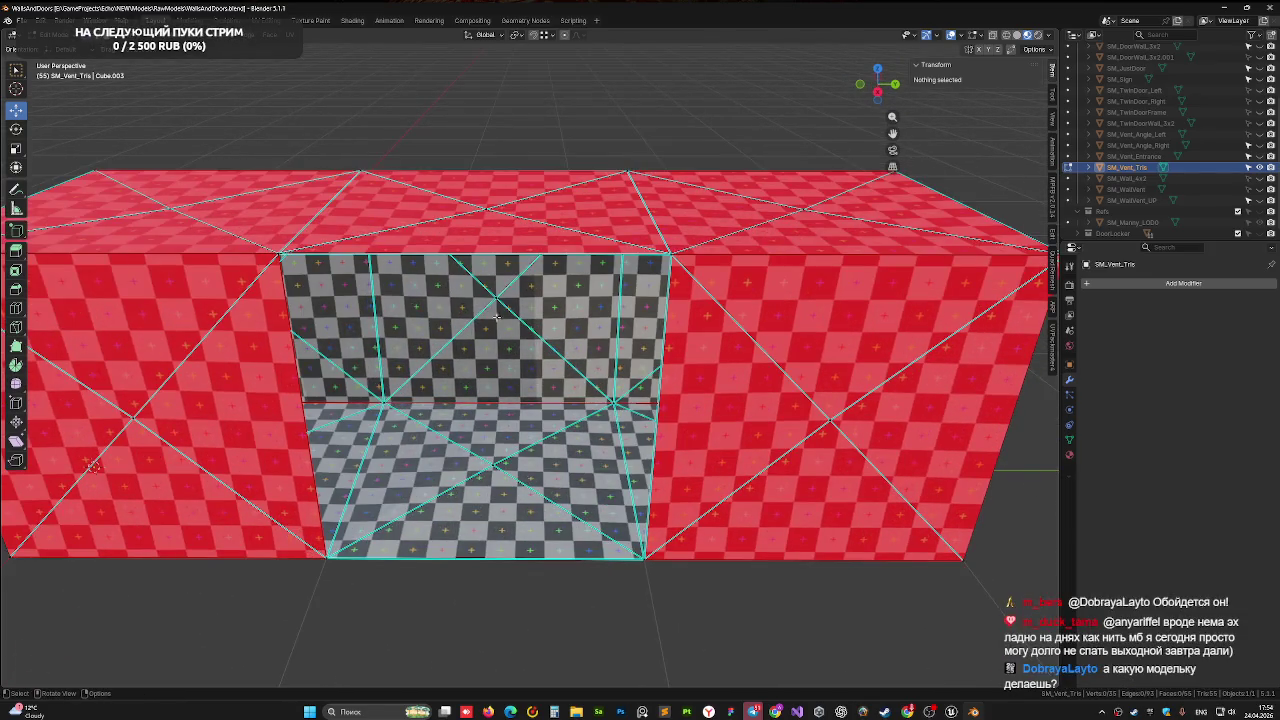
middle_drag(497, 316, 451, 339)
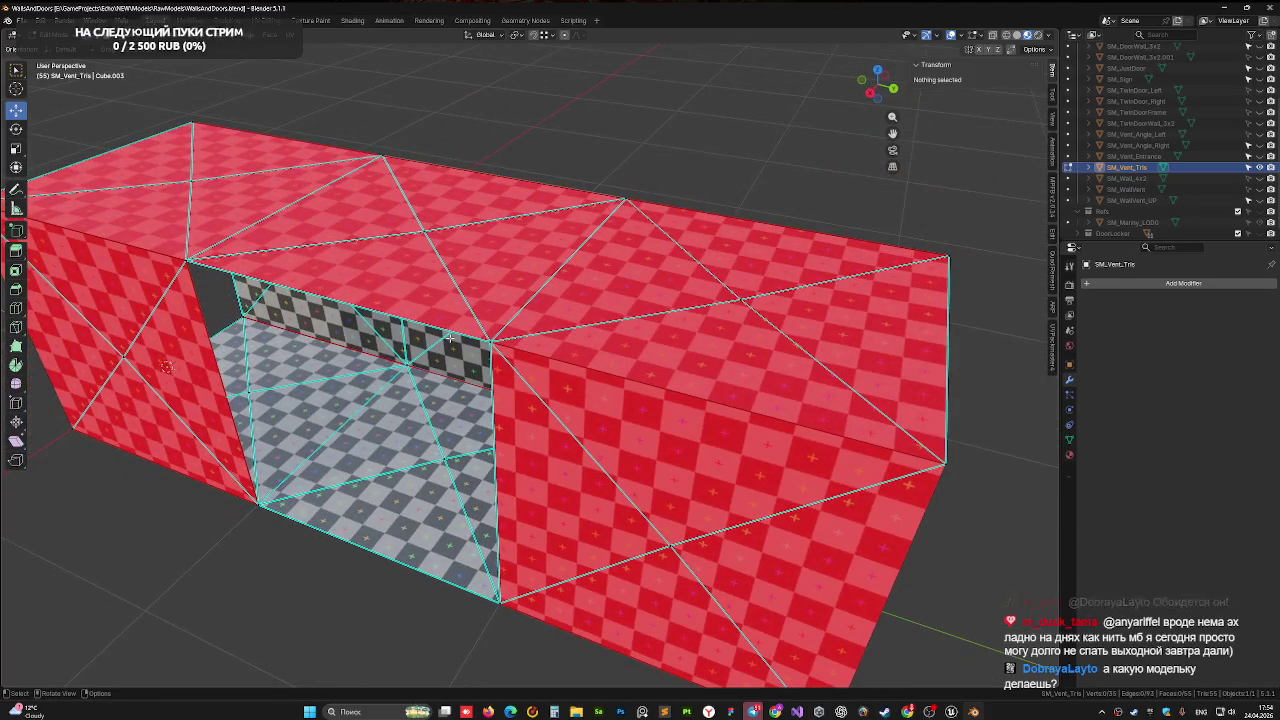
middle_drag(243, 273, 375, 298)
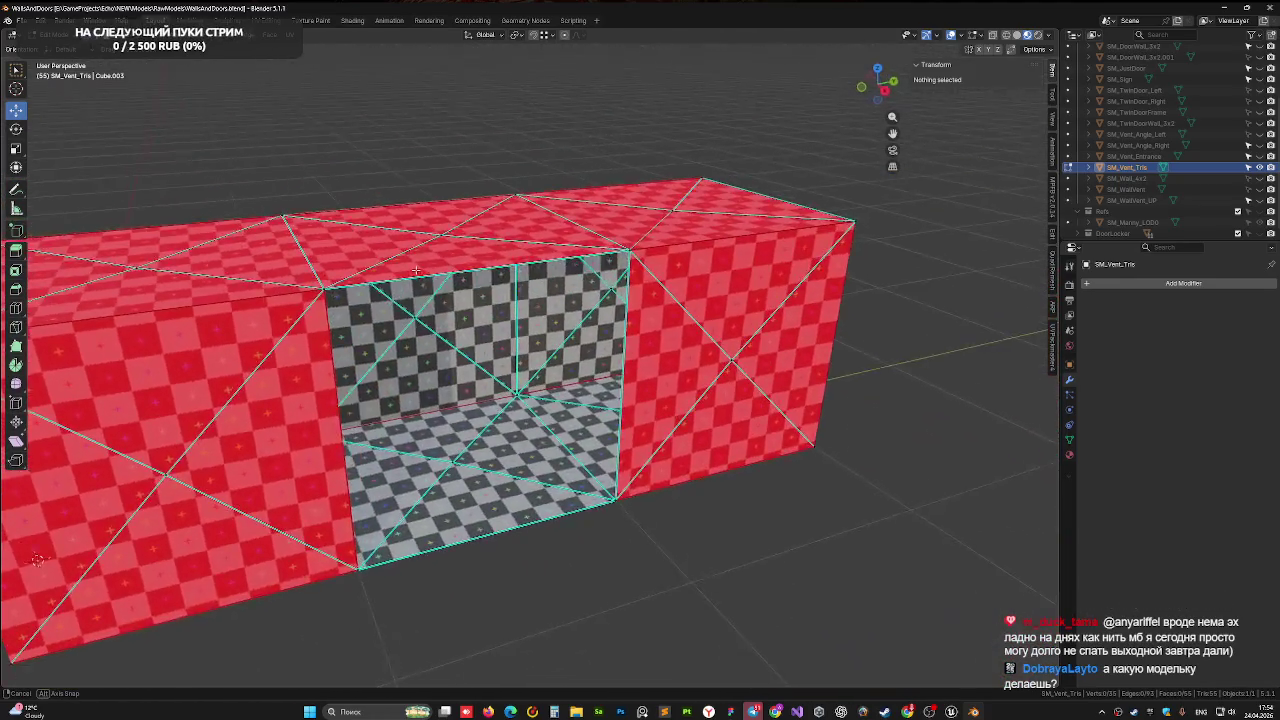
click(329, 294)
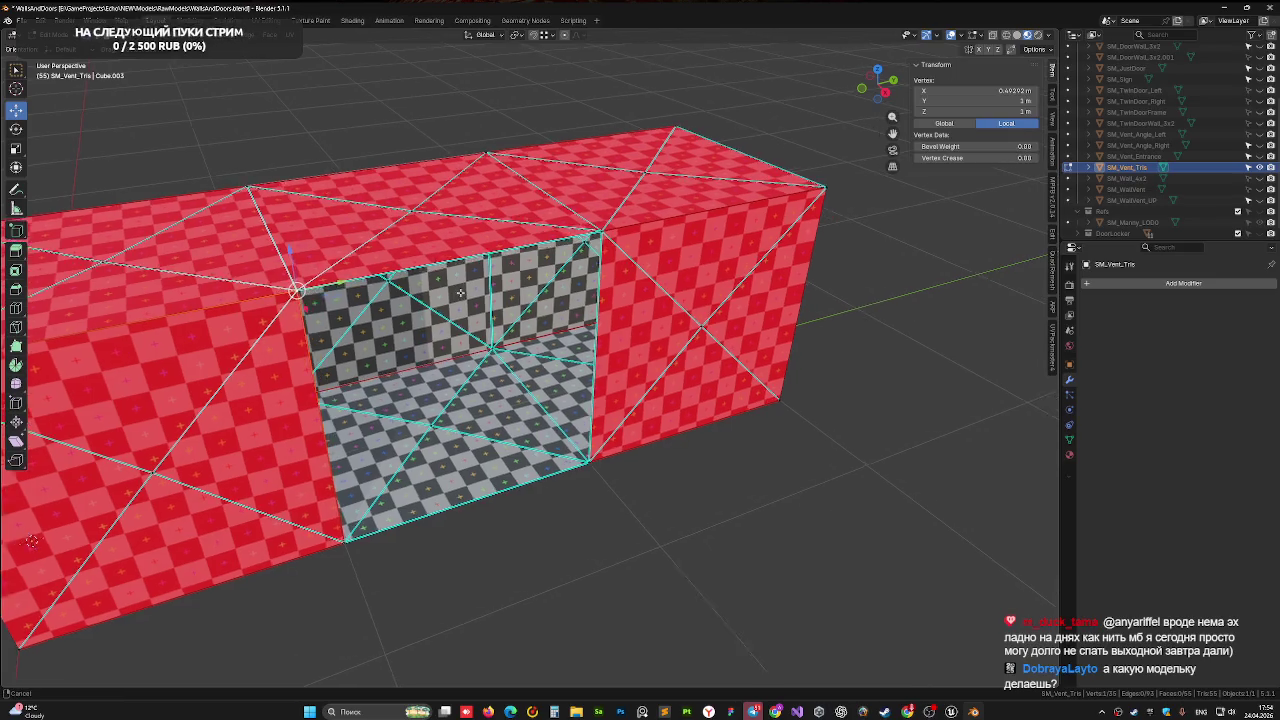
middle_drag(329, 294, 514, 265)
click(392, 232)
drag(382, 192, 382, 160)
mouse_move(382, 160)
middle_down()
mouse_move(442, 323)
mouse_move(419, 234)
middle_up()
key(ctrl+z)
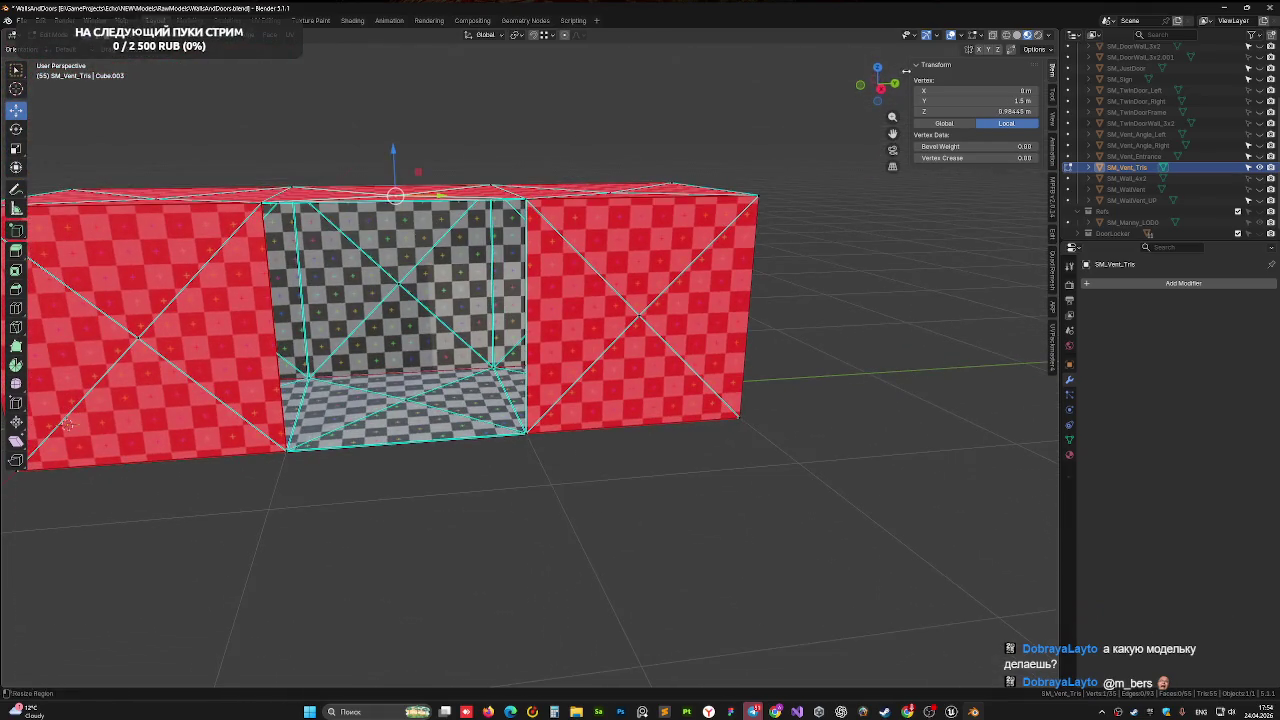
Select the opening's four corner vertices and fill them with a new face
click(881, 88)
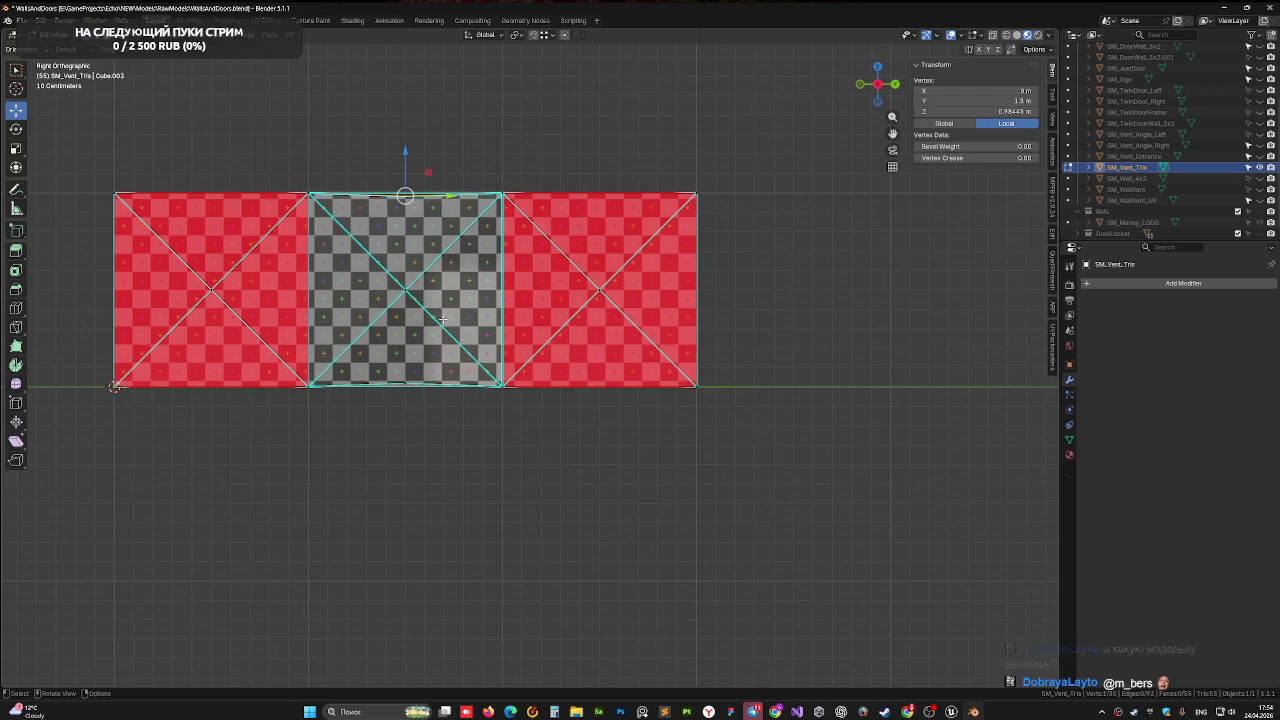
scroll(425, 229, up, 2)
middle_drag(425, 229, 417, 240)
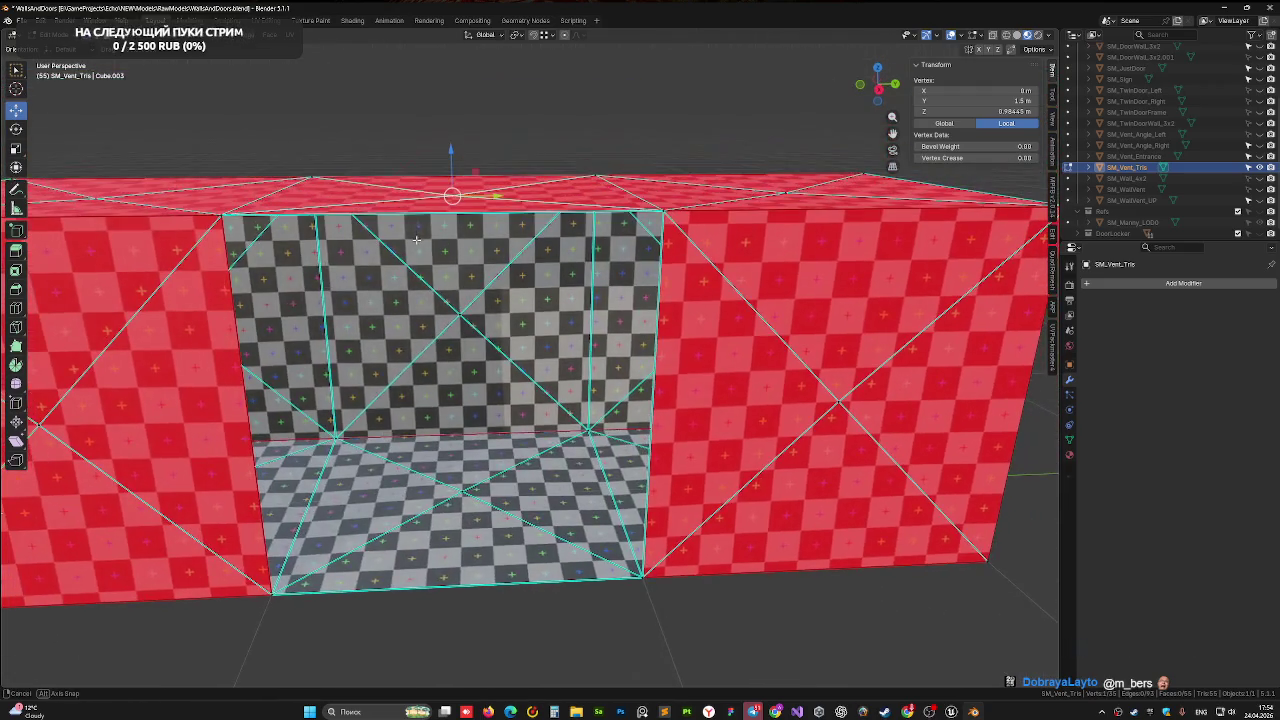
click(221, 214)
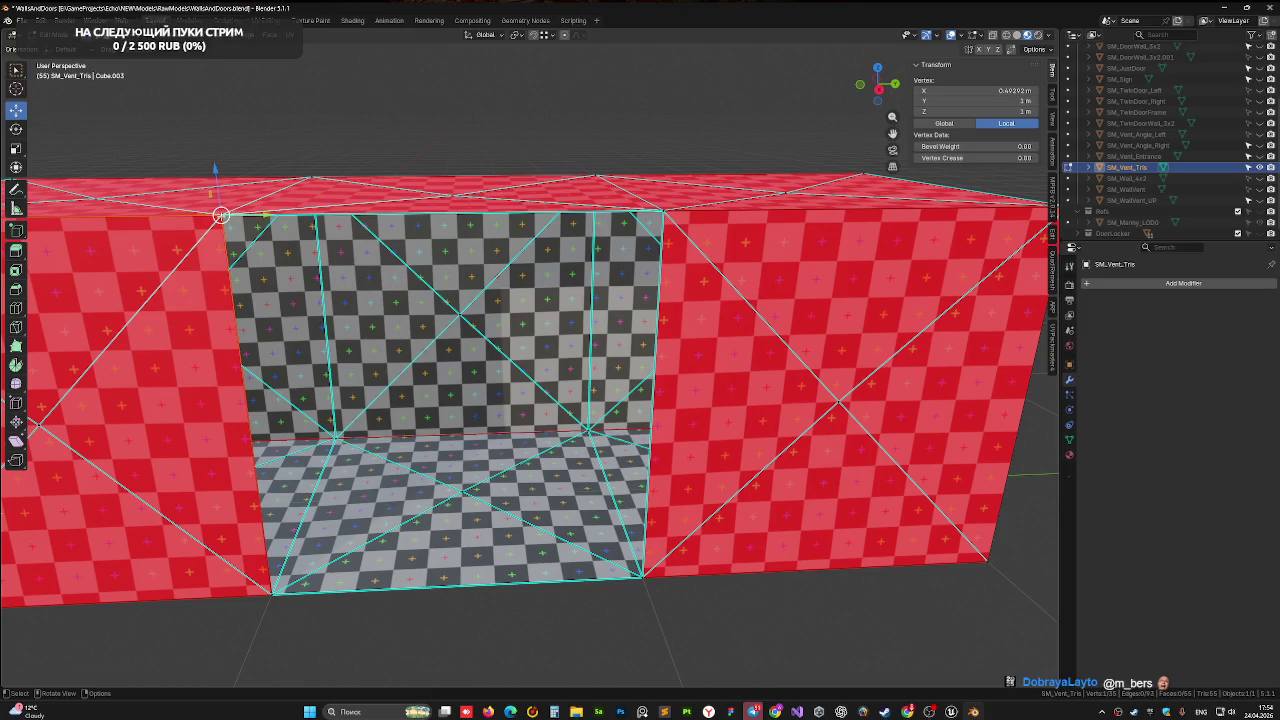
shift+click(663, 211)
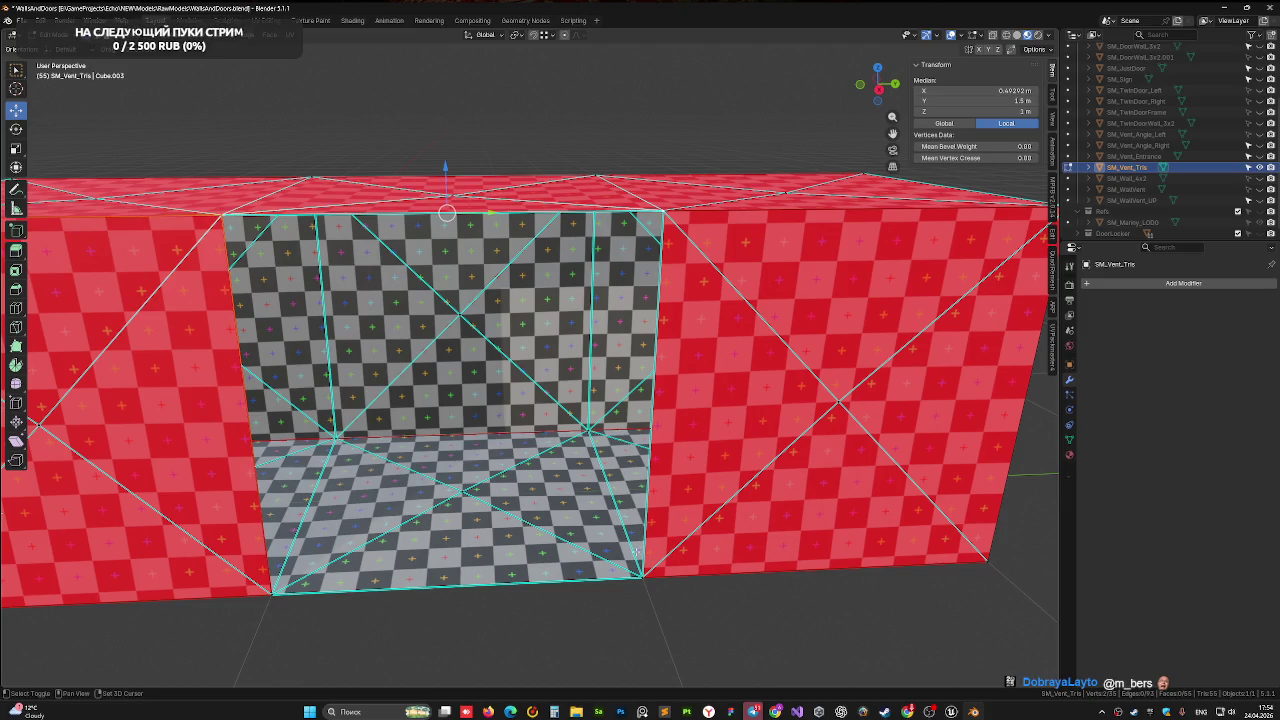
shift+click(598, 580)
shift+click(272, 596)
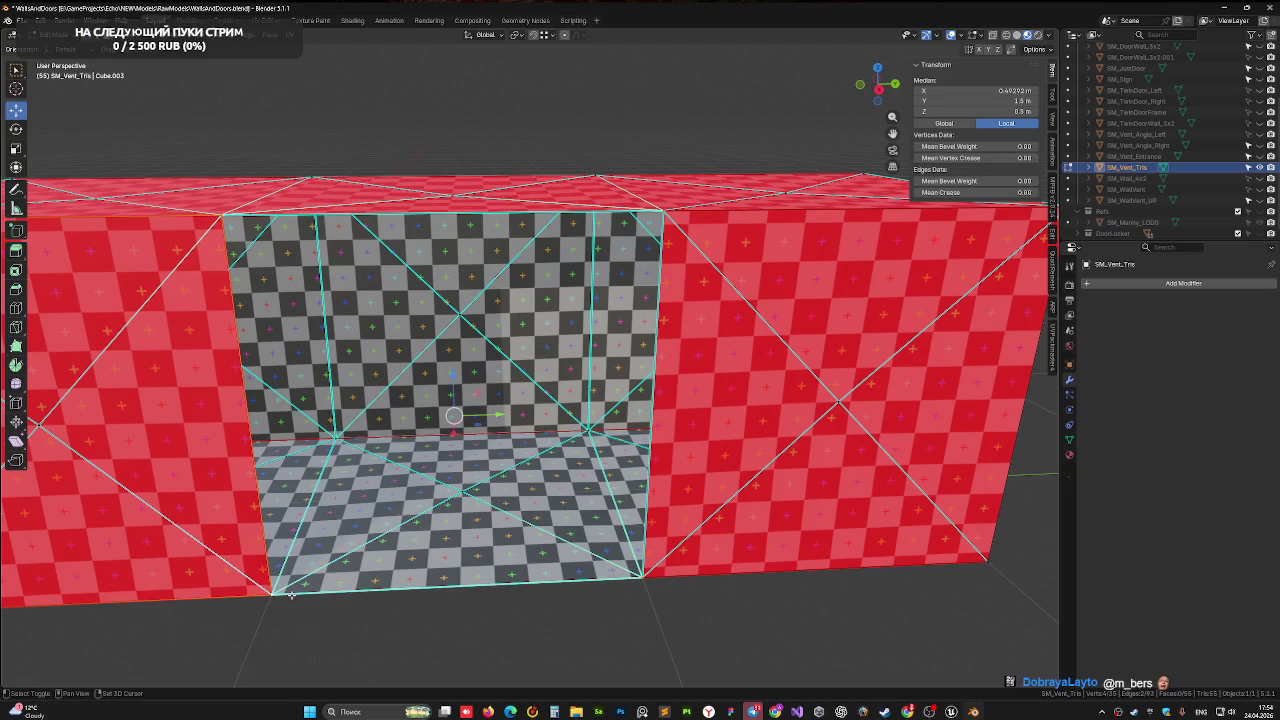
key(f)
middle_drag(405, 521, 403, 478)
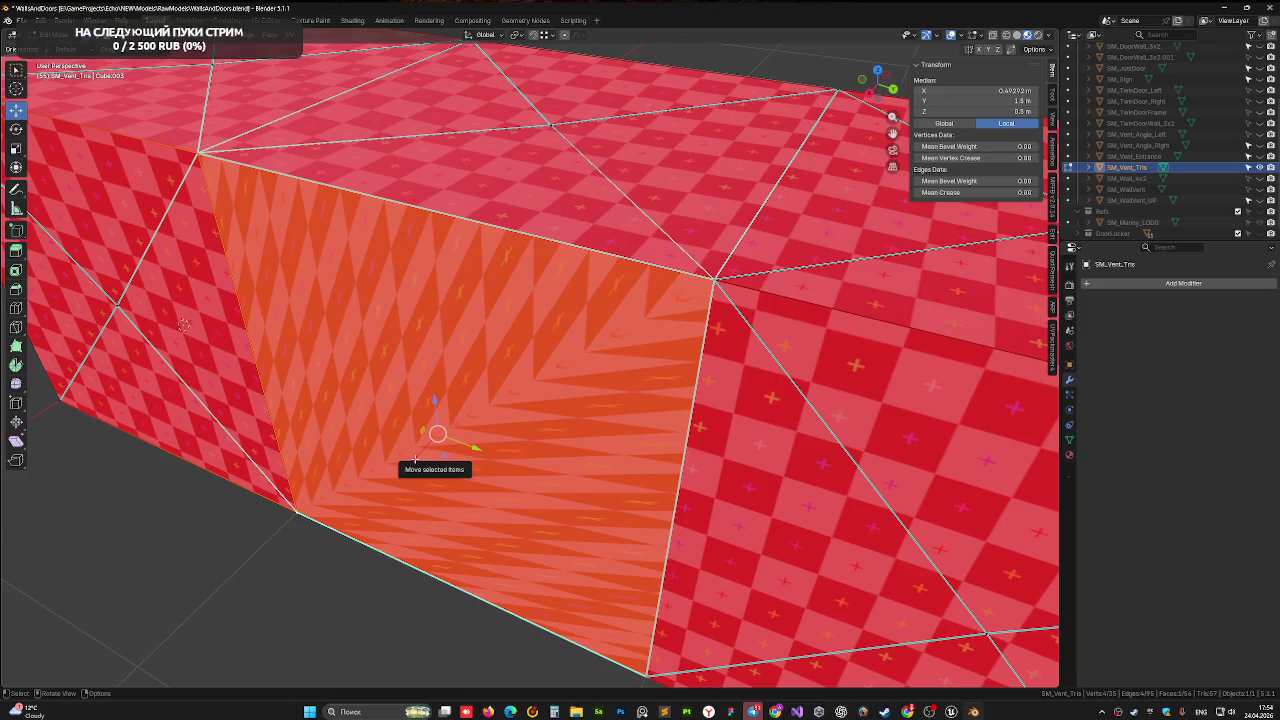
Test extruding the new face, undo it, and delete the filled face again
key(e)
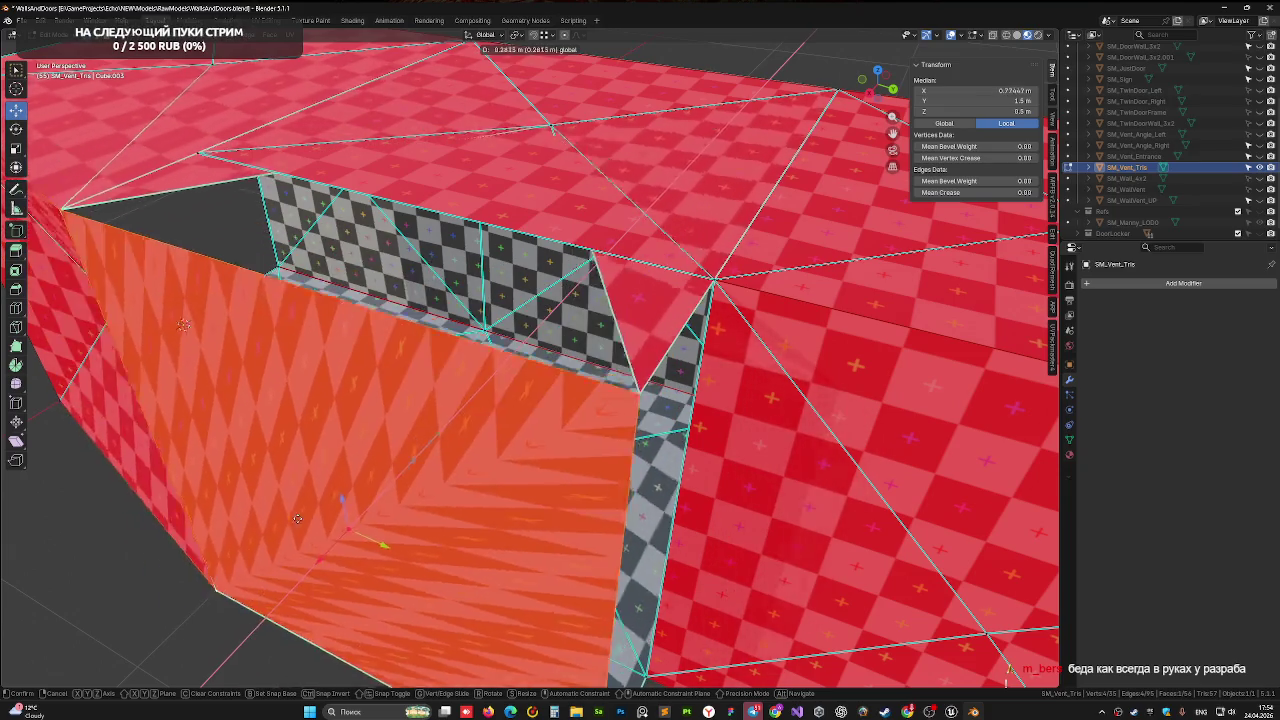
click(340, 530)
key(ctrl+z)
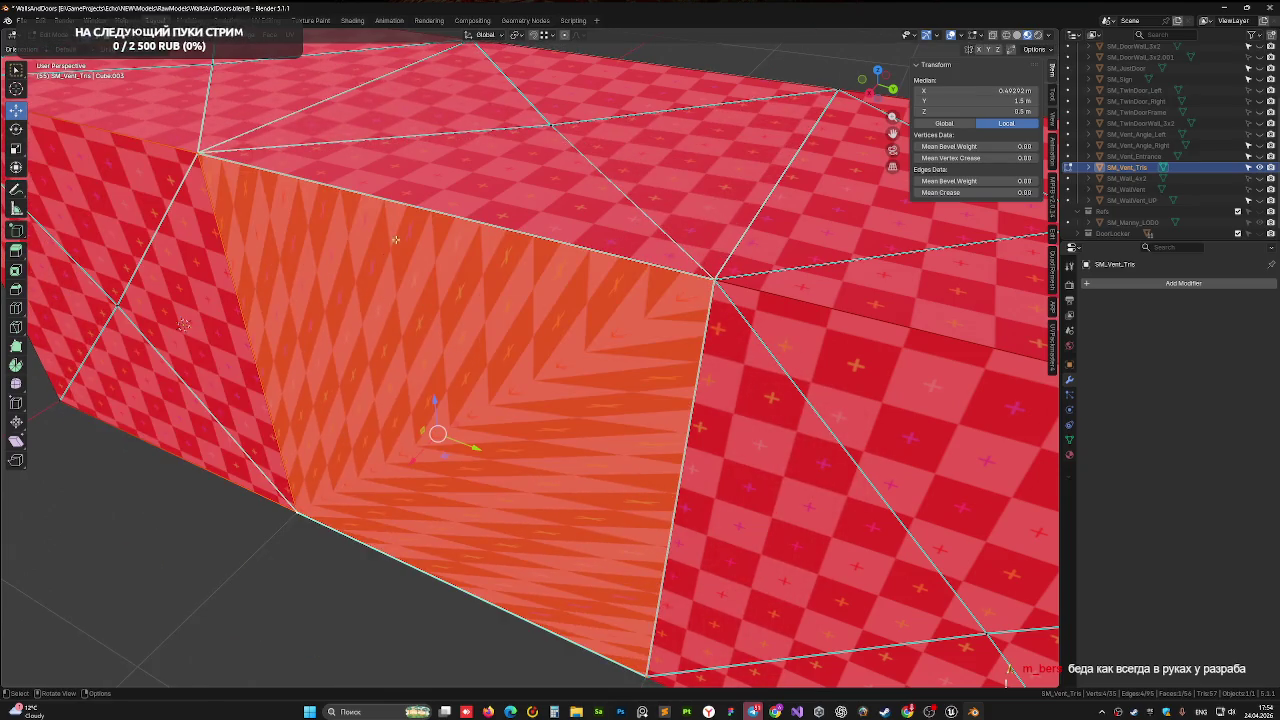
key(x)
click(440, 232)
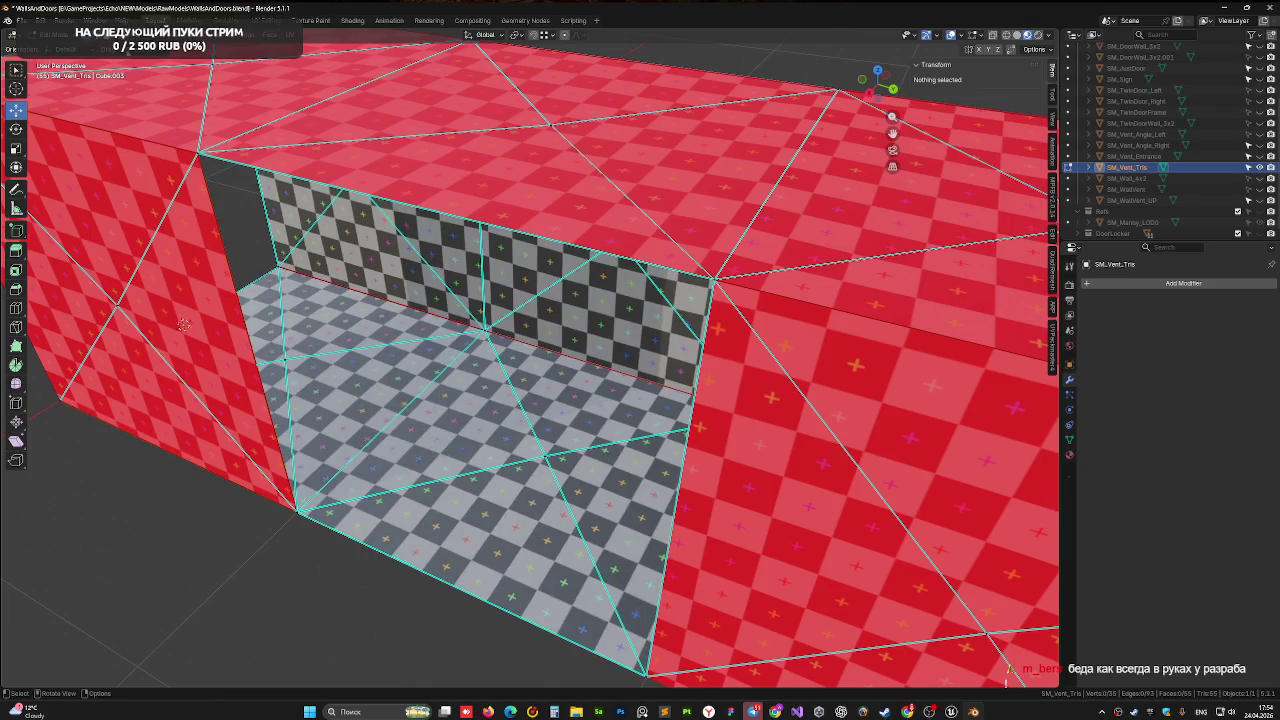
click(419, 158)
Delete the top faces spanning the joint between the two vent boxes
key(x)
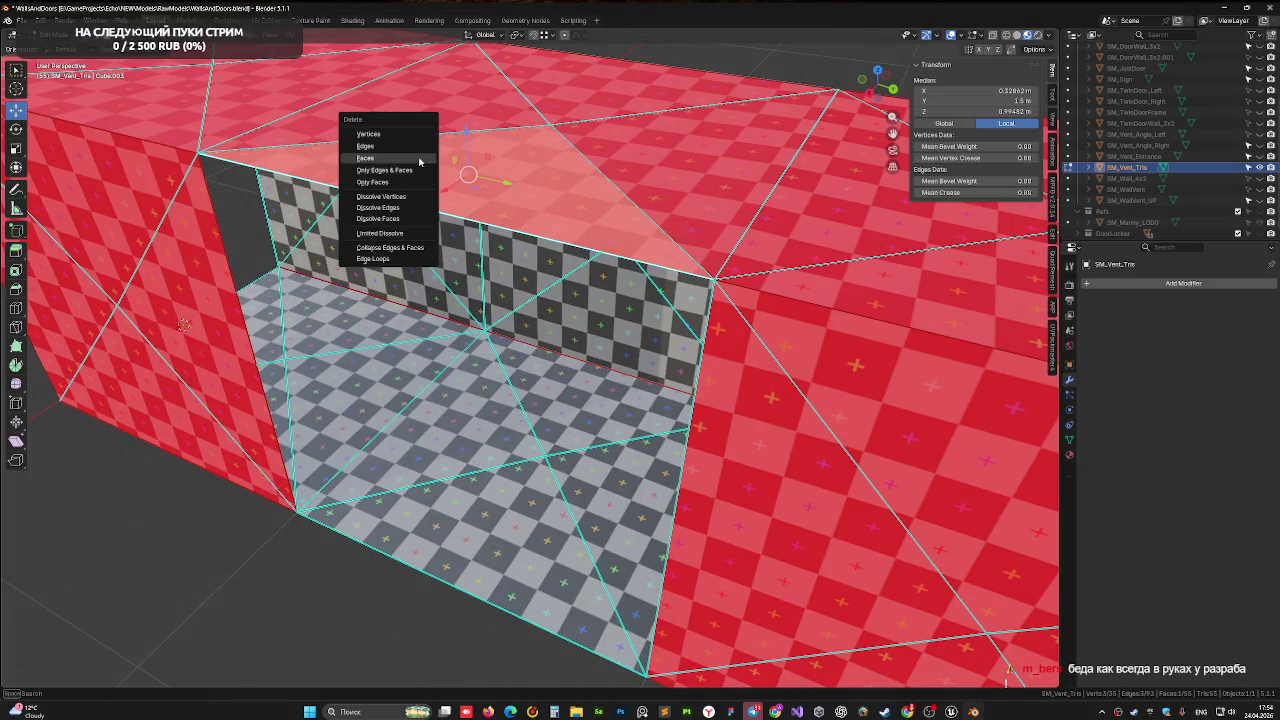
click(419, 160)
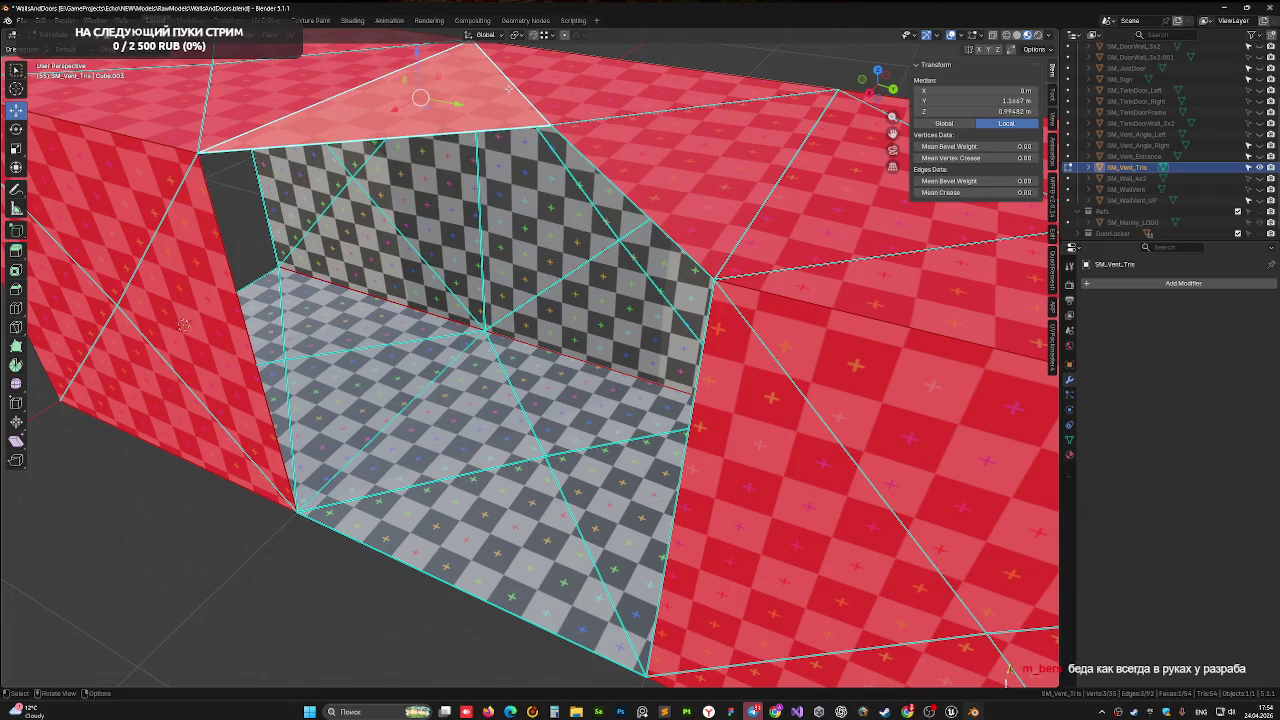
key(x)
click(547, 88)
click(548, 90)
key(x)
click(547, 88)
click(648, 140)
key(x)
click(648, 140)
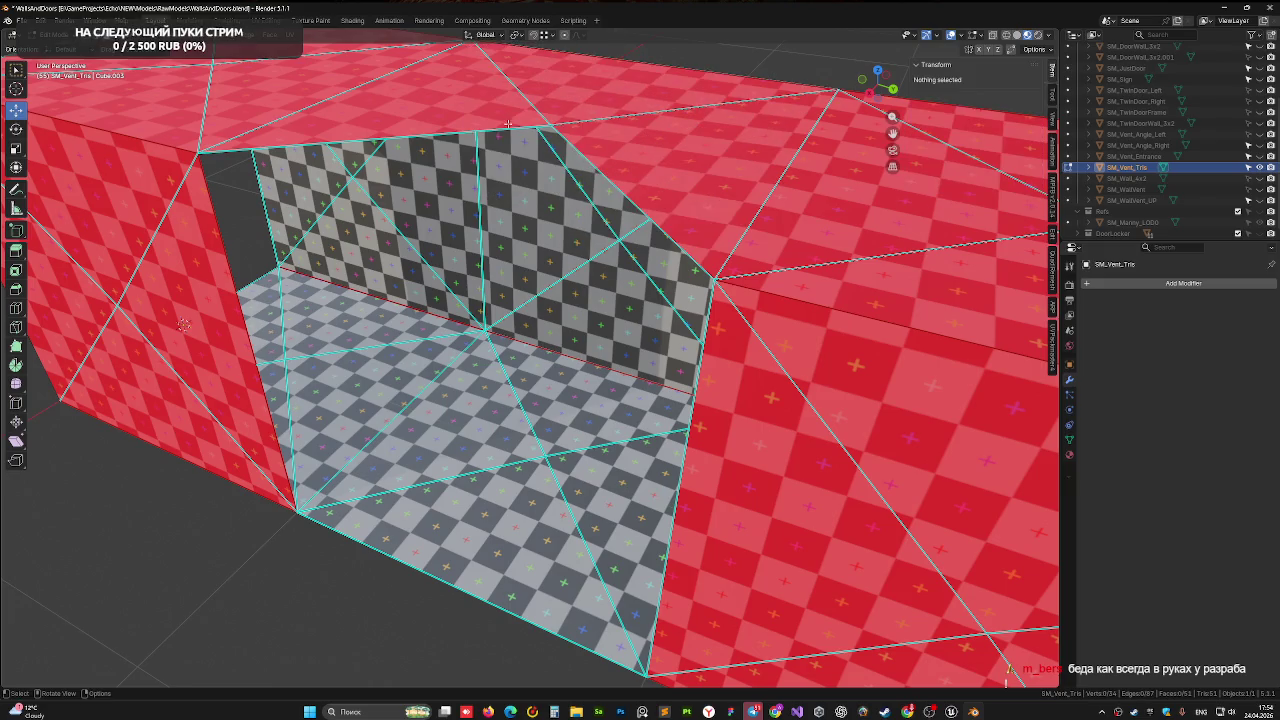
click(421, 98)
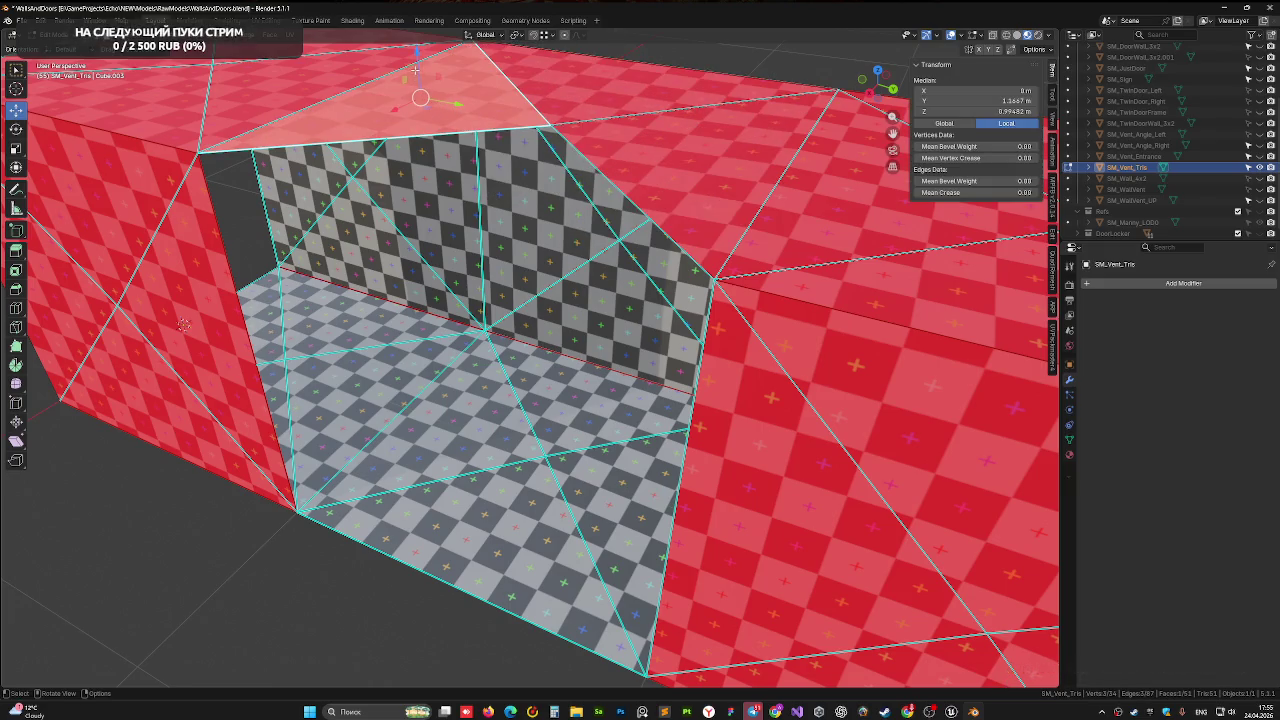
drag(416, 70, 416, 45)
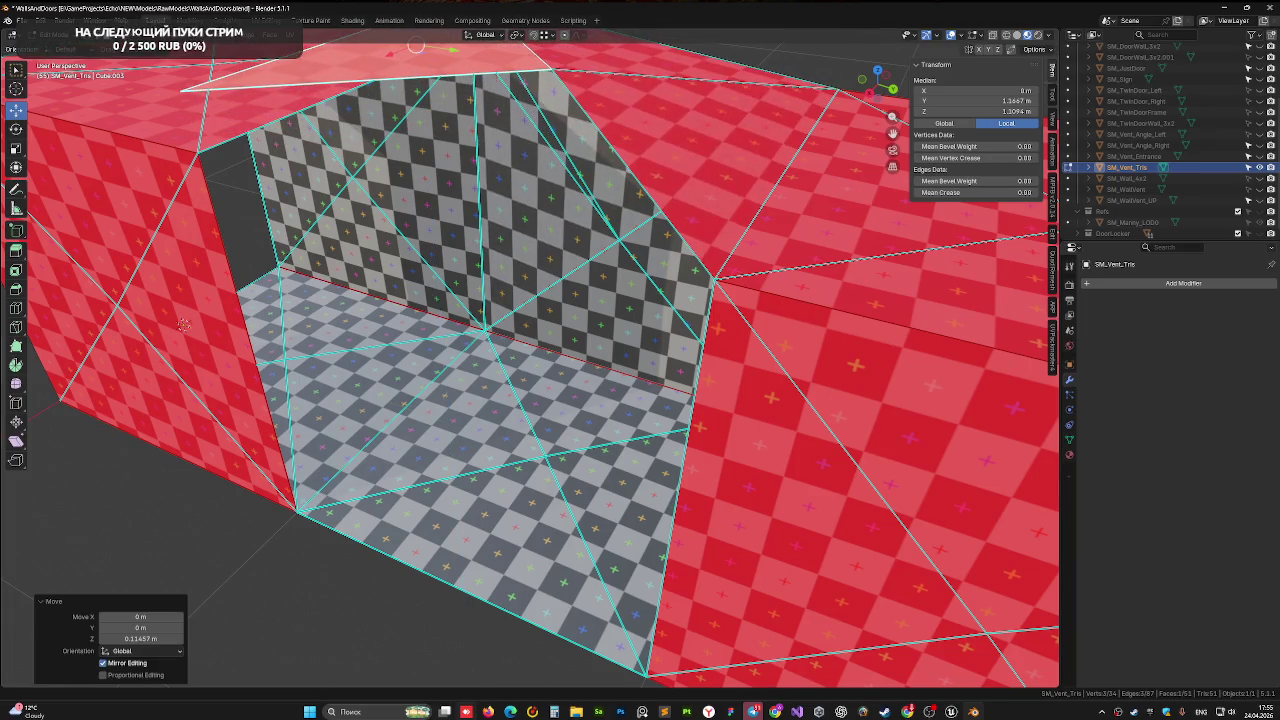
Delete the upper inner quad and right triangle at the vent joint
middle_drag(475, 620, 504, 466)
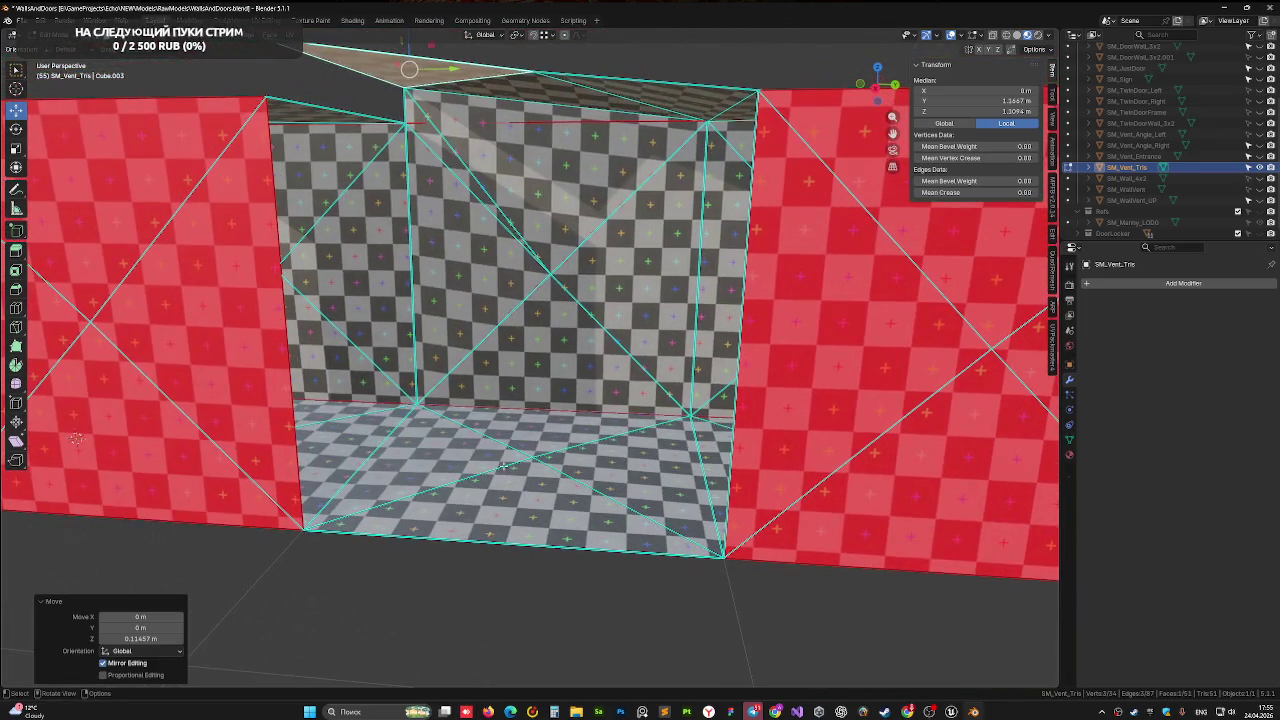
middle_drag(514, 421, 508, 365)
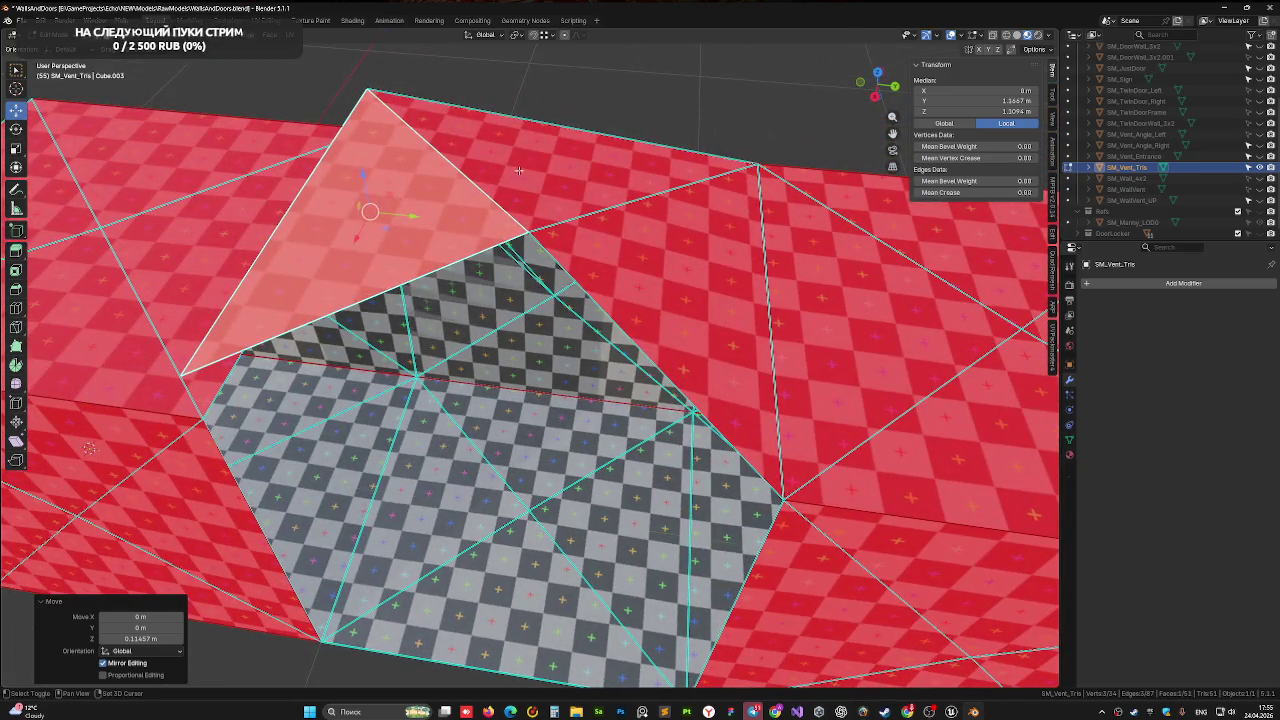
shift+click(519, 171)
shift+click(650, 279)
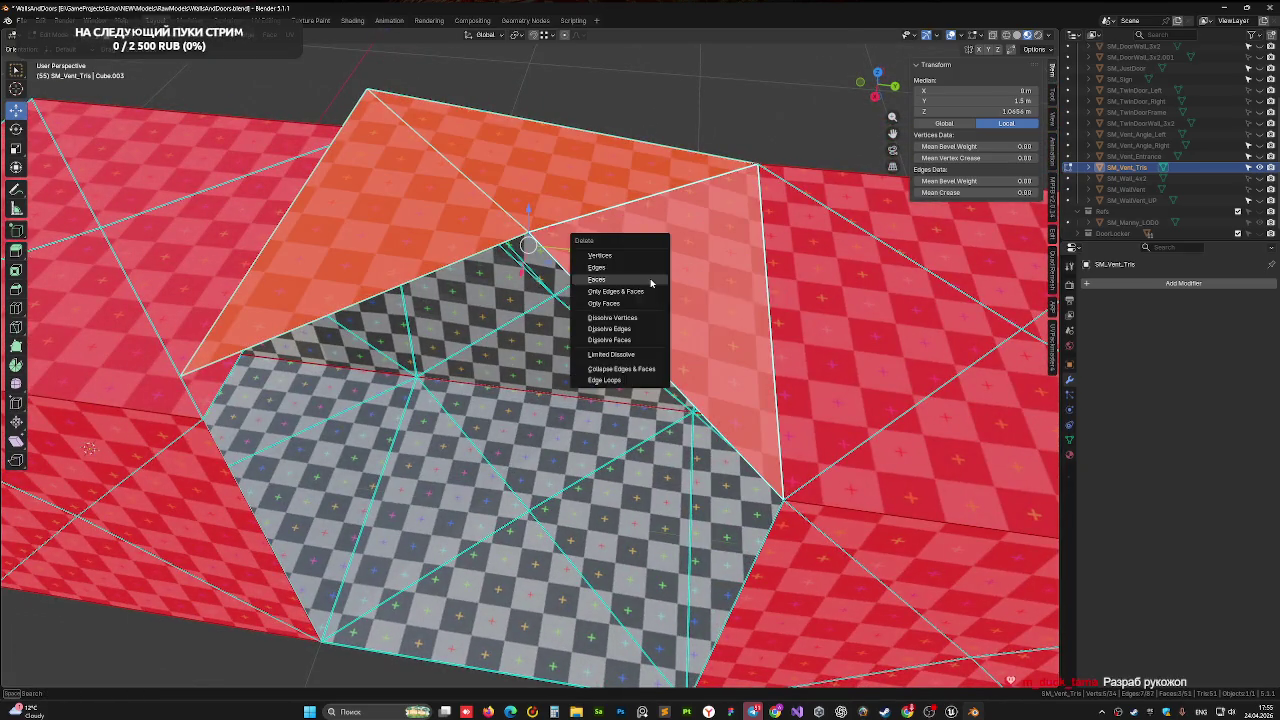
click(651, 282)
click(542, 219)
key(x)
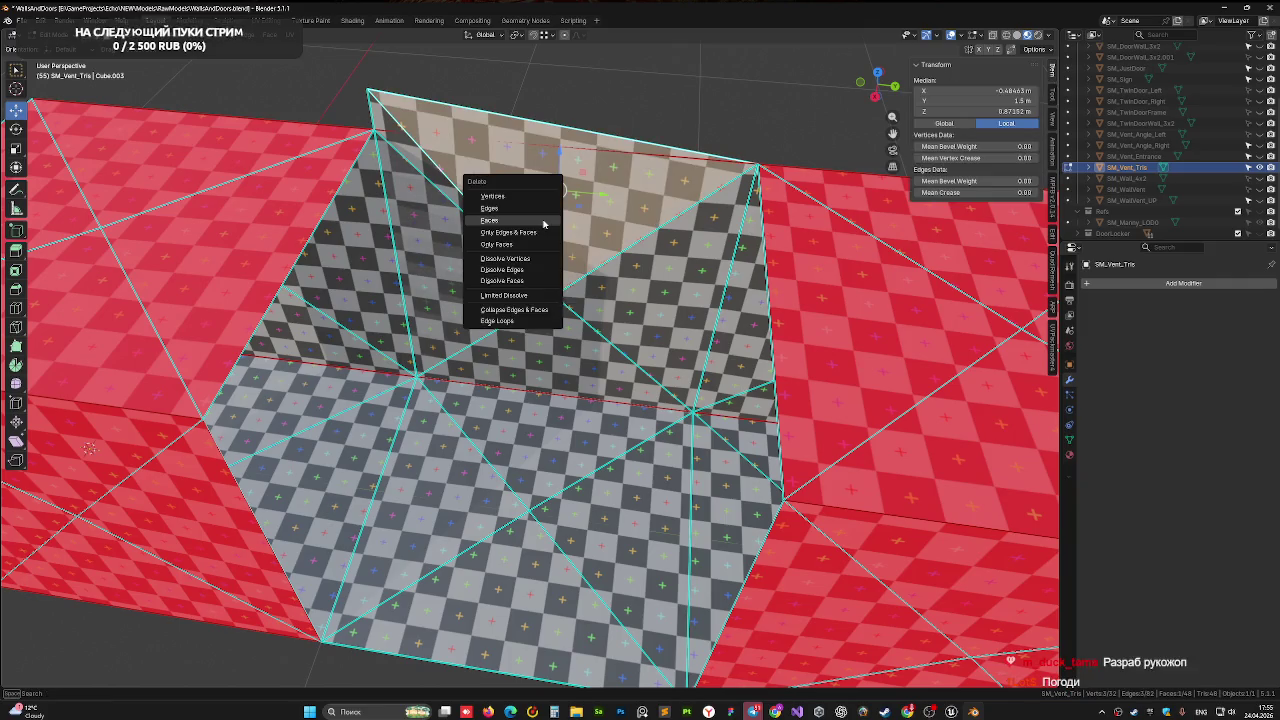
click(542, 219)
Delete the remaining inner faces and the inner triangle, undoing the last deletion
click(465, 270)
key(x)
click(440, 285)
click(392, 142)
key(x)
click(381, 123)
click(541, 204)
key(x)
click(541, 204)
click(660, 273)
key(x)
click(660, 269)
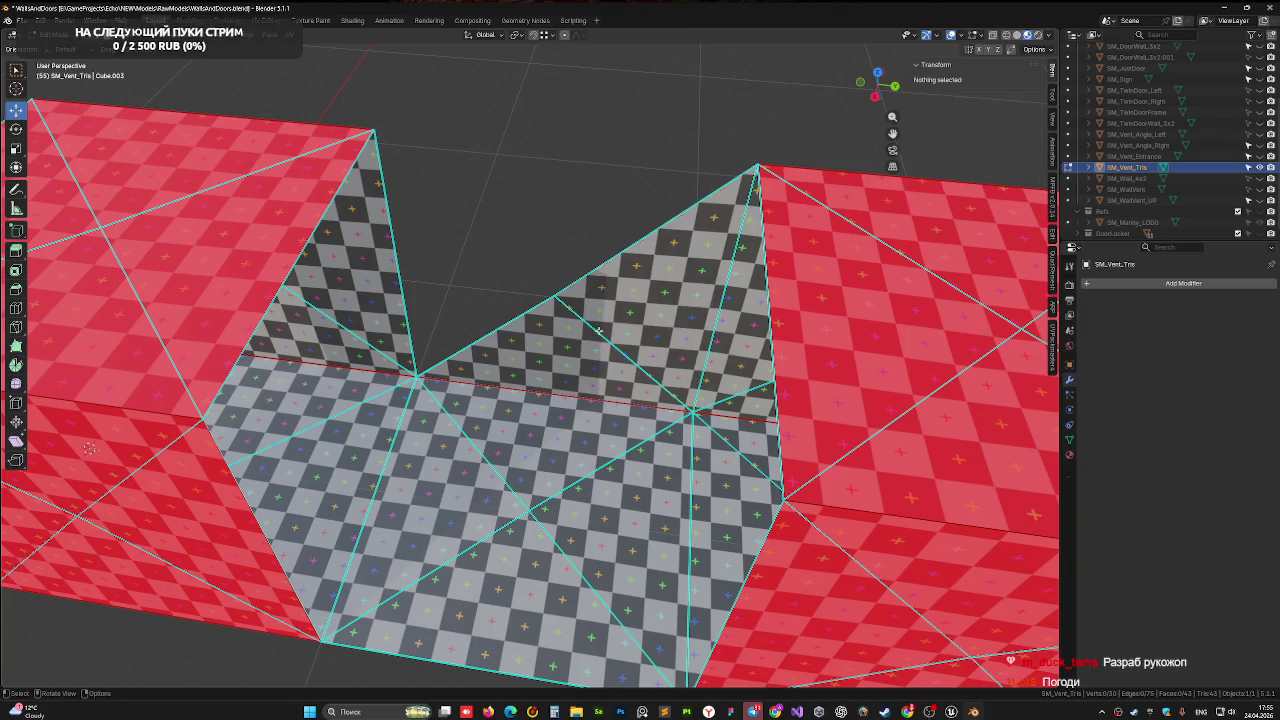
key(ctrl+z)
key(ctrl+z)
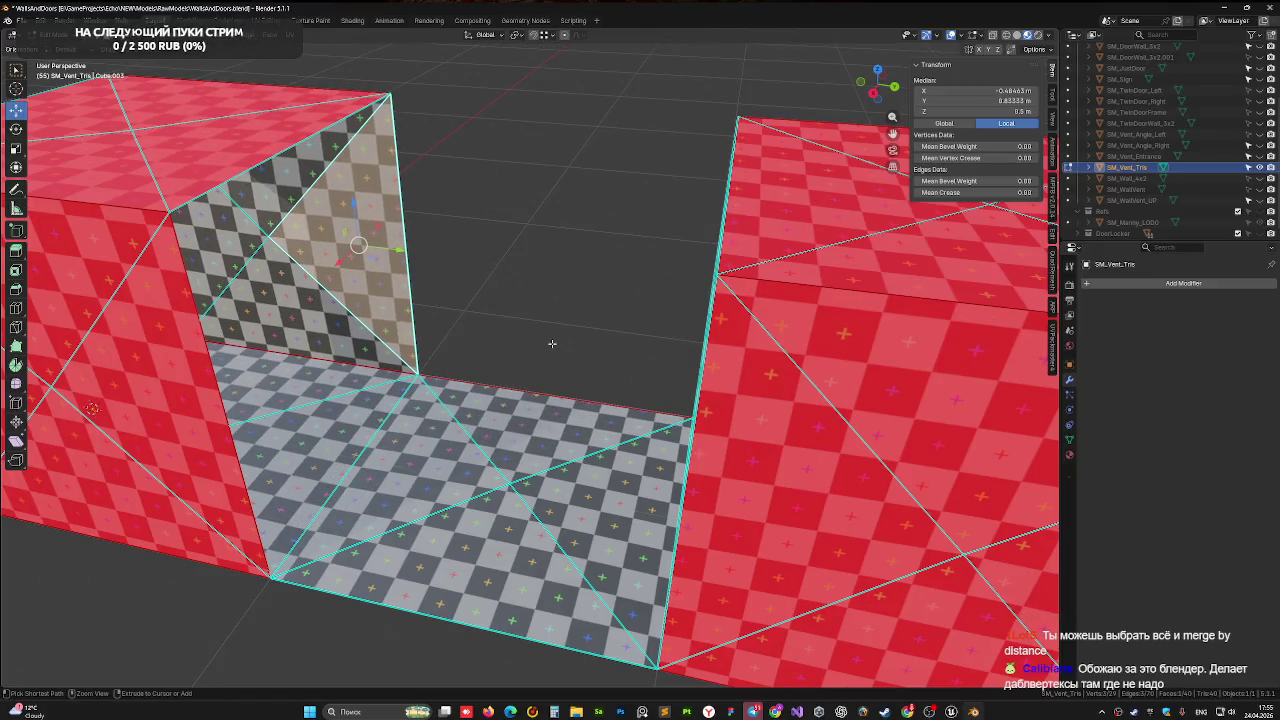
Delete the first floor triangle beneath the joint
middle_drag(555, 342, 524, 411)
click(455, 450)
shift+click(524, 411)
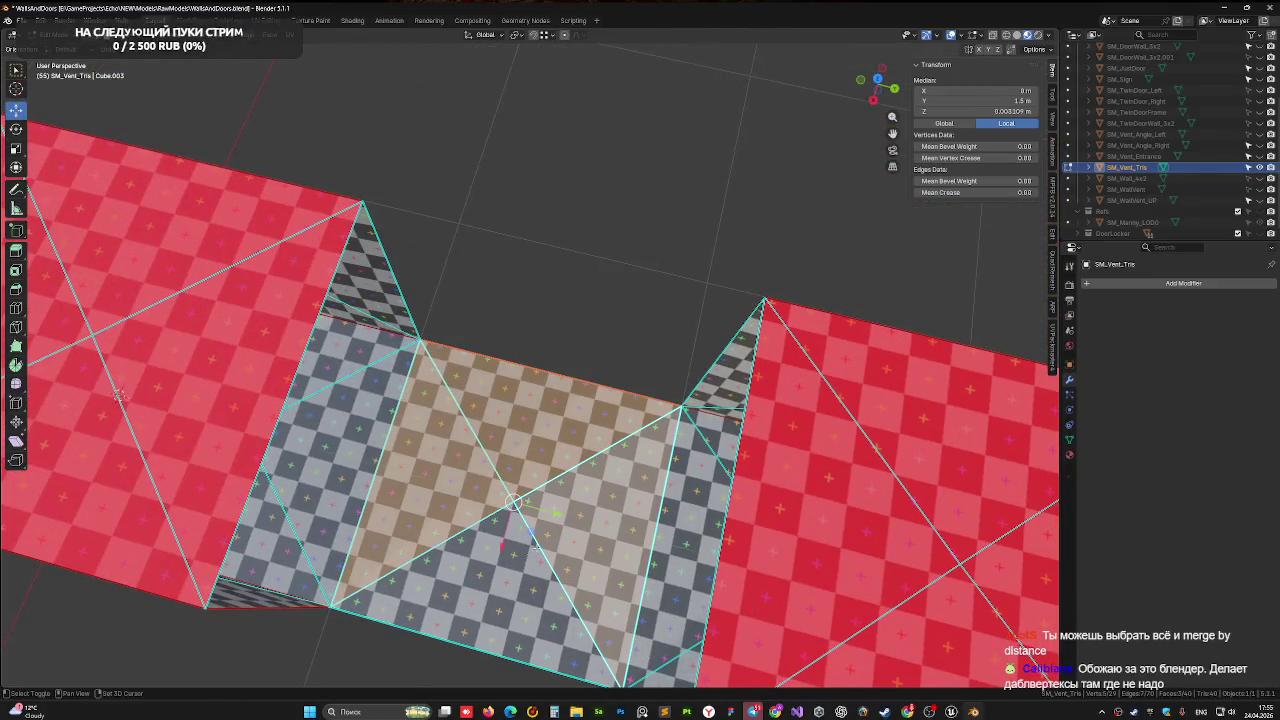
shift+click(519, 557)
key(x)
key(Escape)
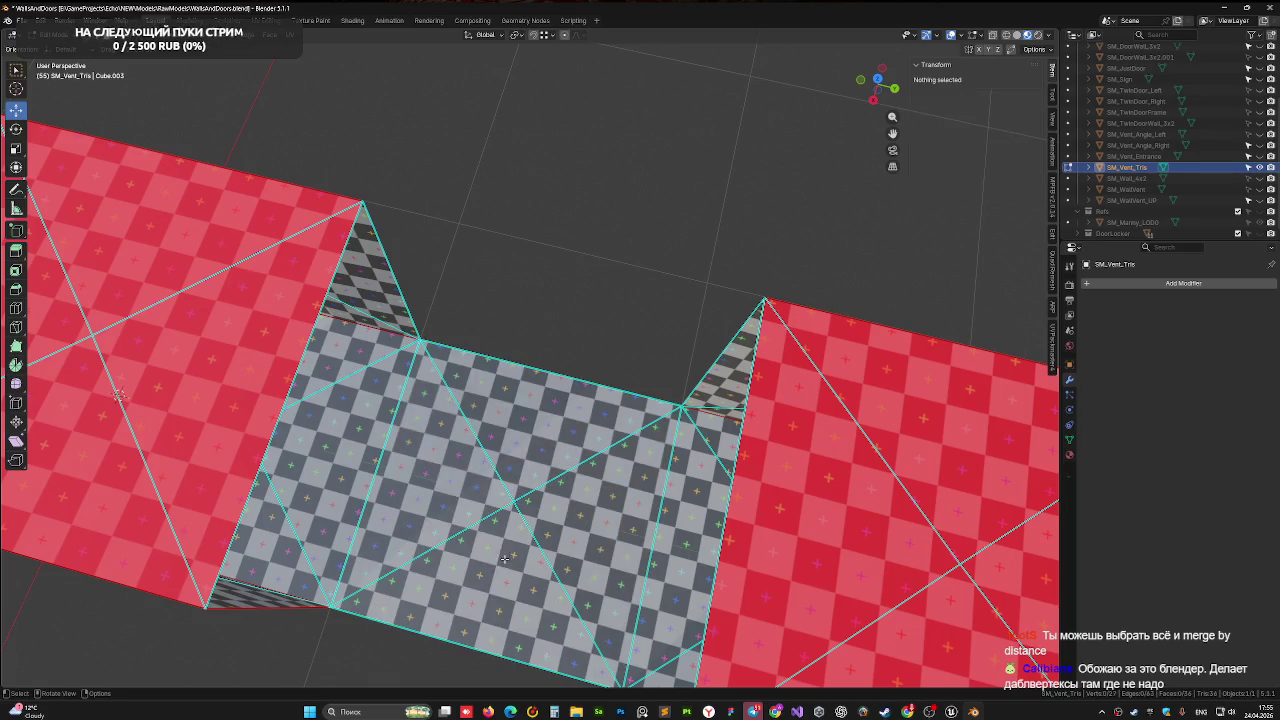
click(437, 492)
key(x)
click(437, 492)
Delete the remaining floor triangles, leaving two separate open-ended boxes
click(497, 455)
key(x)
click(497, 458)
click(571, 474)
key(x)
click(571, 474)
click(490, 548)
key(x)
click(520, 550)
mouse_move(528, 557)
middle_down()
mouse_move(547, 494)
mouse_move(737, 423)
middle_up()
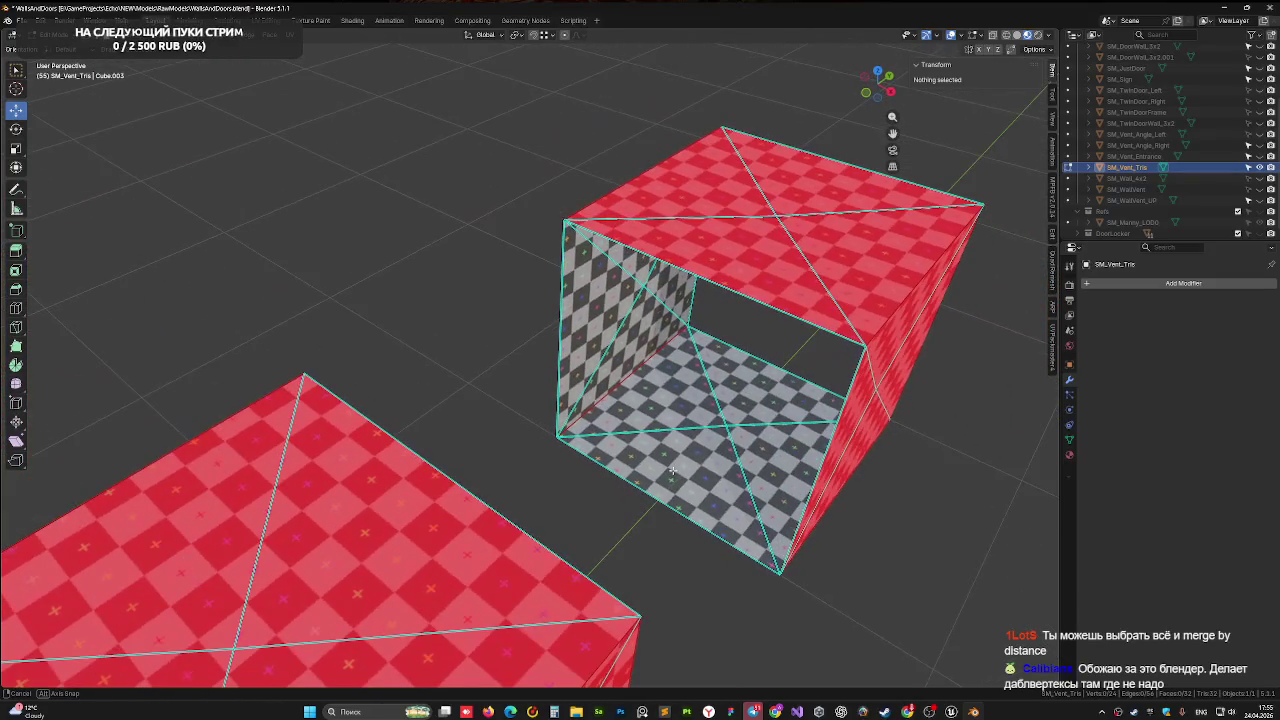
Try sliding the front floor face, then cancel and restore it
click(693, 451)
mouse_move(698, 452)
mouse_down()
mouse_move(660, 476)
mouse_move(668, 388)
mouse_up()
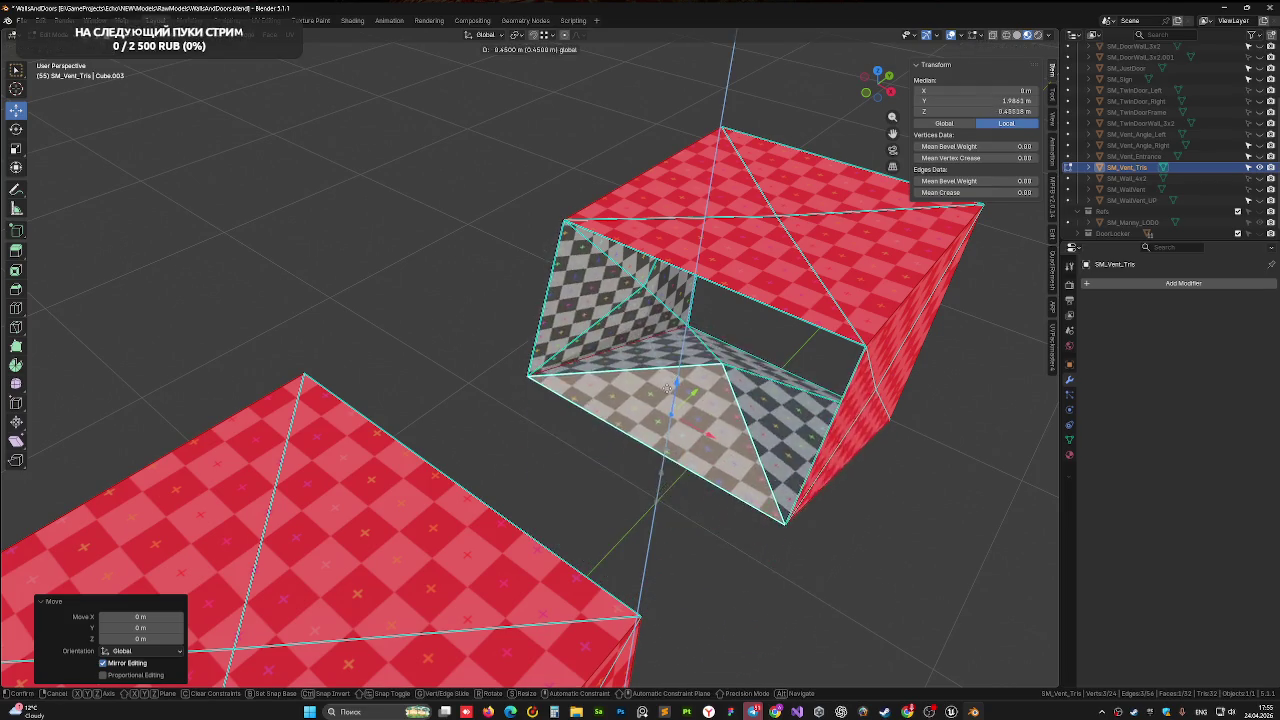
right_click(668, 388)
key(ctrl+z)
key(ctrl+z)
mouse_move(846, 489)
middle_down()
mouse_move(821, 538)
mouse_move(703, 523)
middle_up()
click(614, 449)
middle_drag(614, 449, 575, 505)
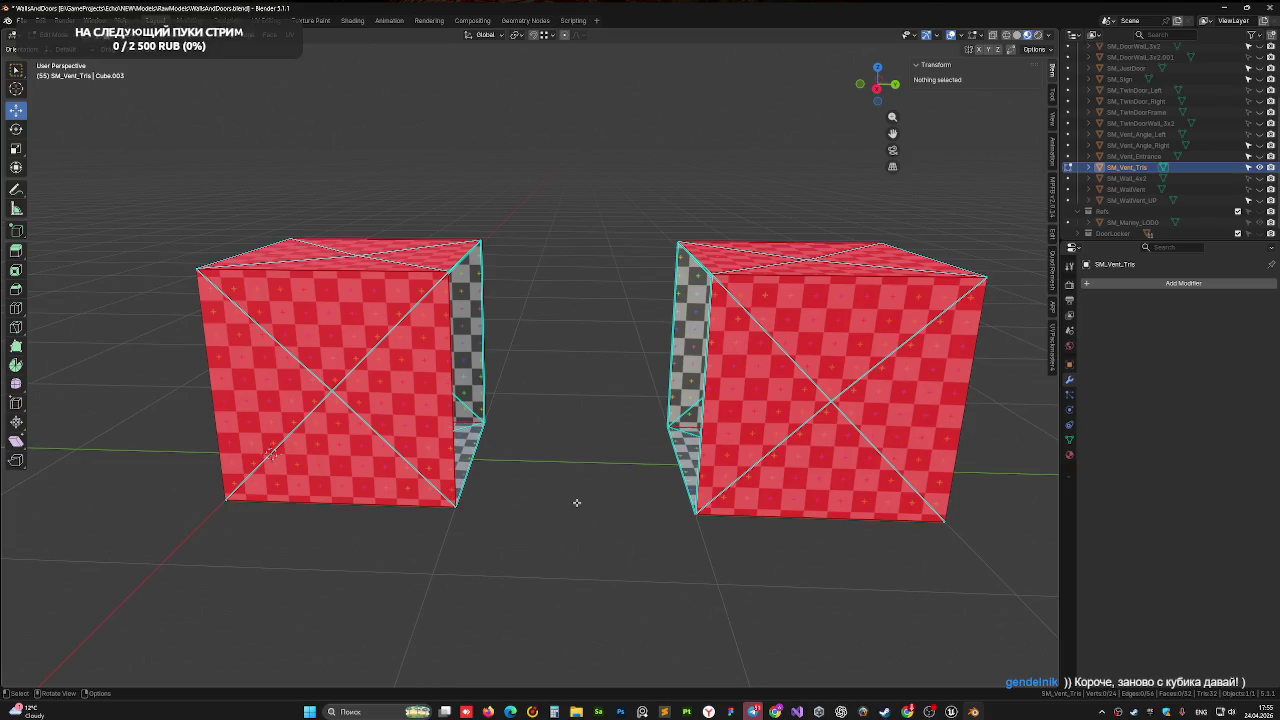
middle_drag(578, 467, 574, 517)
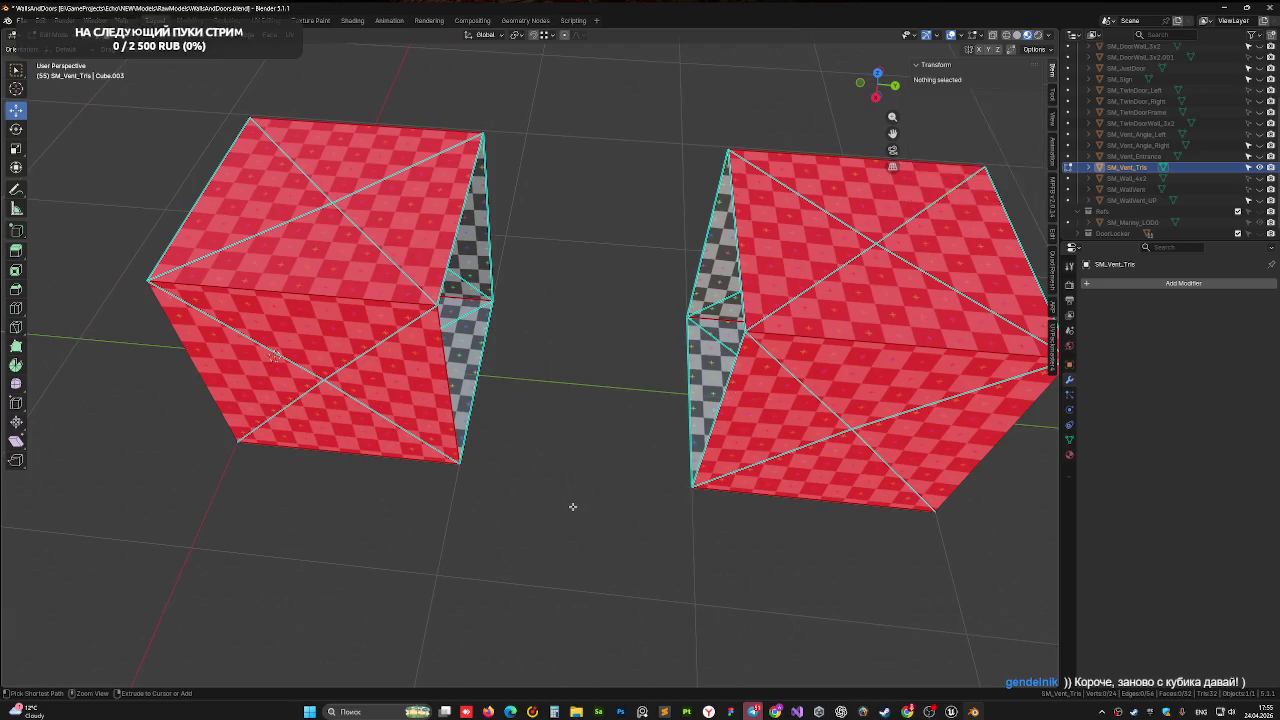
Fill new faces across the bottom and top gaps between the two cubes
key(f)
key(f)
key(f)
key(f)
key(f)
key(f)
key(f)
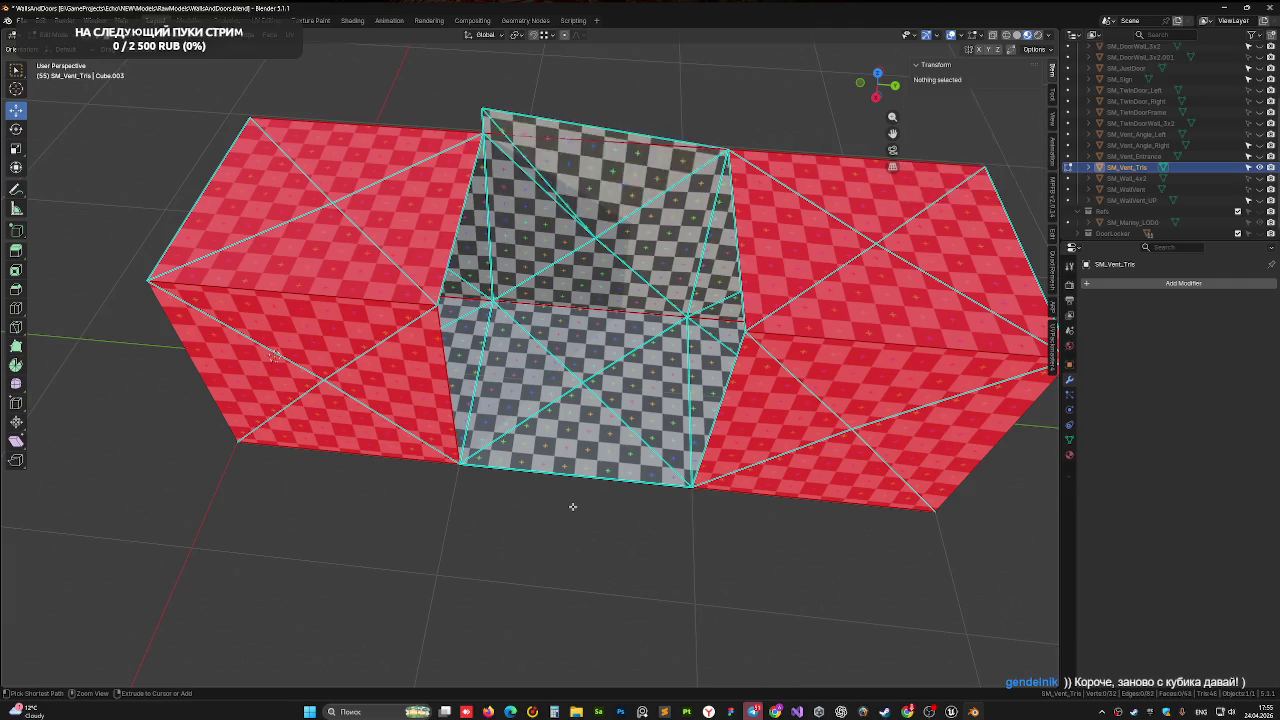
key(f)
key(alt+a)
key(ctrl+z)
key(ctrl+z)
key(ctrl+z)
key(ctrl+shift+z)
key(alt+a)
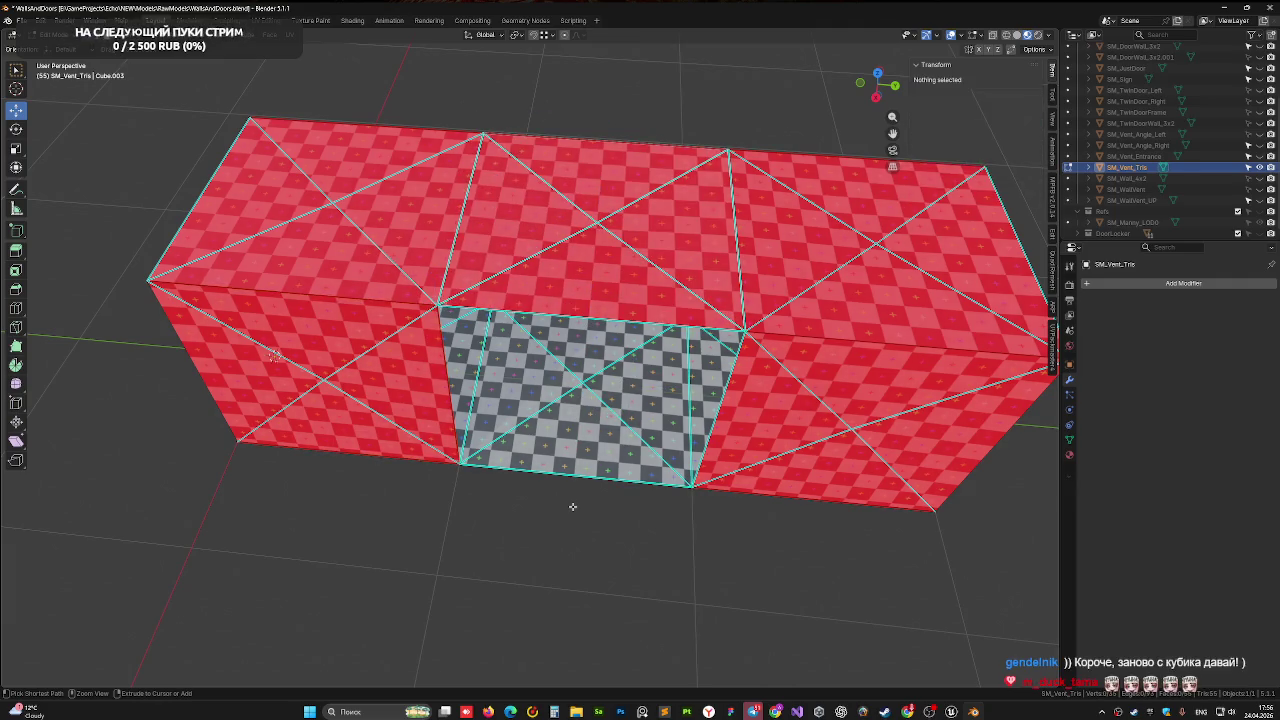
key(ctrl+z)
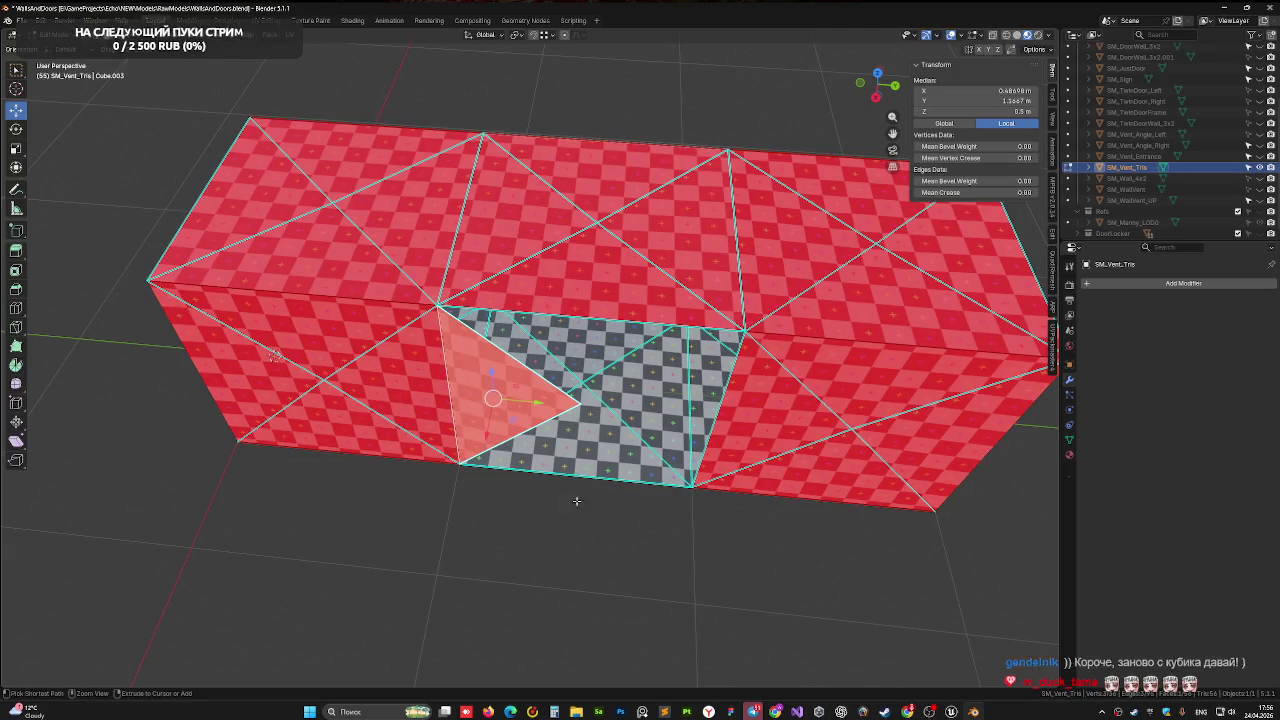
Delete the stray front triangle and fill the hole from its corner vertices
mouse_move(582, 430)
middle_down()
mouse_move(604, 428)
mouse_move(549, 389)
middle_up()
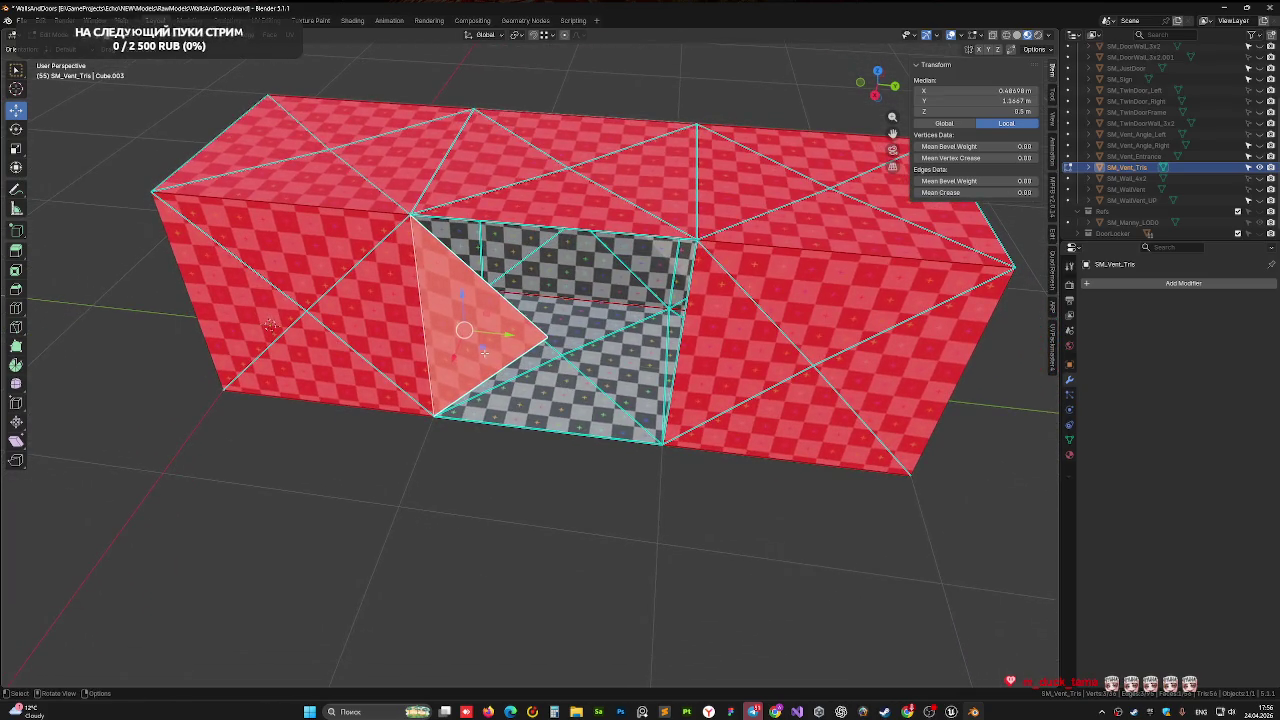
key(x)
click(497, 349)
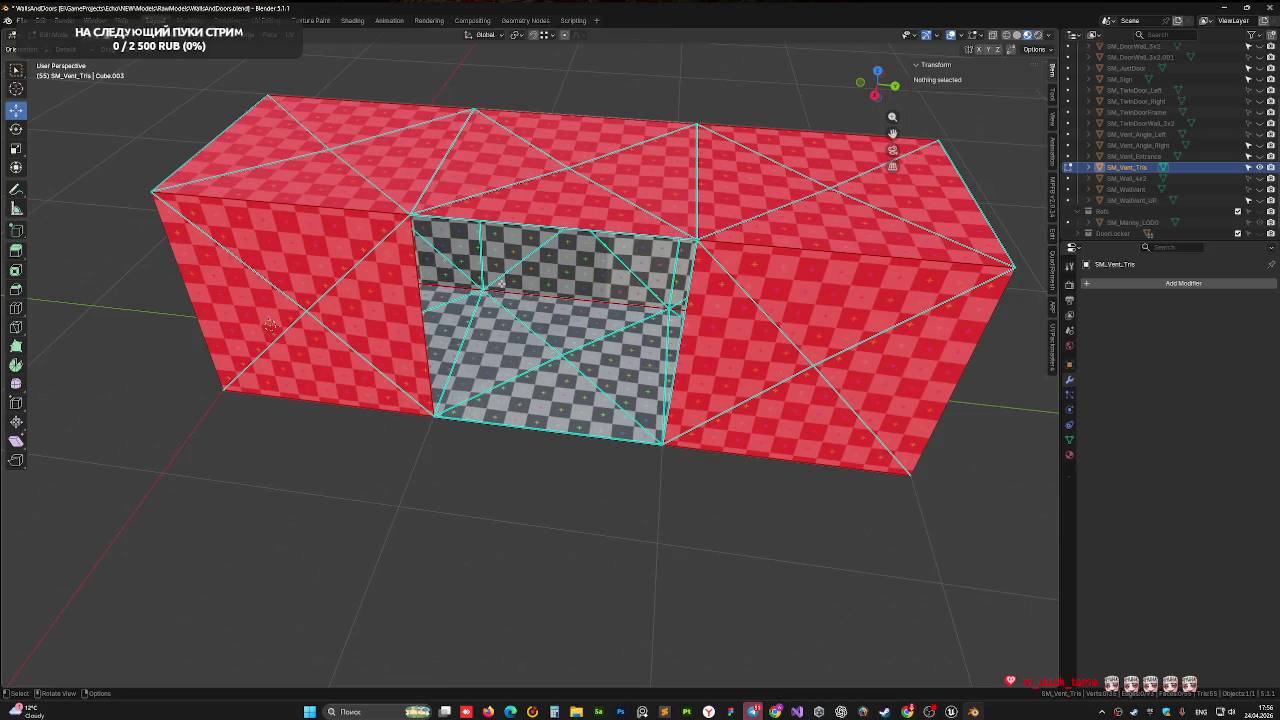
key(1)
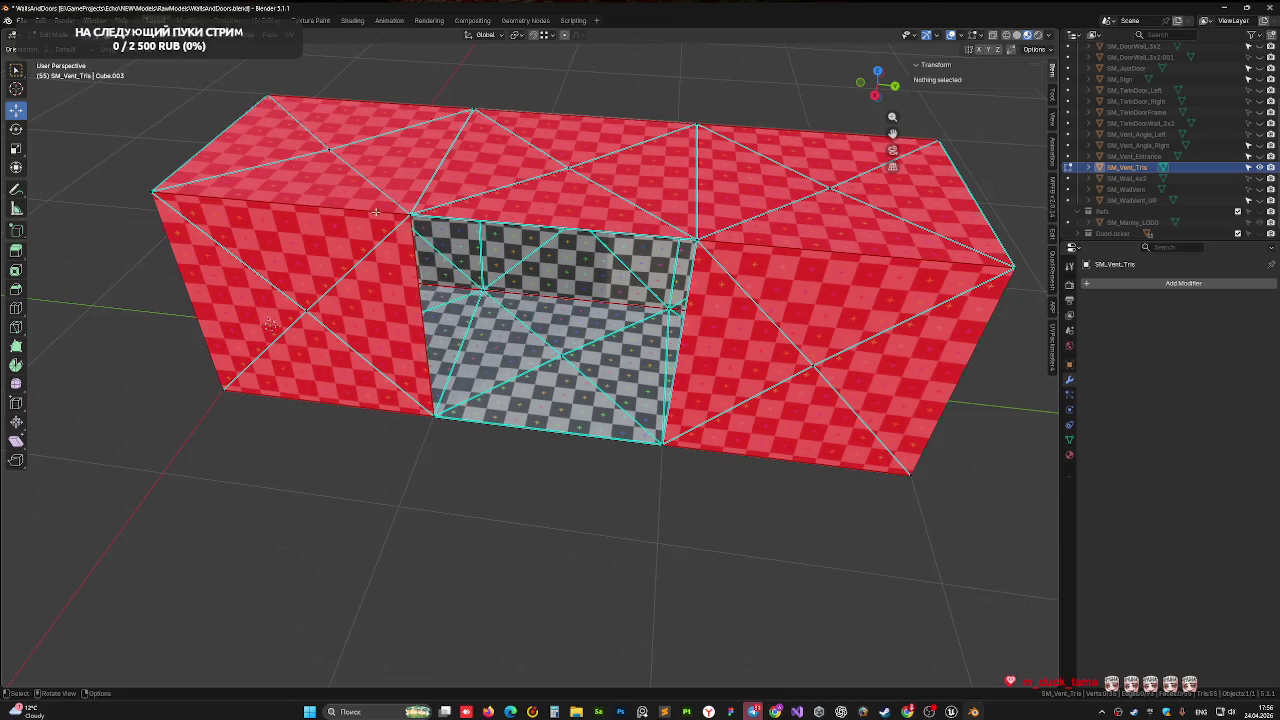
click(550, 226)
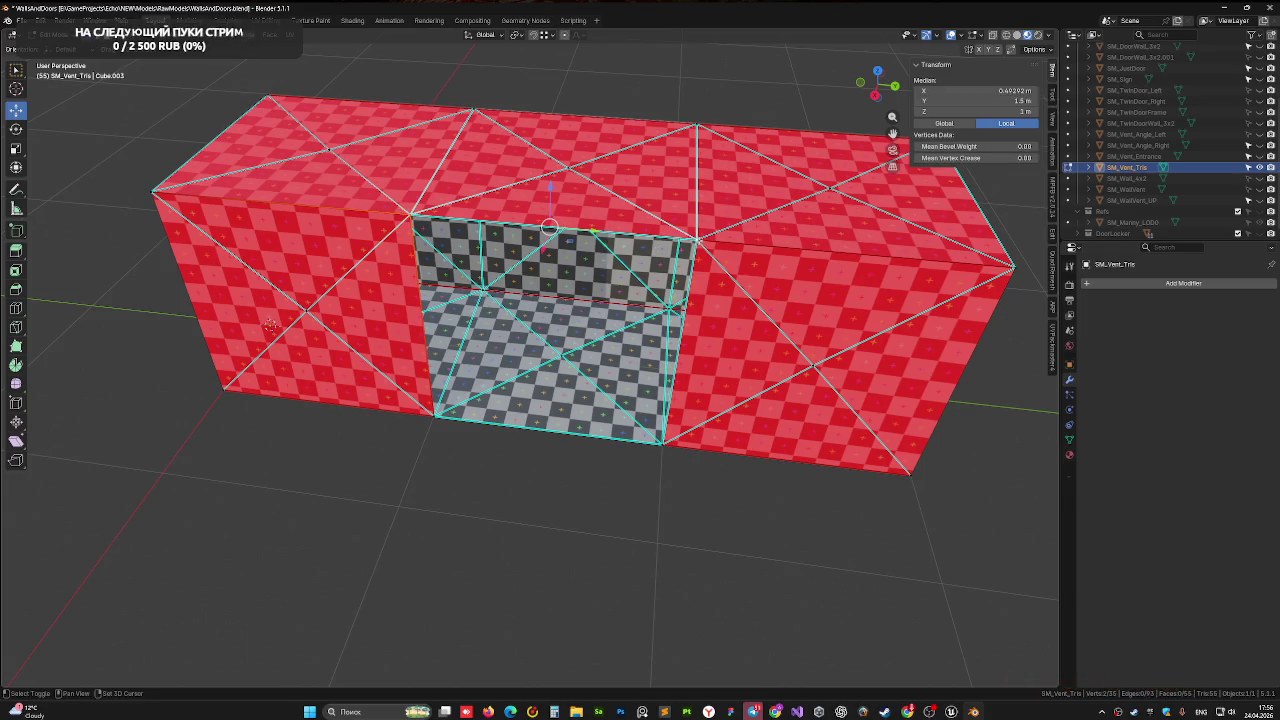
alt+click(435, 419)
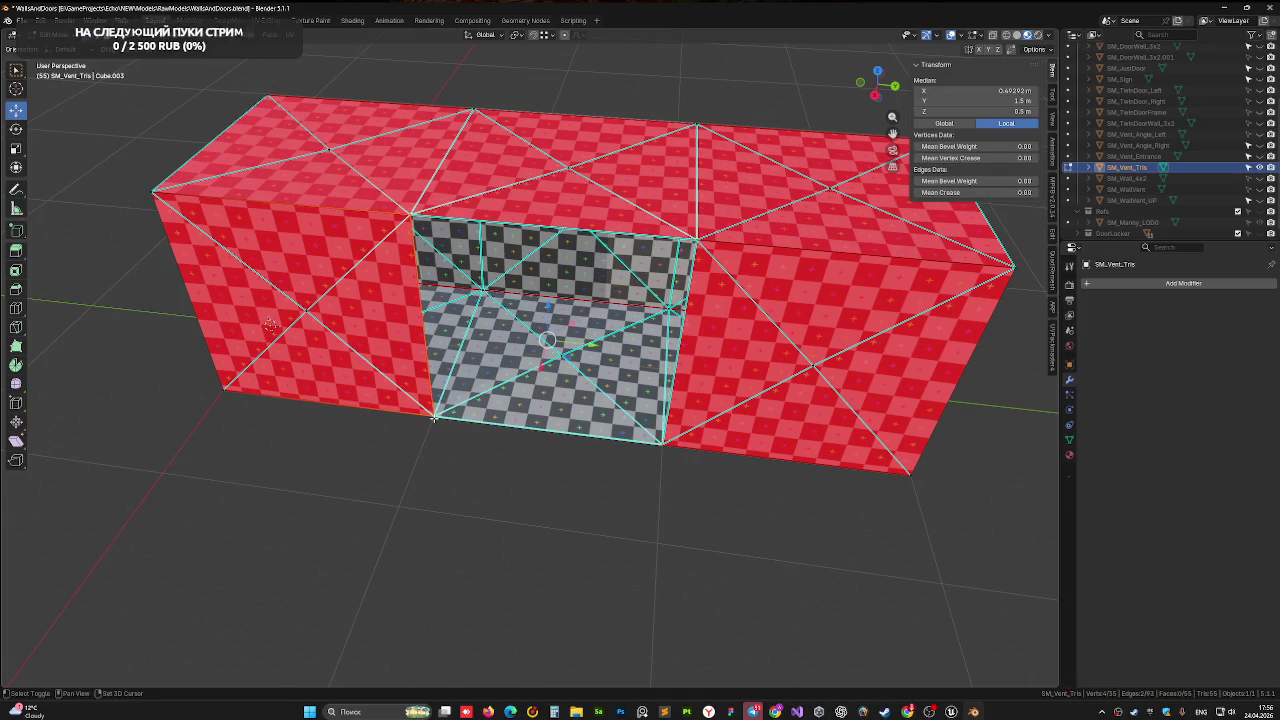
key(f)
middle_drag(500, 330, 470, 274)
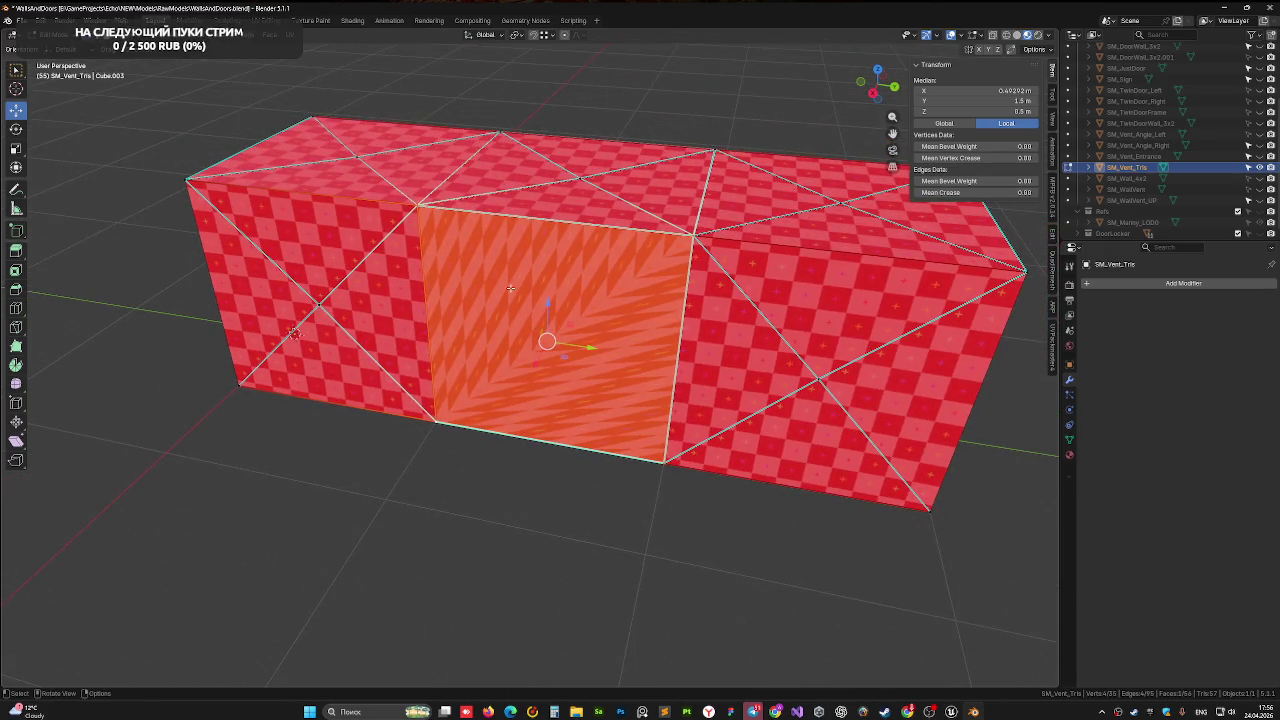
Merge overlapping vertices by distance and join two corner vertices with an edge
key(a)
key(m)
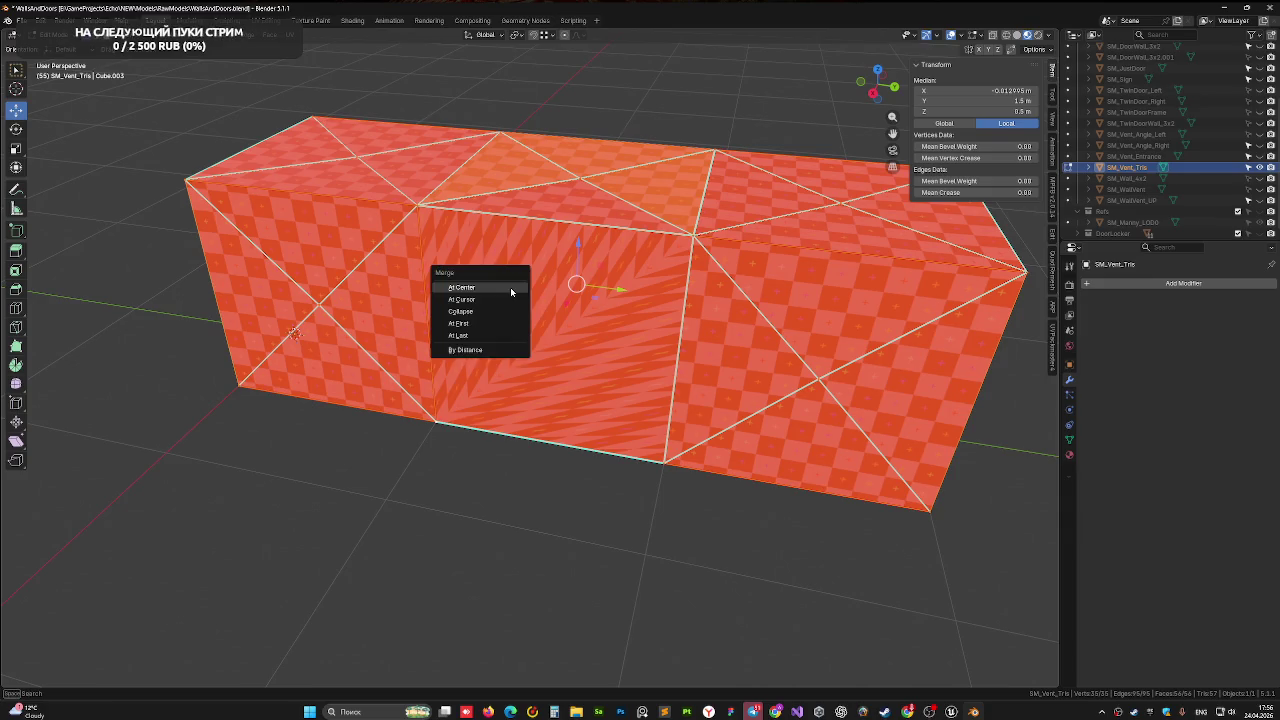
click(499, 348)
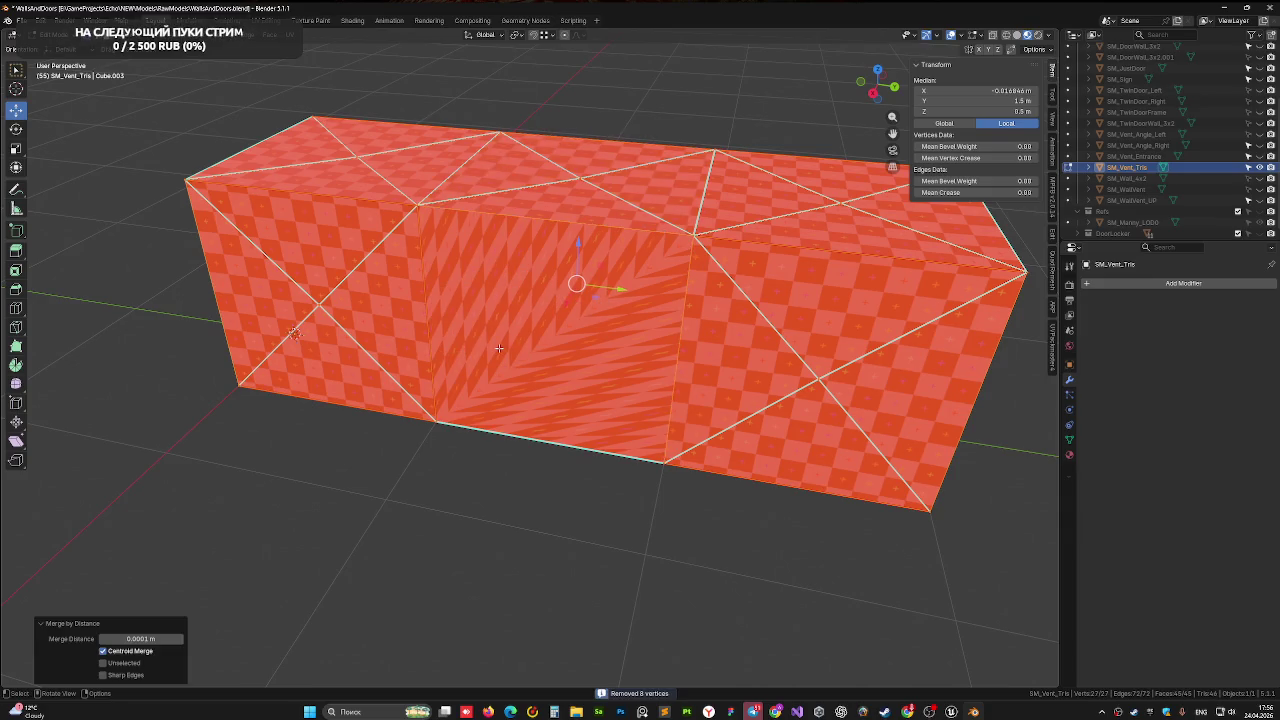
middle_drag(527, 340, 500, 313)
key(Tab)
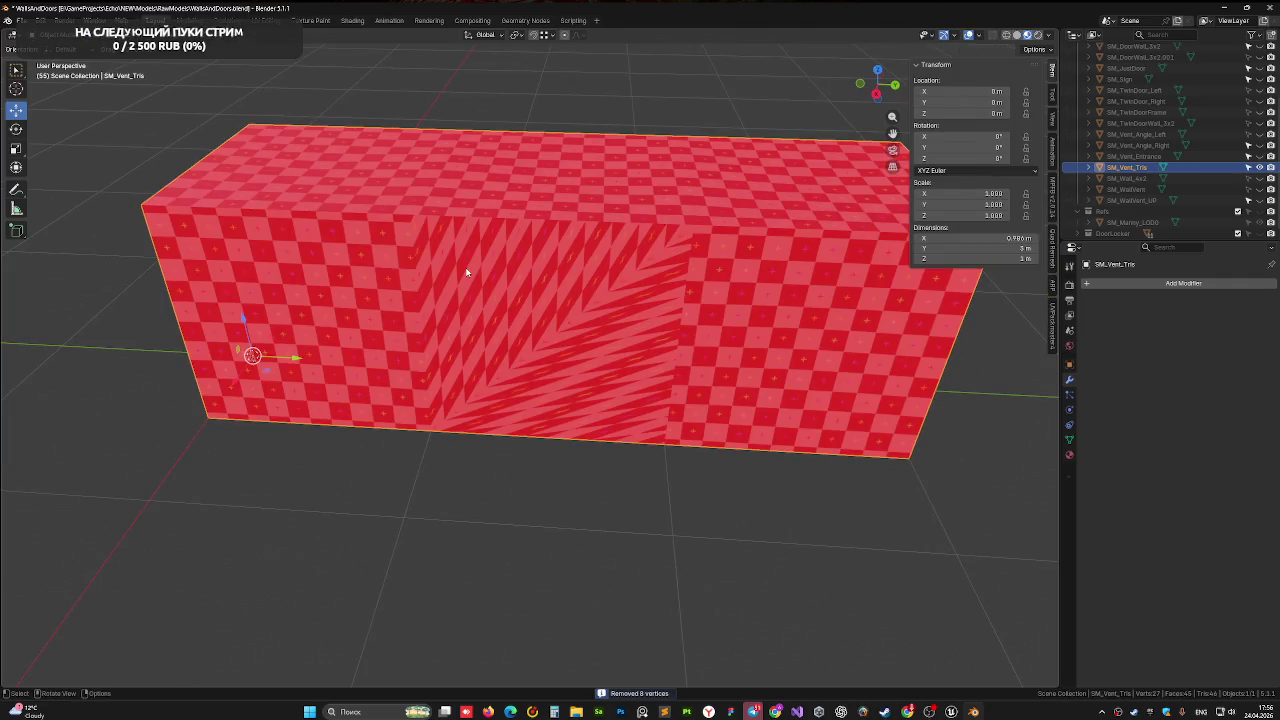
key(Tab)
click(663, 443)
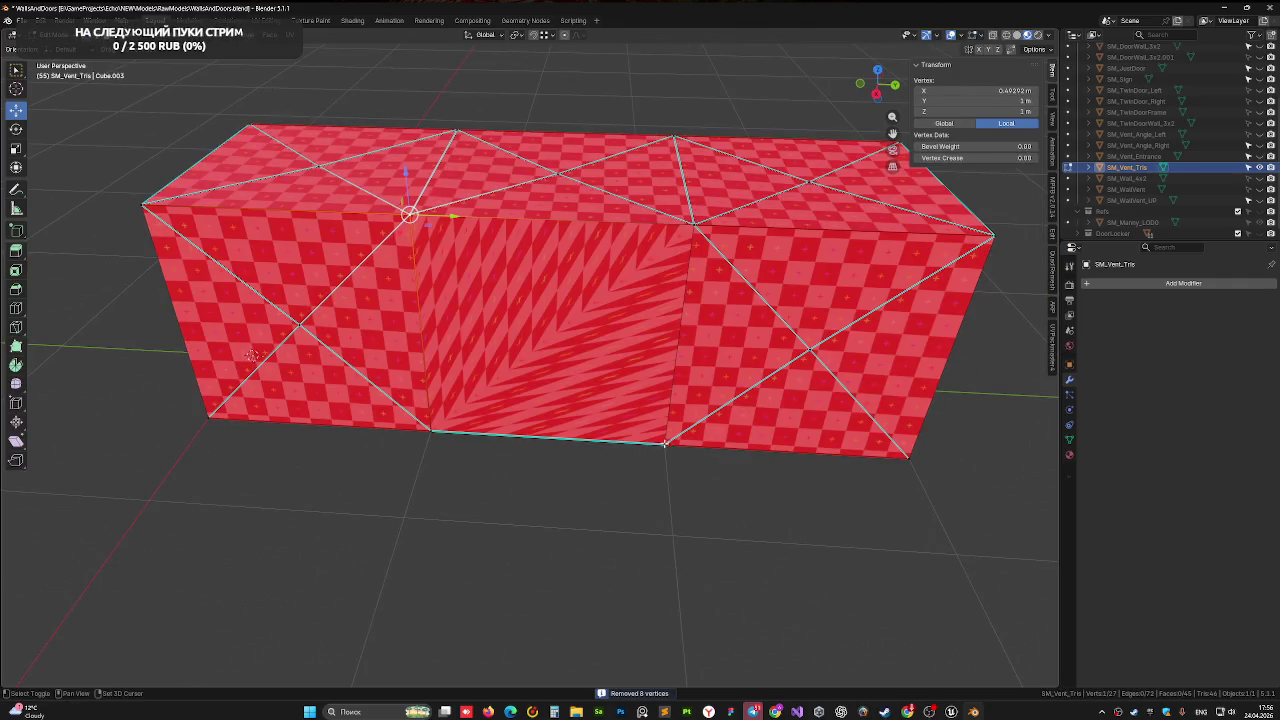
key(j)
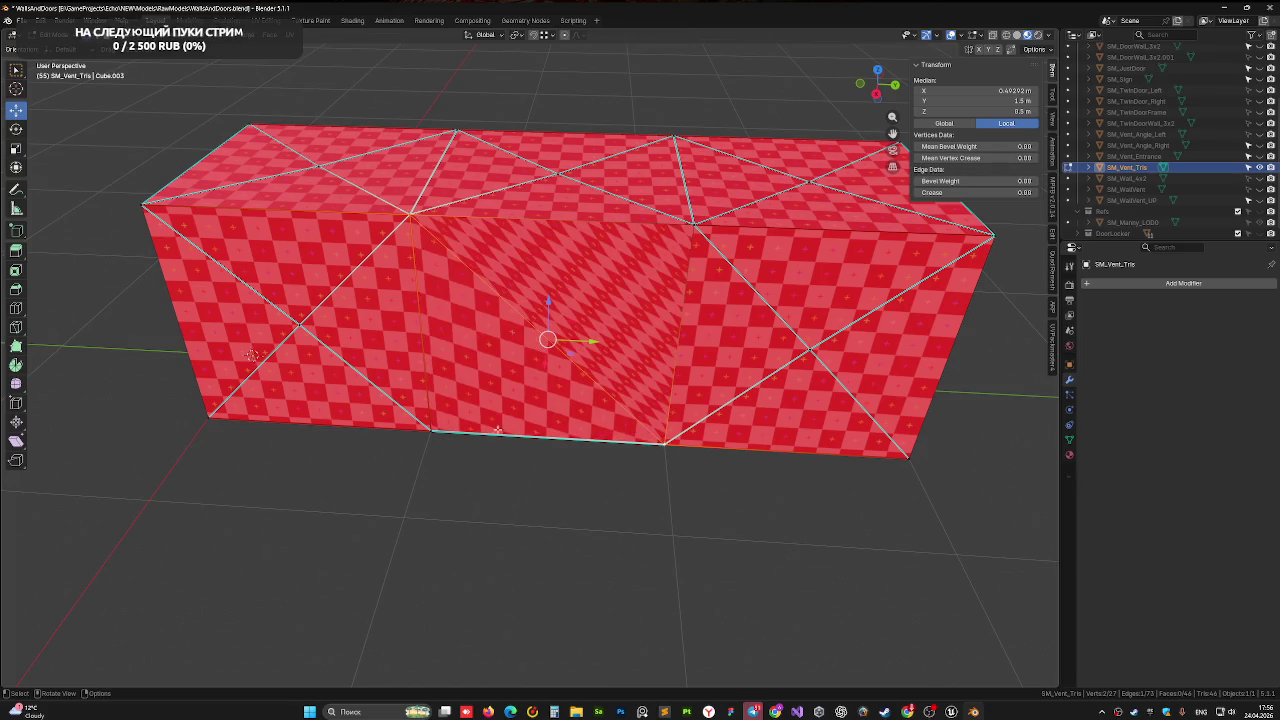
key(ctrl+z)
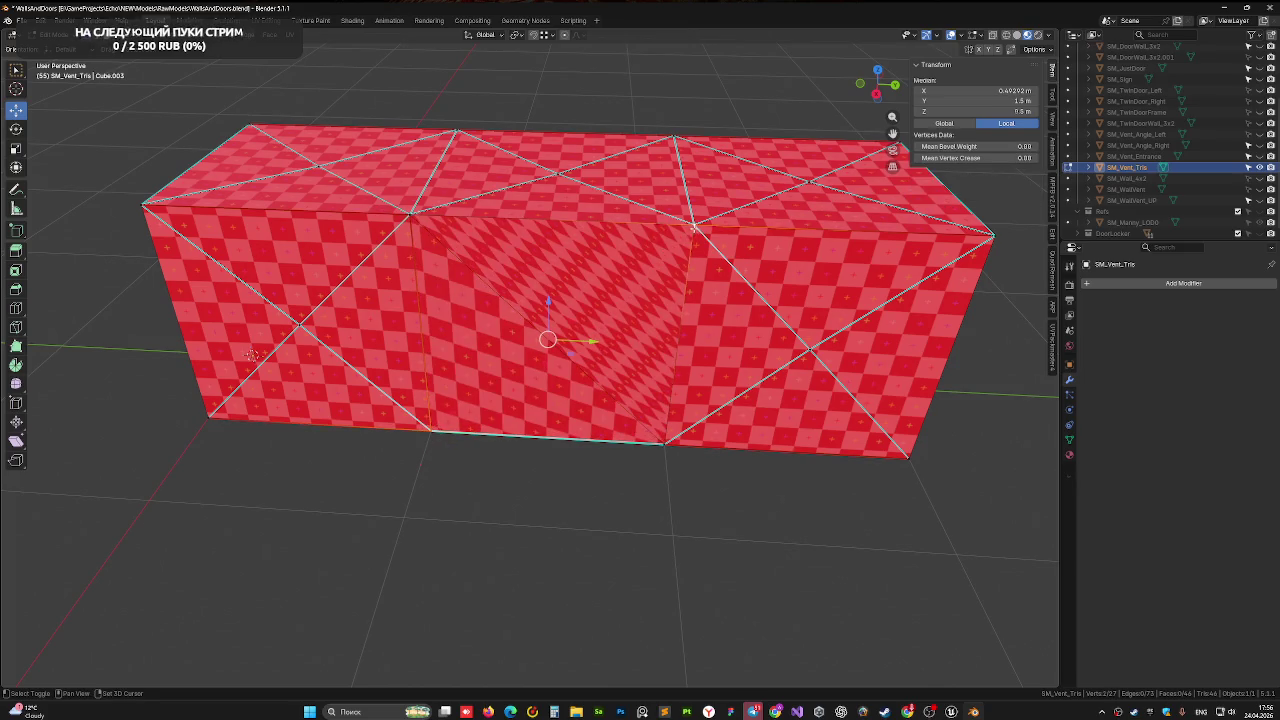
key(j)
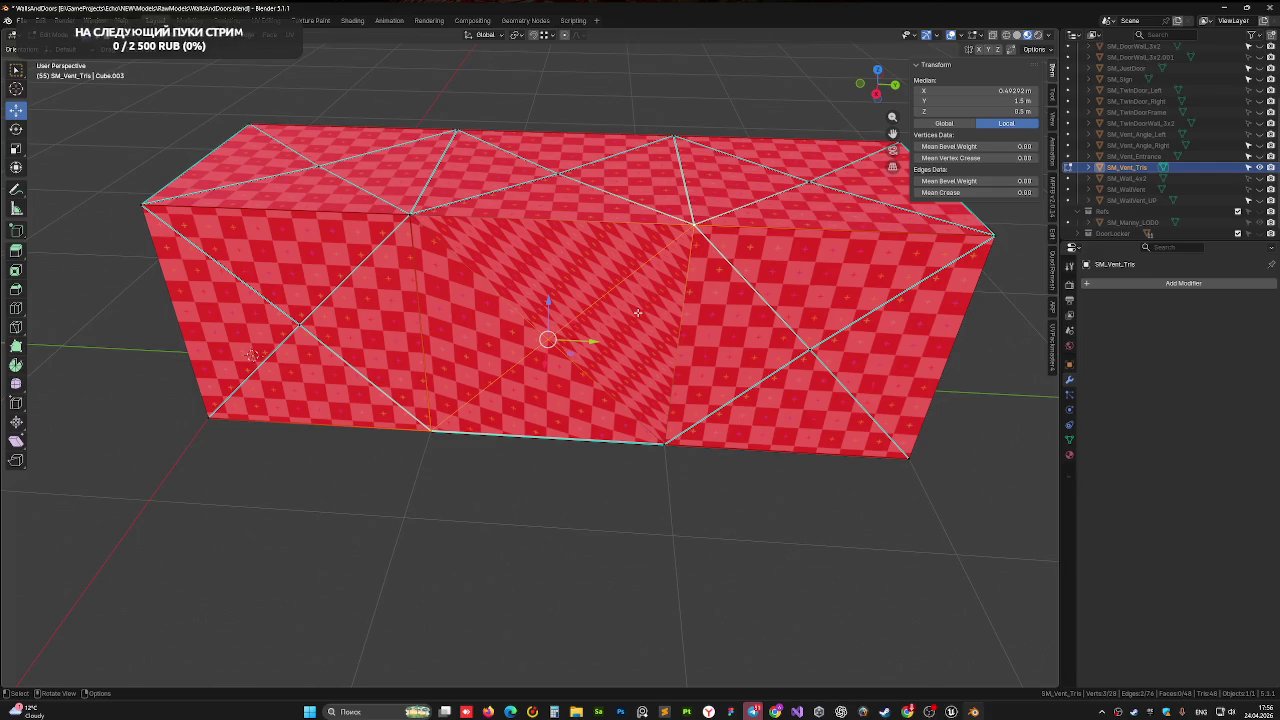
Merge by distance across the whole mesh and at the upper and far corner vertices
key(a)
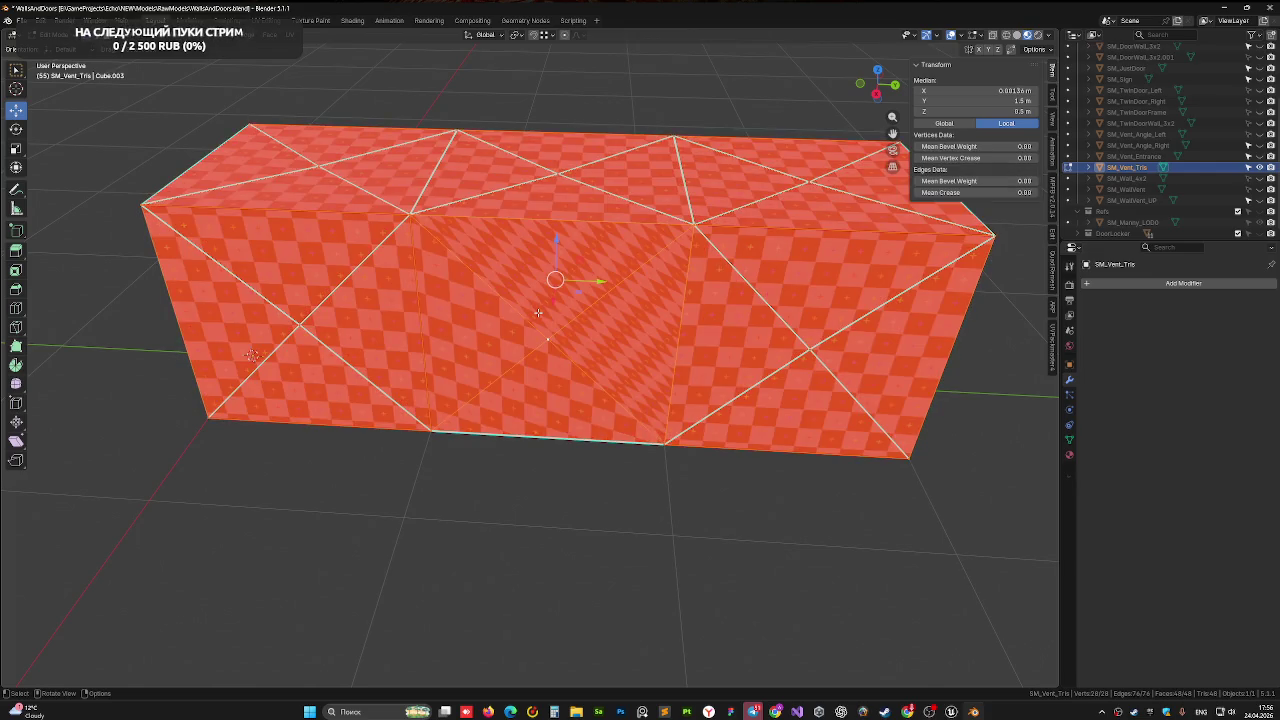
key(m)
click(565, 286)
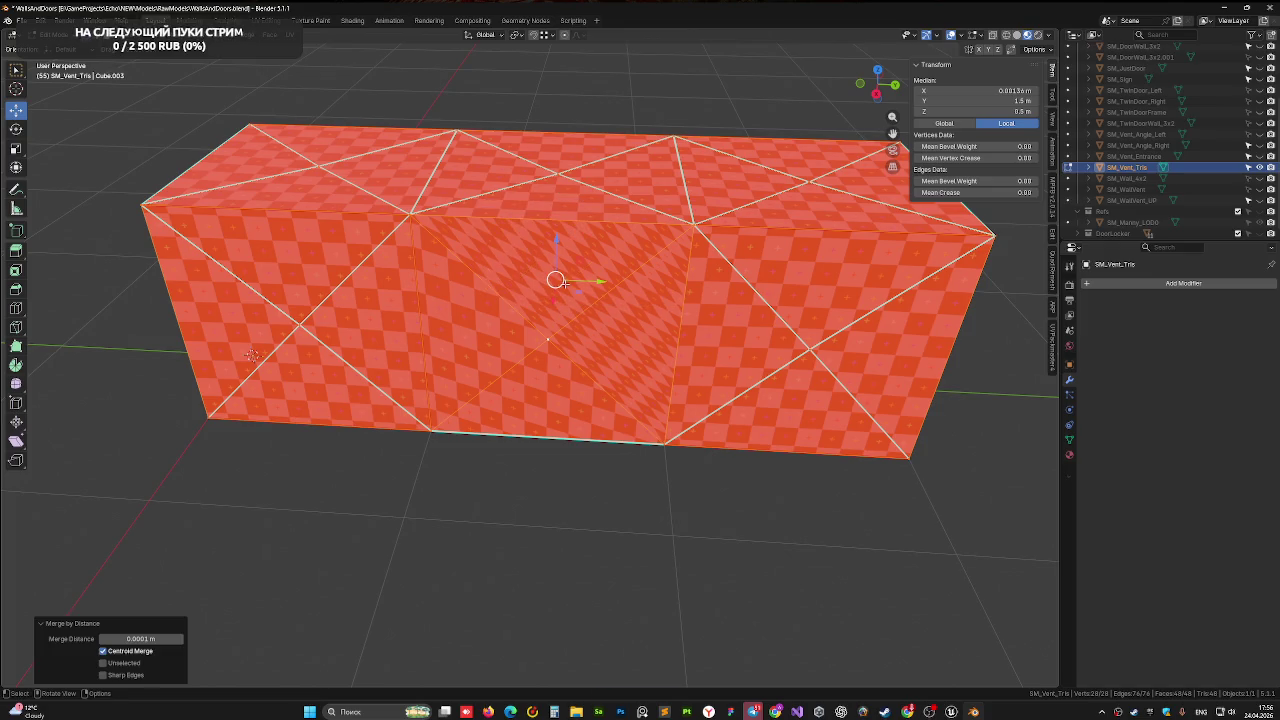
drag(428, 234, 429, 235)
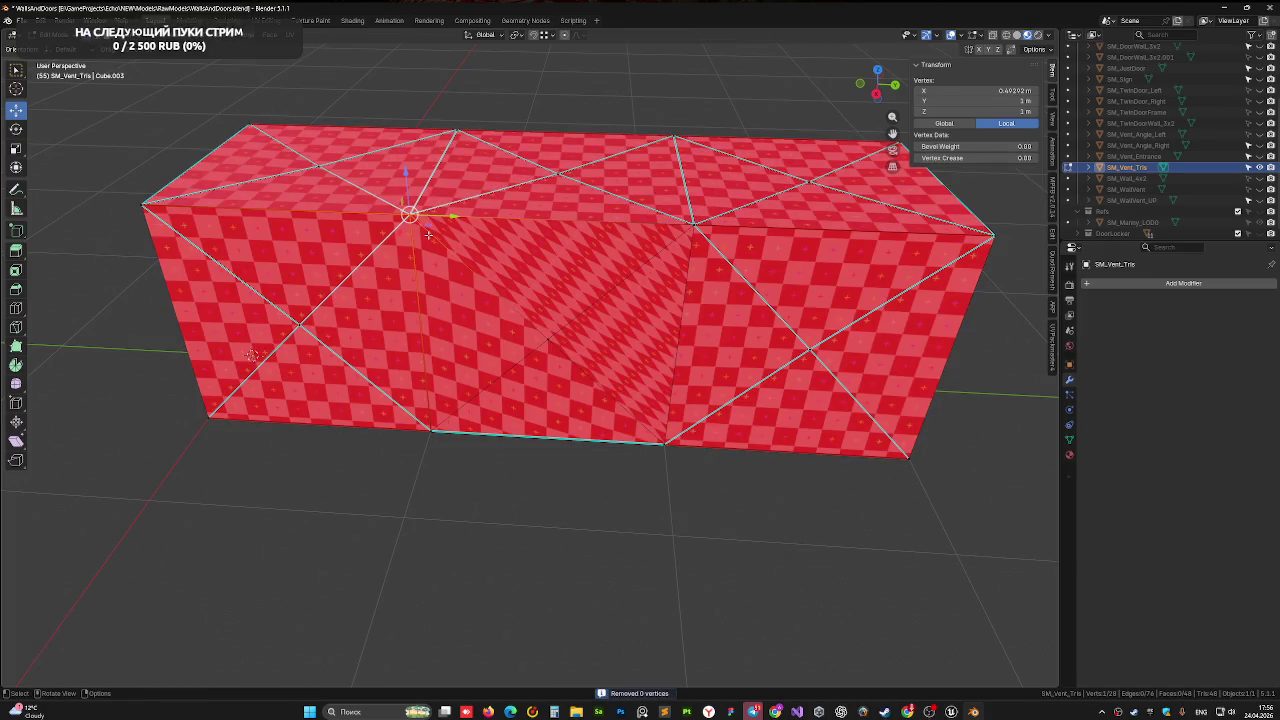
key(m)
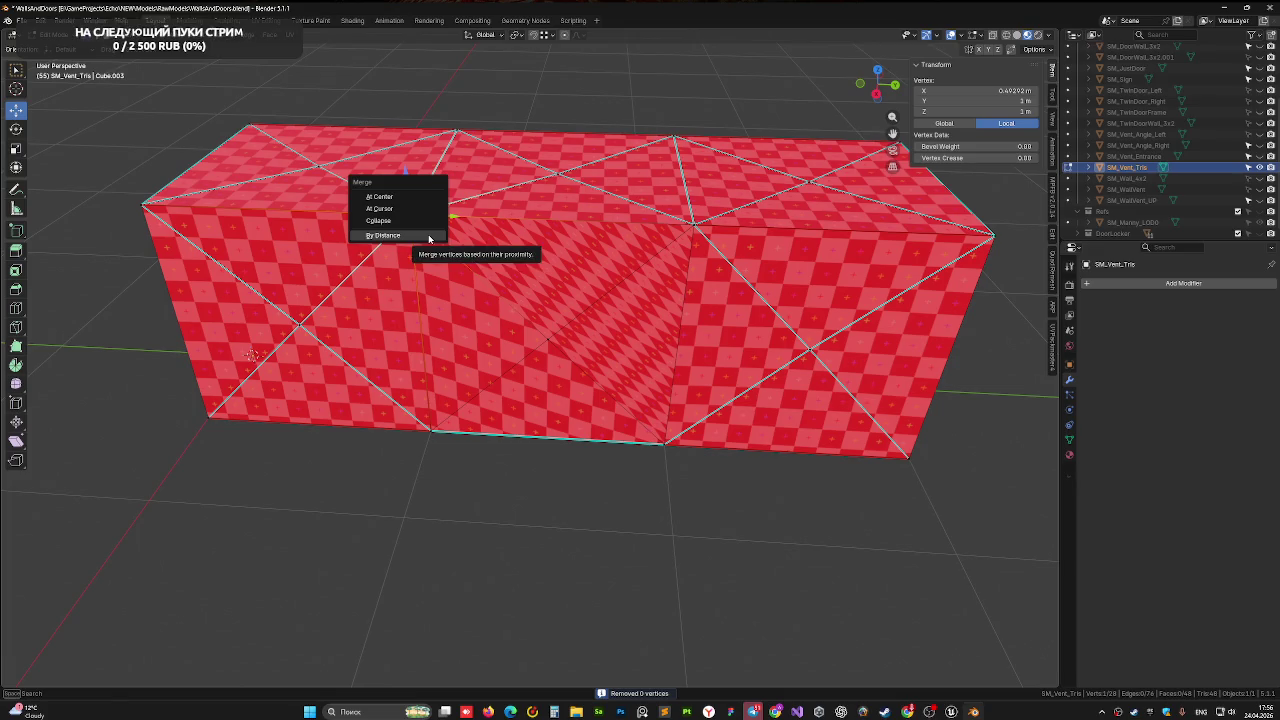
click(428, 235)
click(676, 219)
key(m)
click(669, 265)
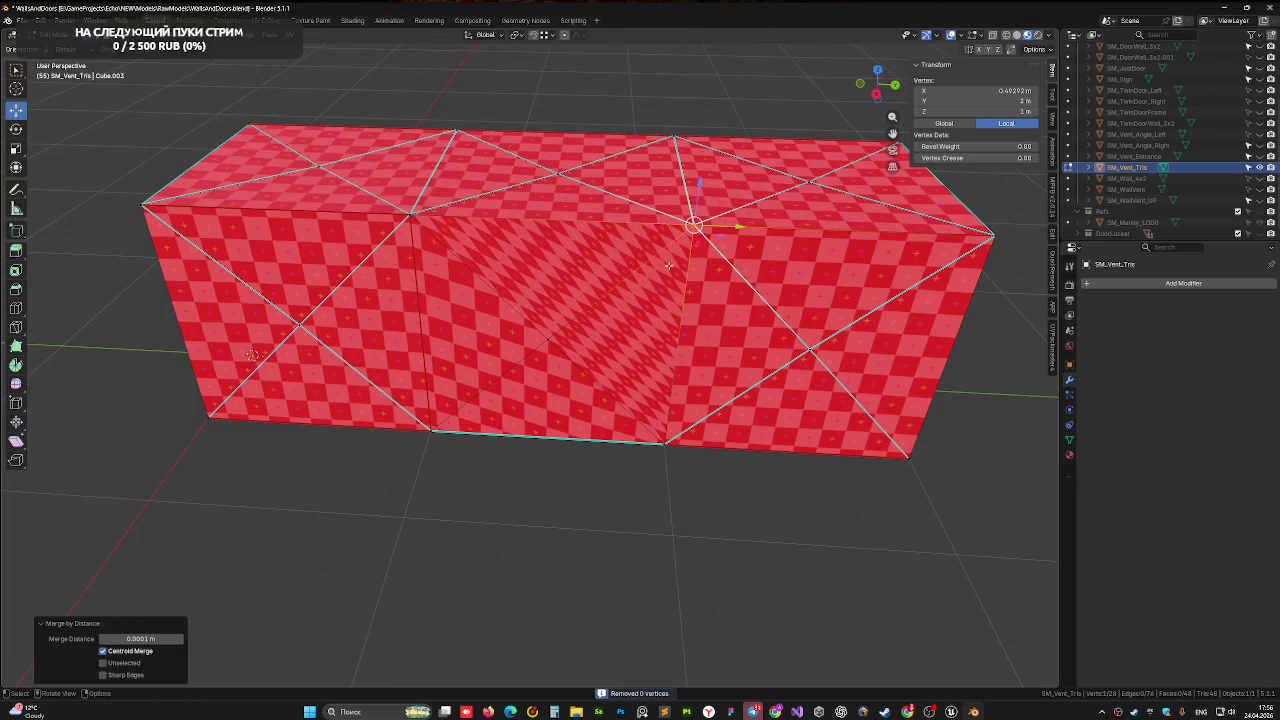
drag(422, 418, 458, 467)
key(m)
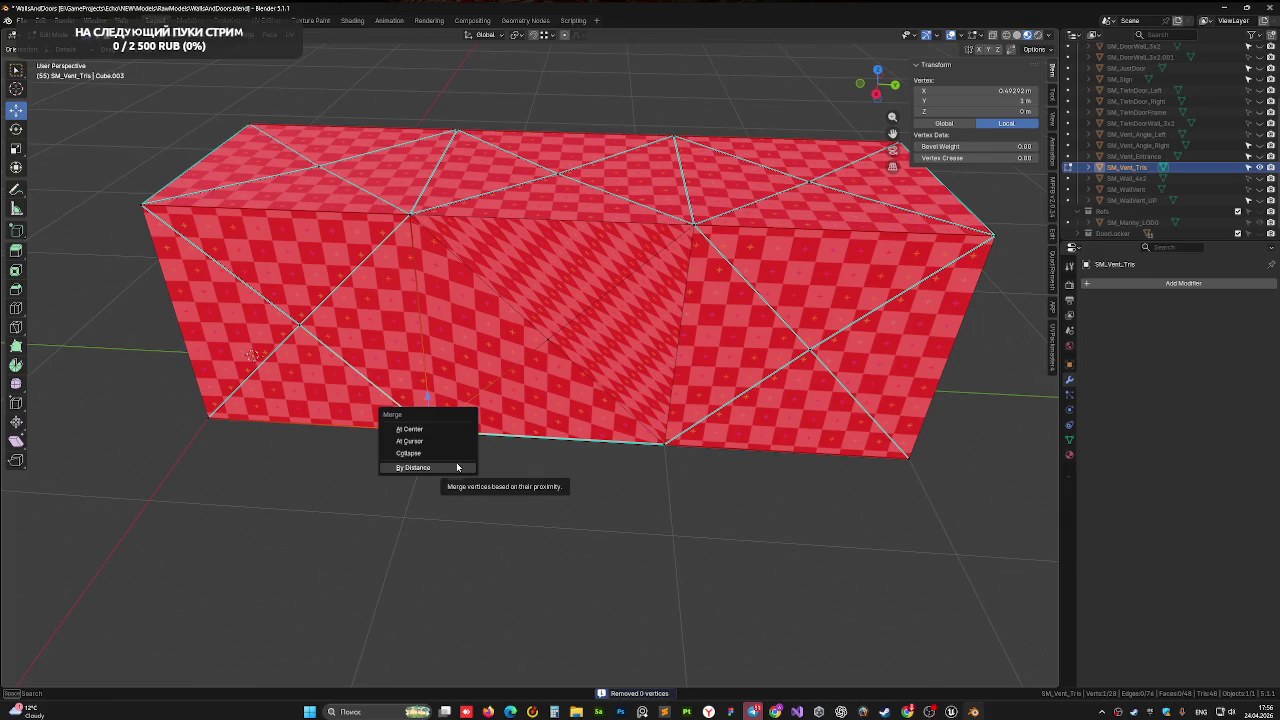
click(456, 463)
Merge the lower corner vertices, then move a vertex 1.387 m along X
click(668, 447)
key(m)
click(700, 478)
click(548, 340)
key(m)
click(582, 395)
middle_drag(582, 395, 601, 323)
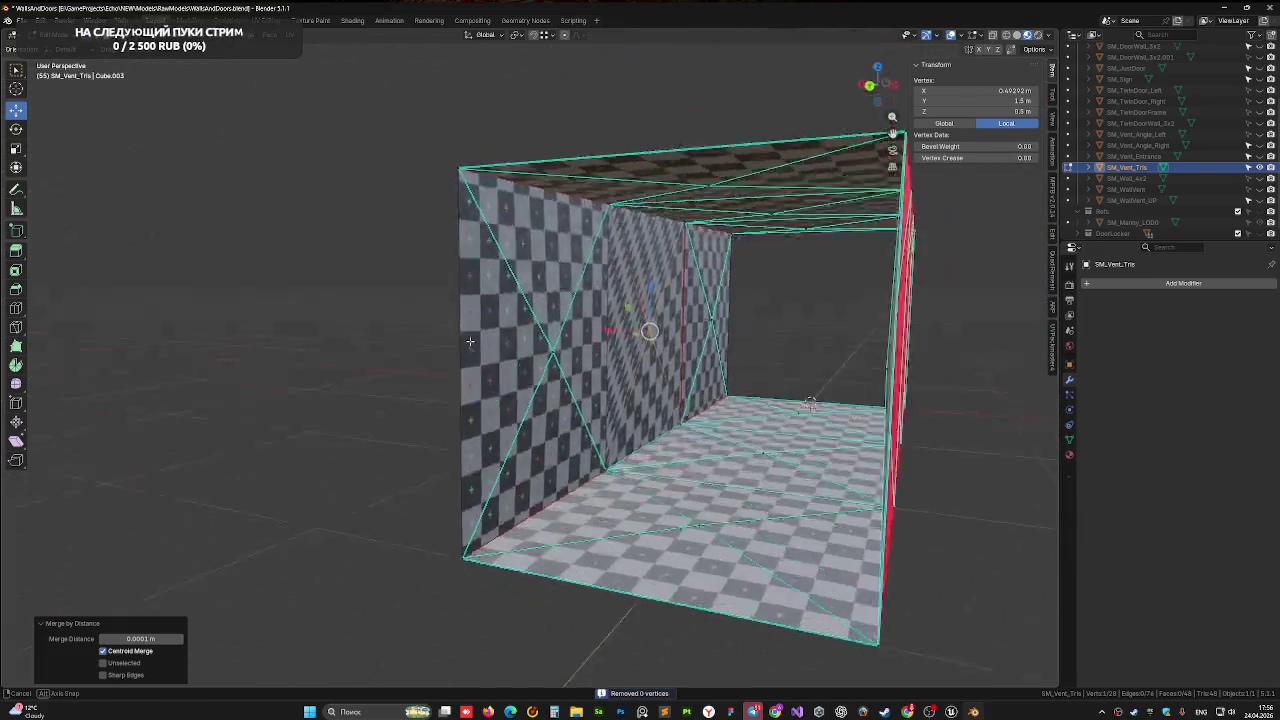
key(g)
key(x)
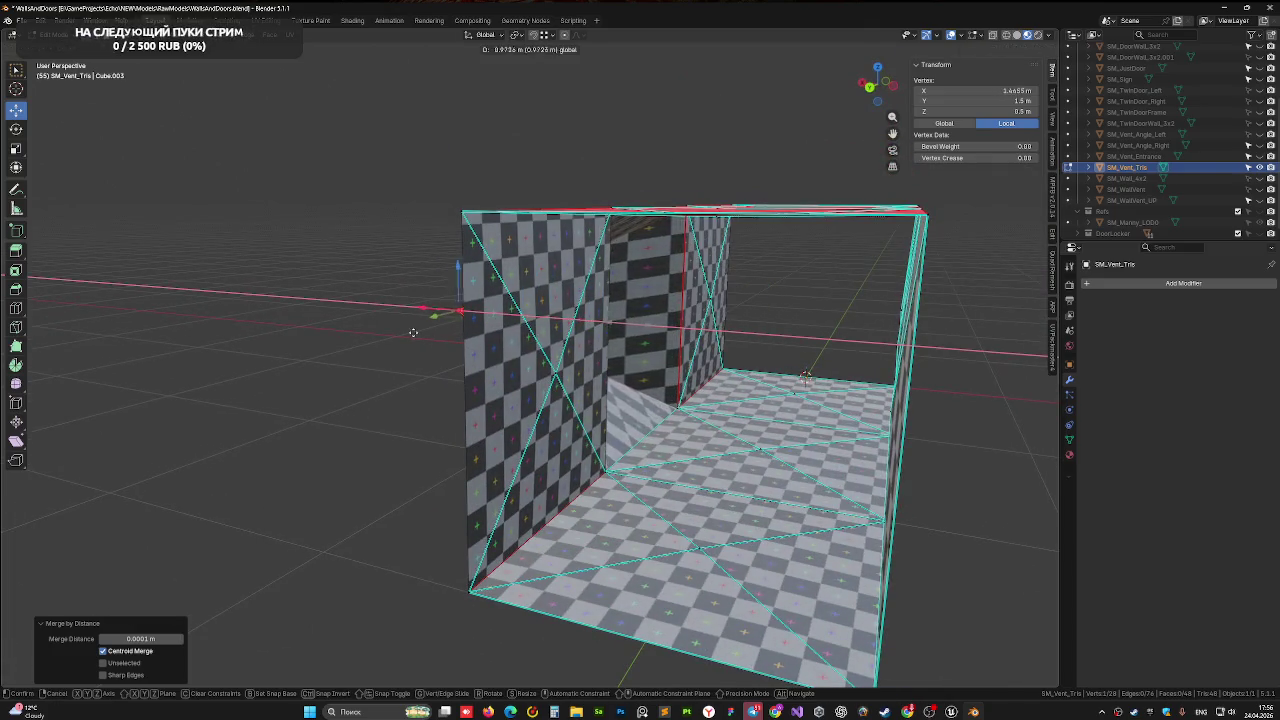
click(347, 343)
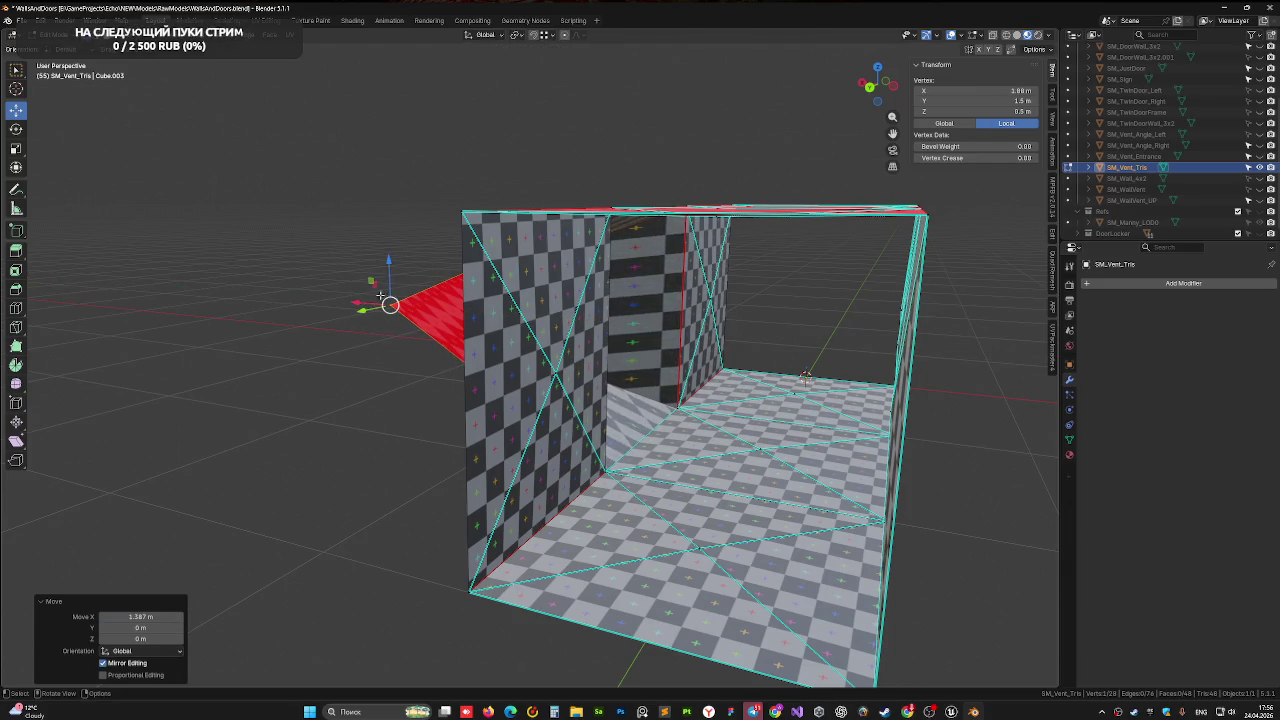
Try a vertical vertex move, then undo the vertex moves to restore the box
key(g)
key(z)
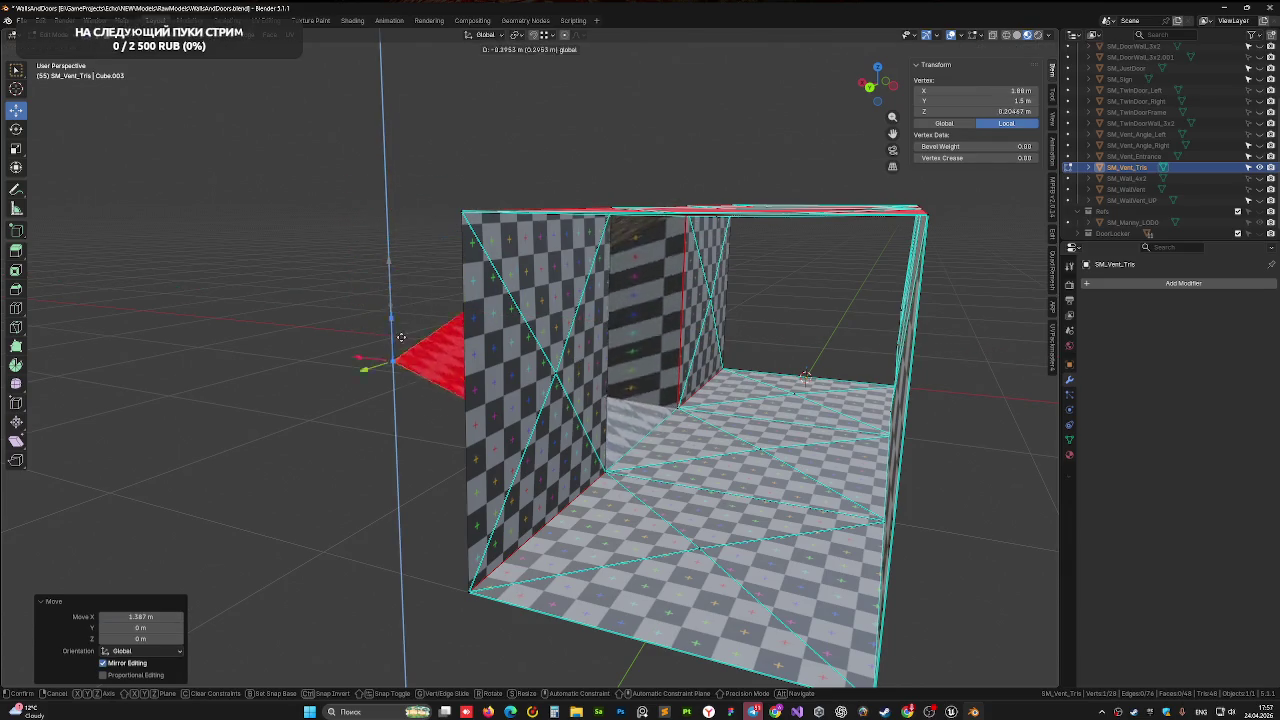
click(367, 419)
key(ctrl+z)
key(ctrl+z)
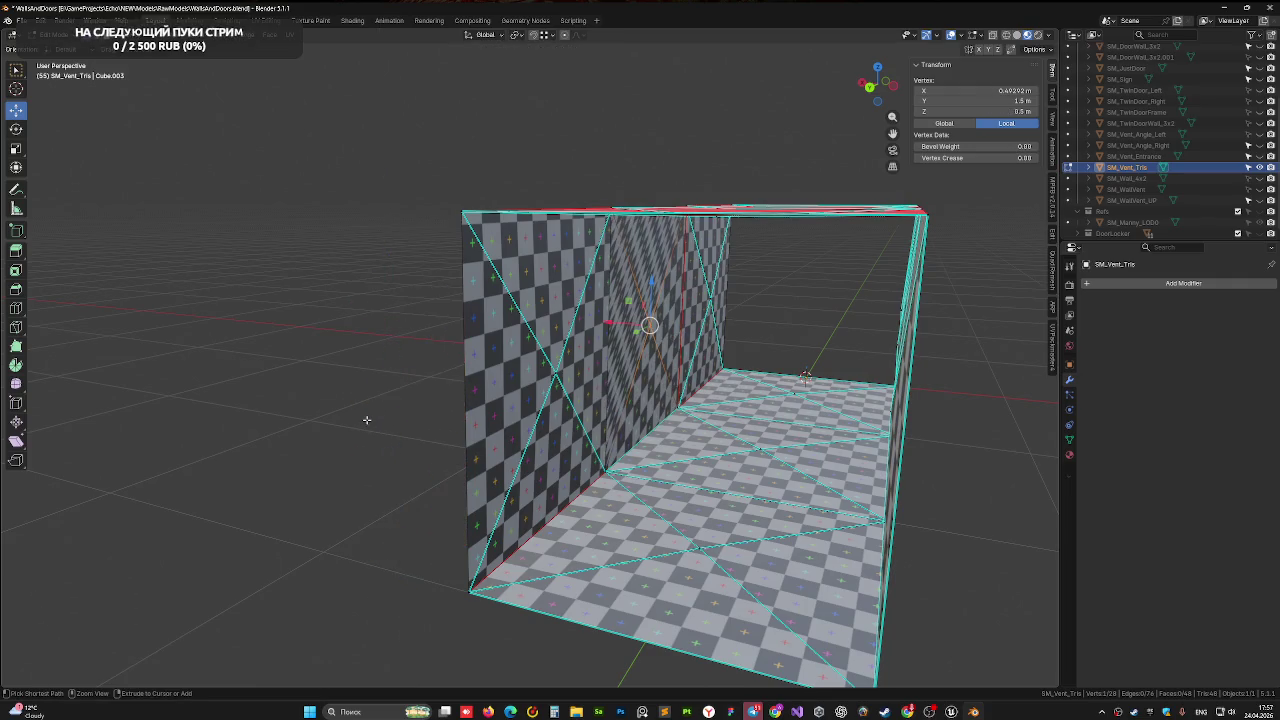
mouse_move(363, 397)
middle_down()
mouse_move(543, 397)
mouse_move(529, 408)
mouse_move(396, 400)
mouse_move(381, 346)
middle_up()
Frame the box in Object Mode with Solid shading, then re-enter Edit Mode with nothing selected
key(a)
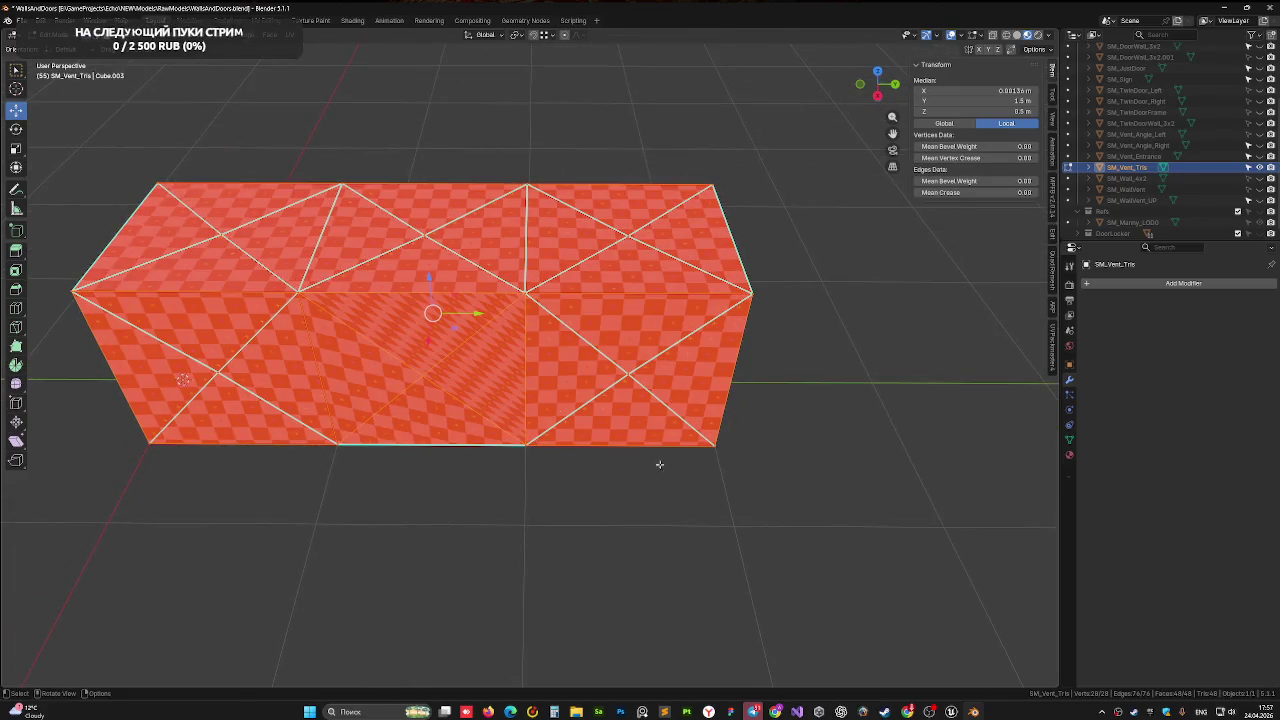
key(Tab)
key(KP_Decimal)
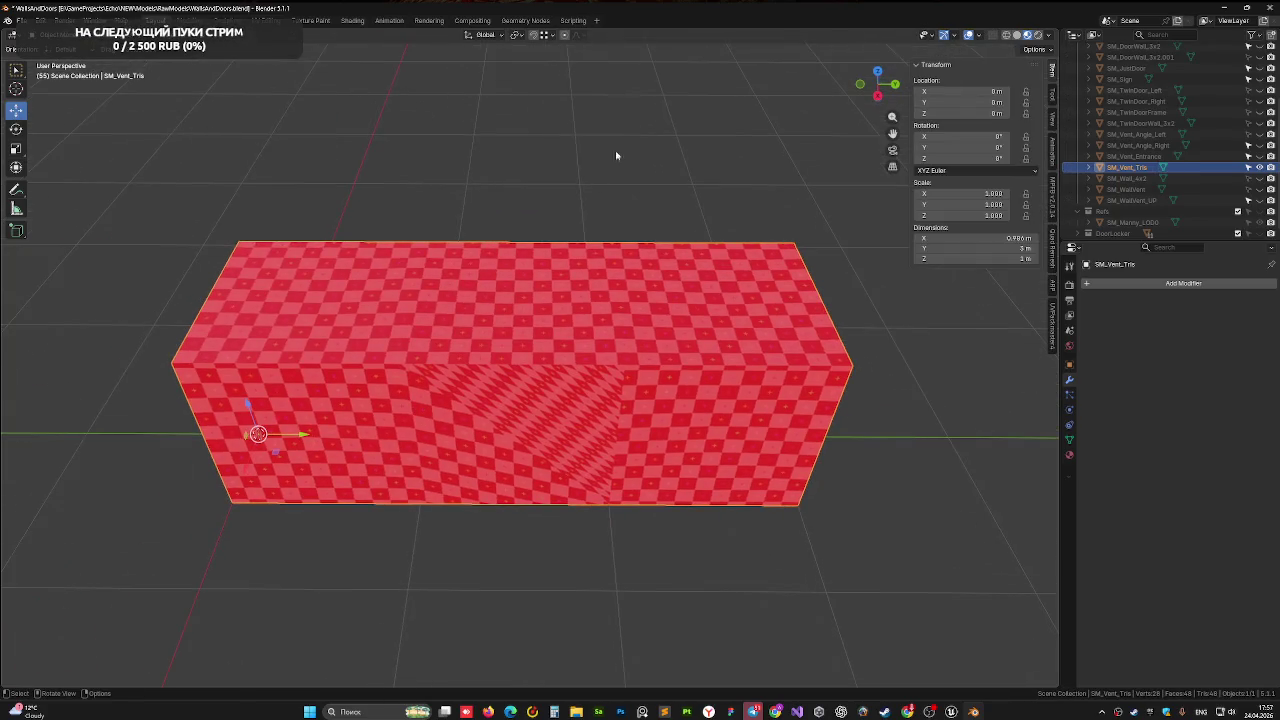
click(1006, 34)
click(1017, 34)
mouse_move(404, 400)
middle_down()
mouse_move(404, 340)
mouse_move(459, 386)
middle_up()
key(Tab)
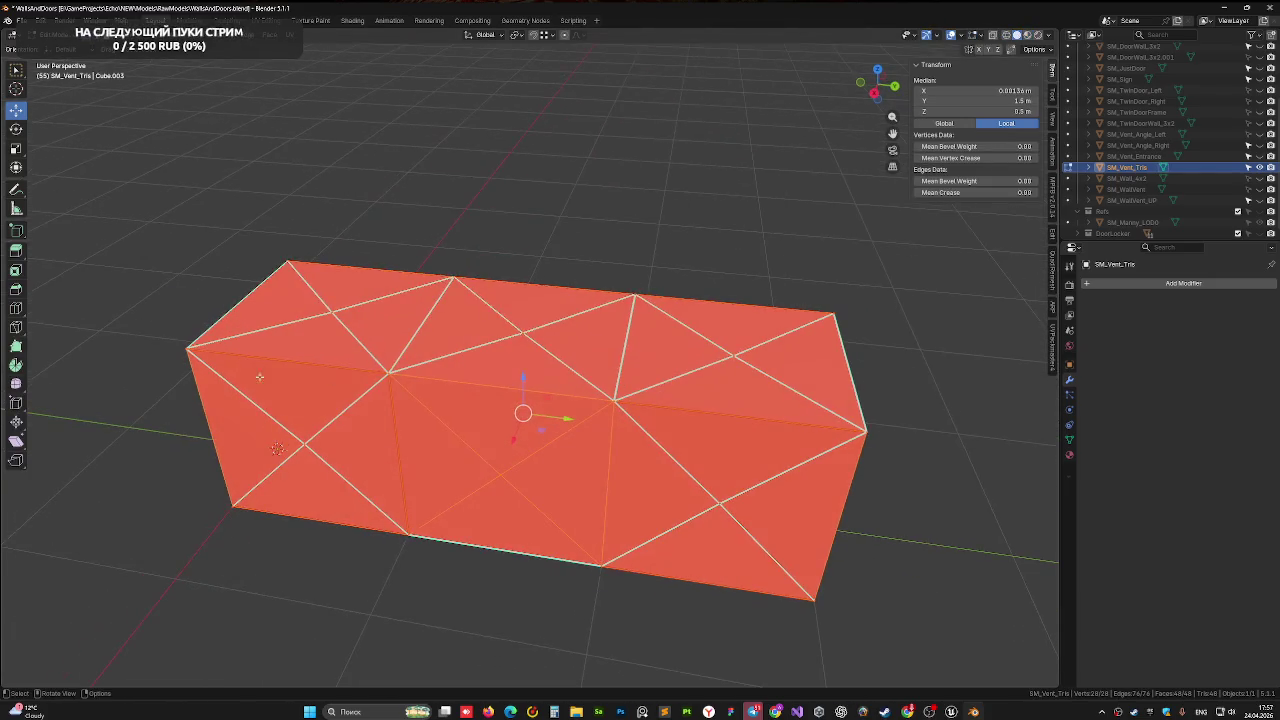
key(alt+a)
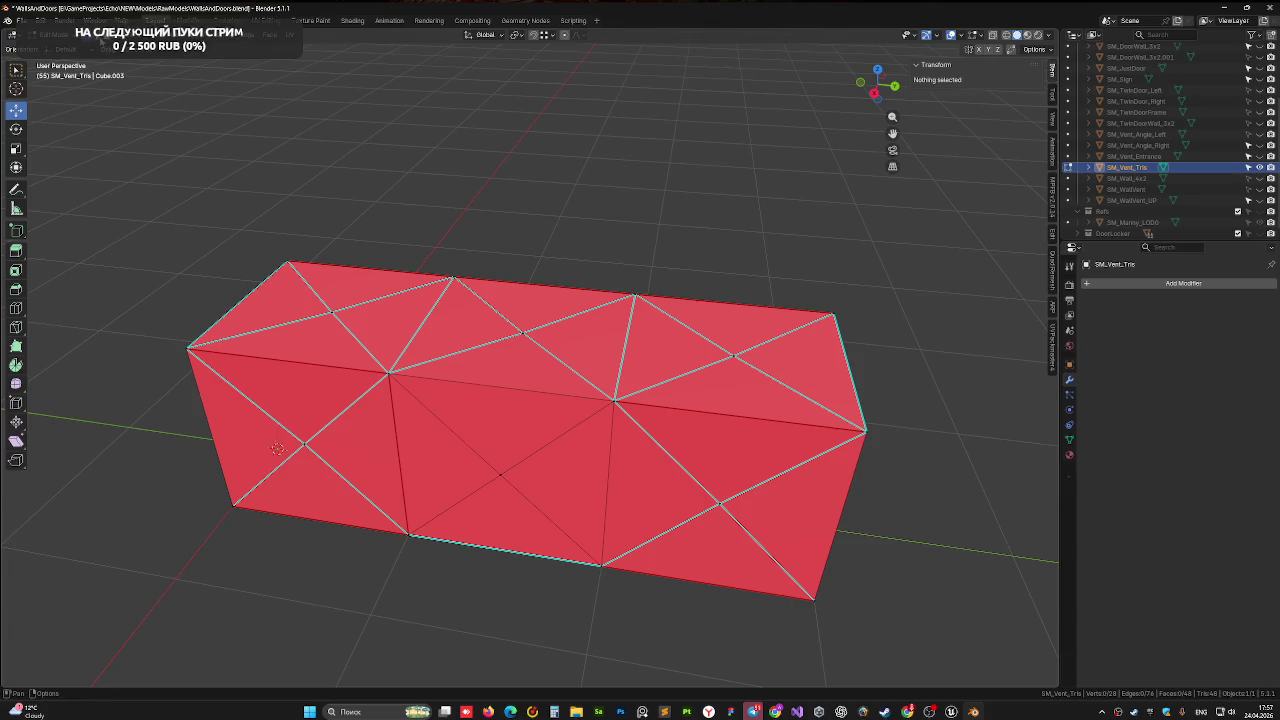
Mark the front face's diagonal edges as sharp
click(508, 393)
shift+click(532, 547)
click(426, 420)
shift+click(543, 512)
shift+click(542, 452)
shift+click(468, 500)
right_click(468, 500)
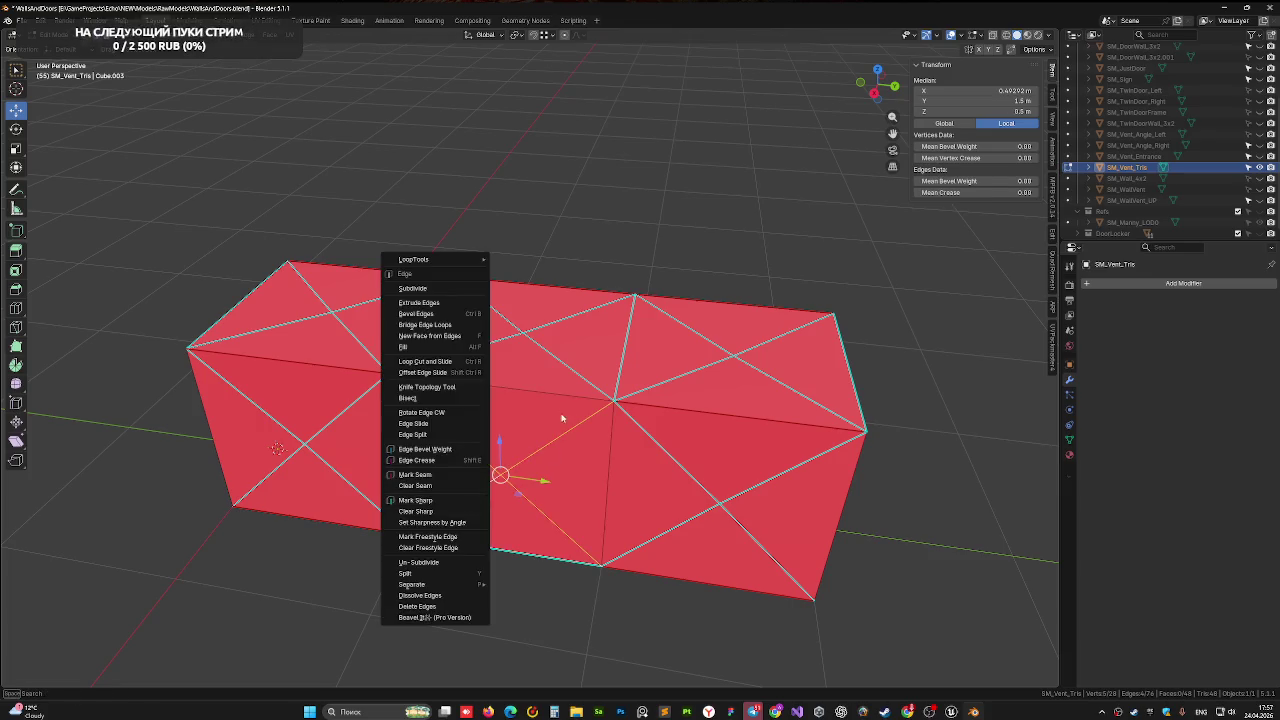
shift+click(536, 391)
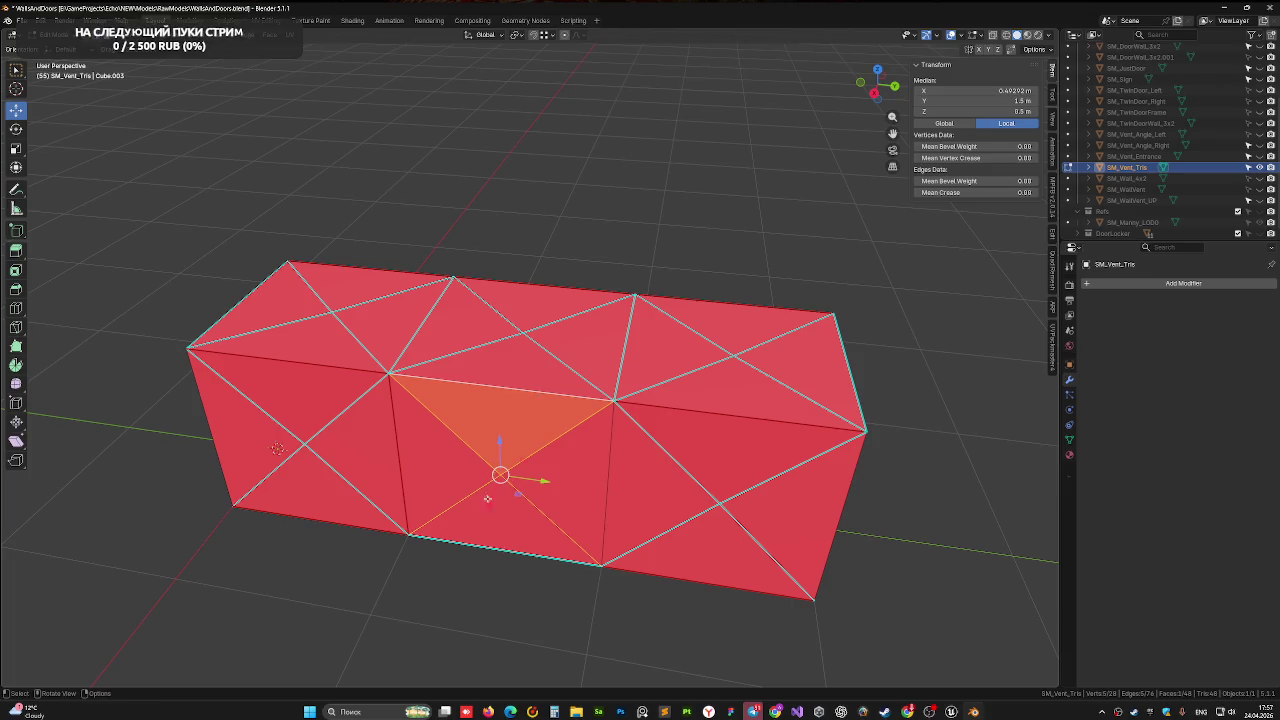
right_click(610, 467)
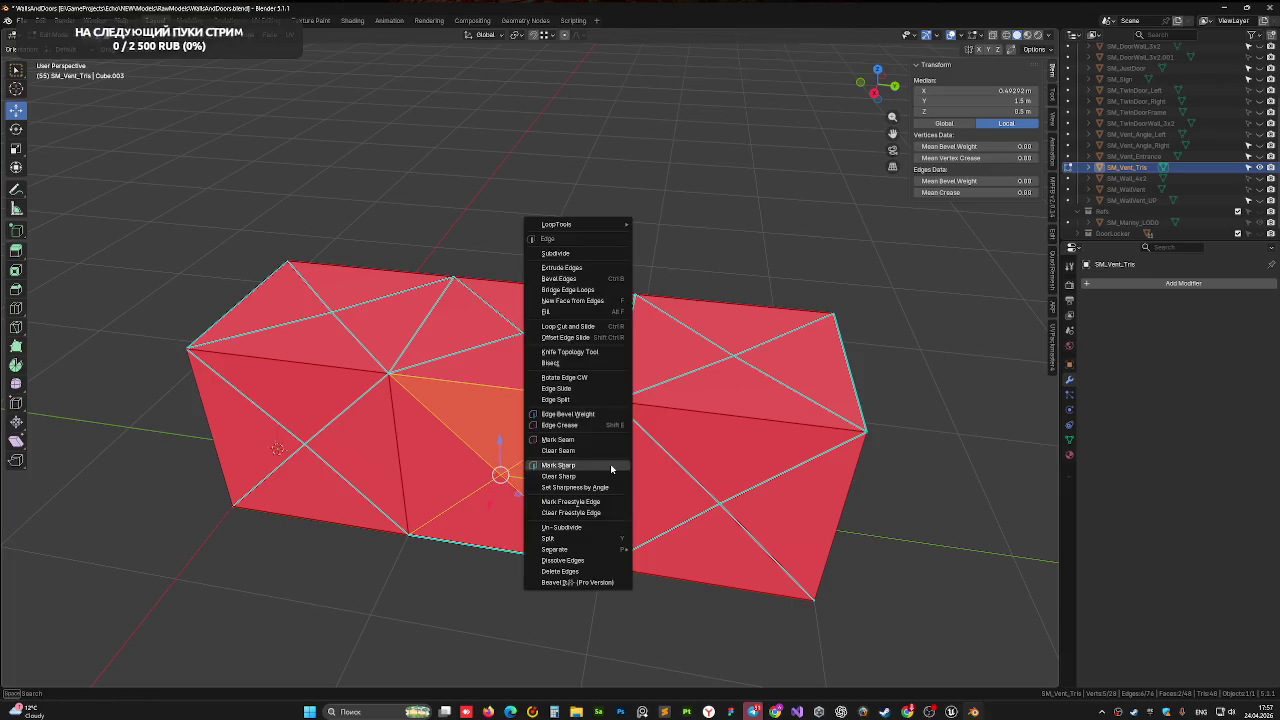
click(611, 466)
Mark the long top and bottom front edges as seams and return to Object Mode
click(429, 378)
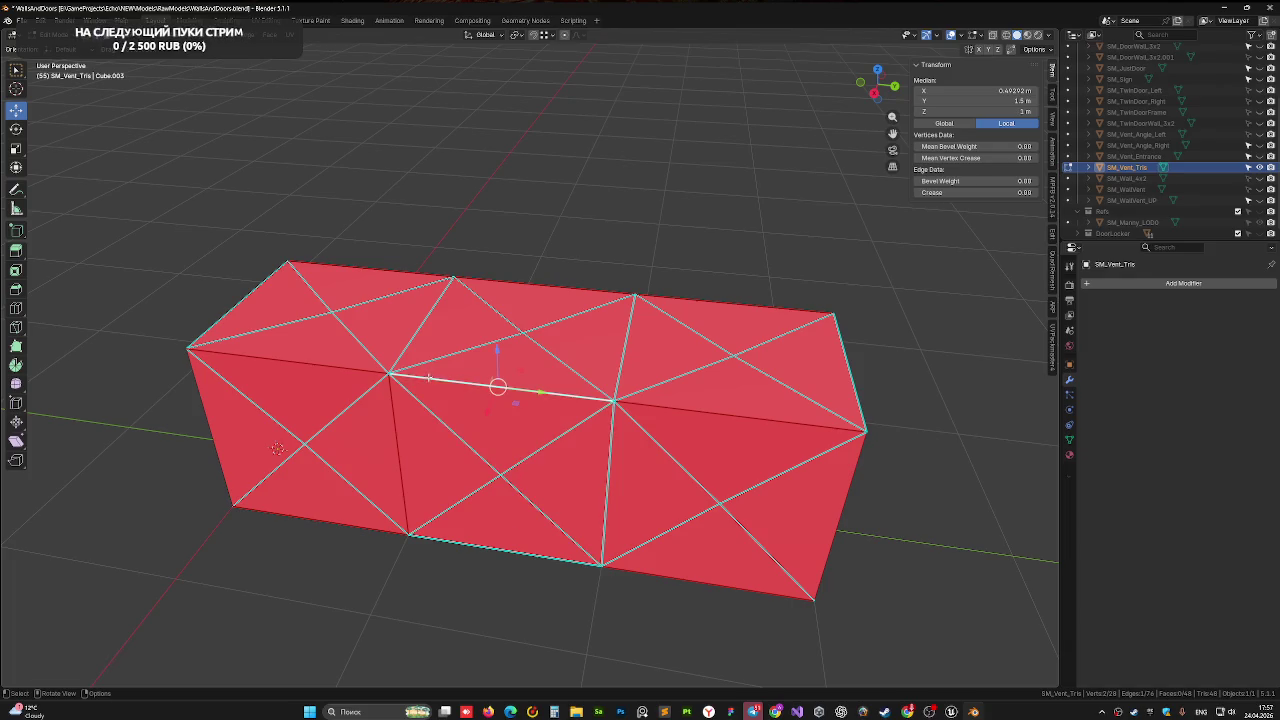
shift+click(487, 551)
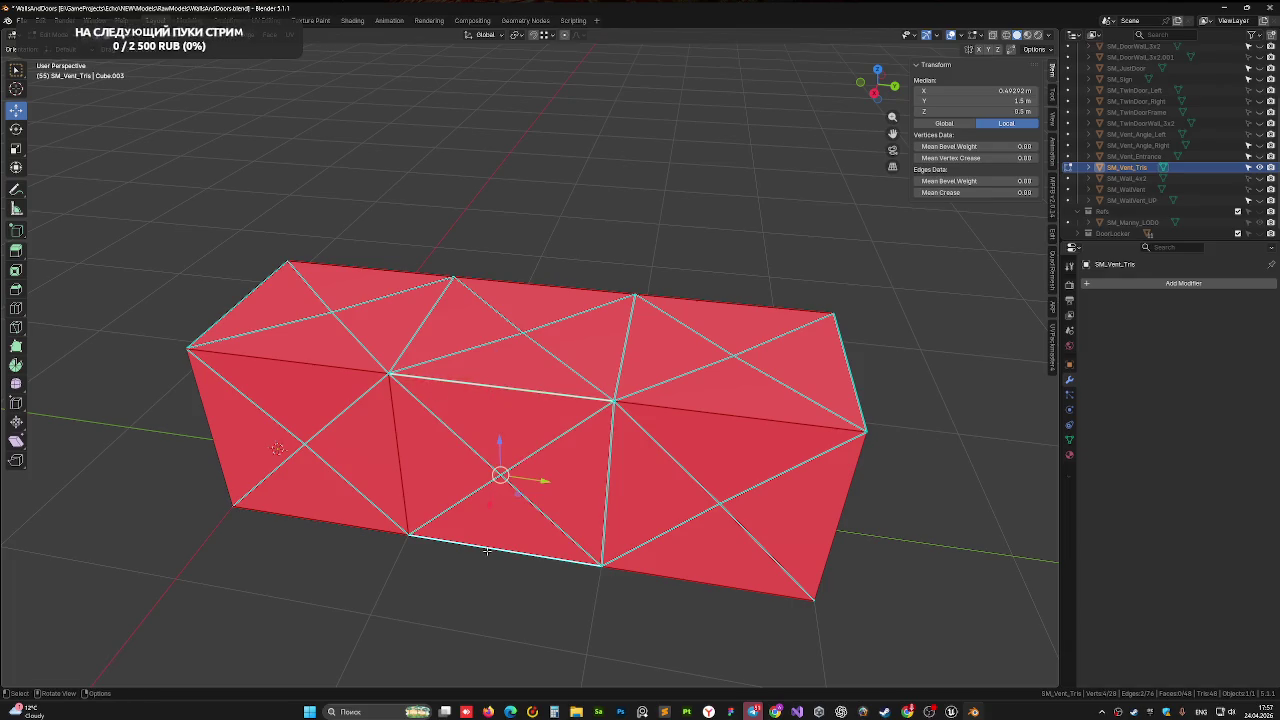
right_click(487, 551)
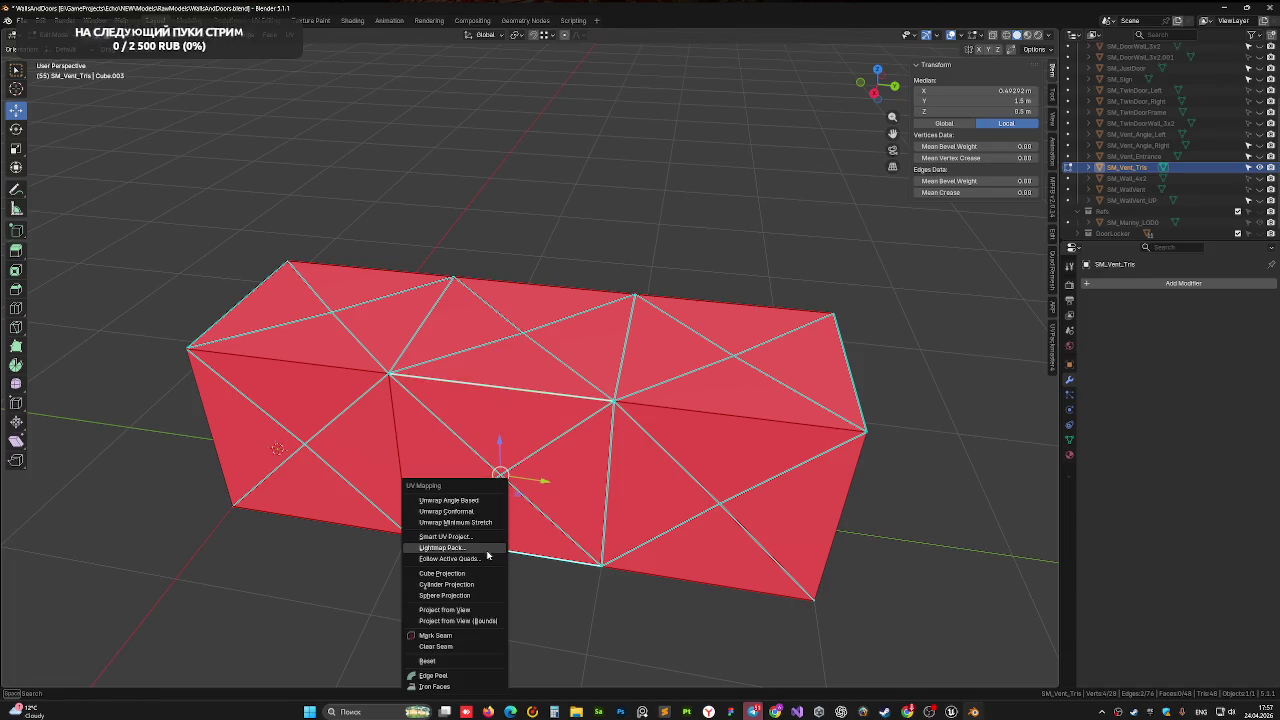
click(486, 636)
middle_drag(515, 595, 557, 522)
key(Tab)
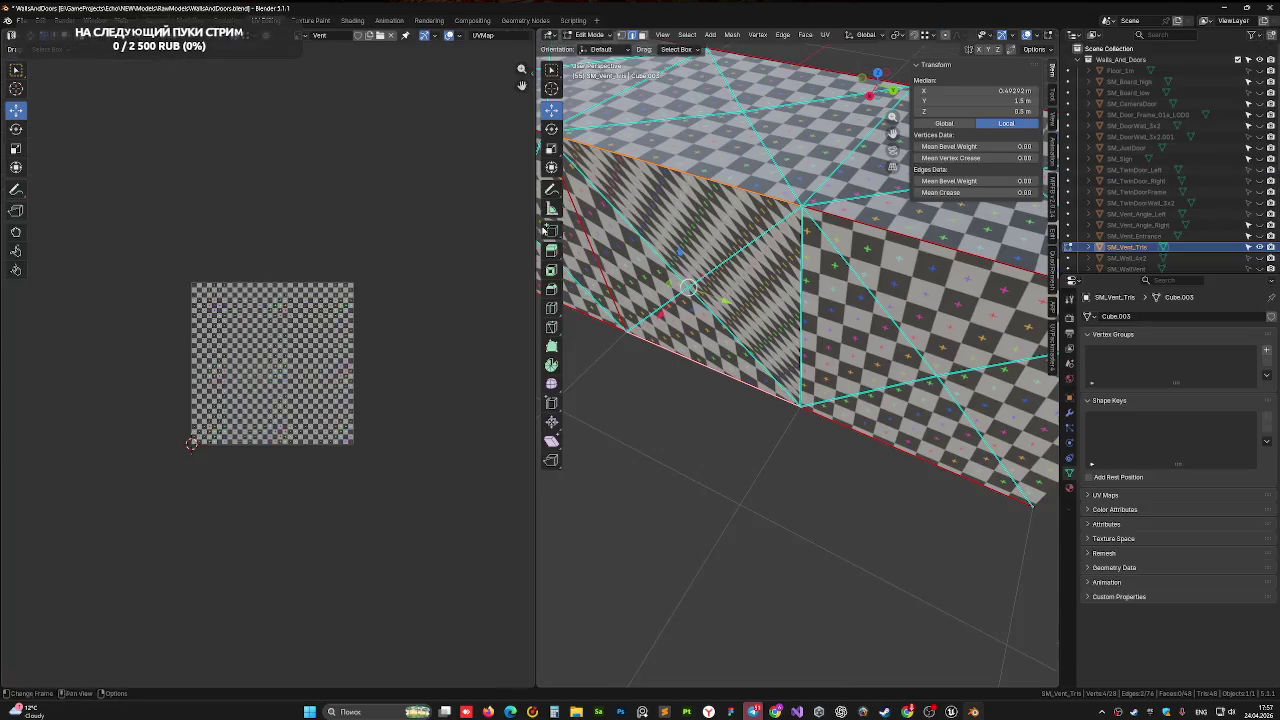
In UV Editing, select the whole vent box mesh and unwrap it with Cube Projection
click(265, 20)
middle_drag(780, 260, 793, 246)
key(a)
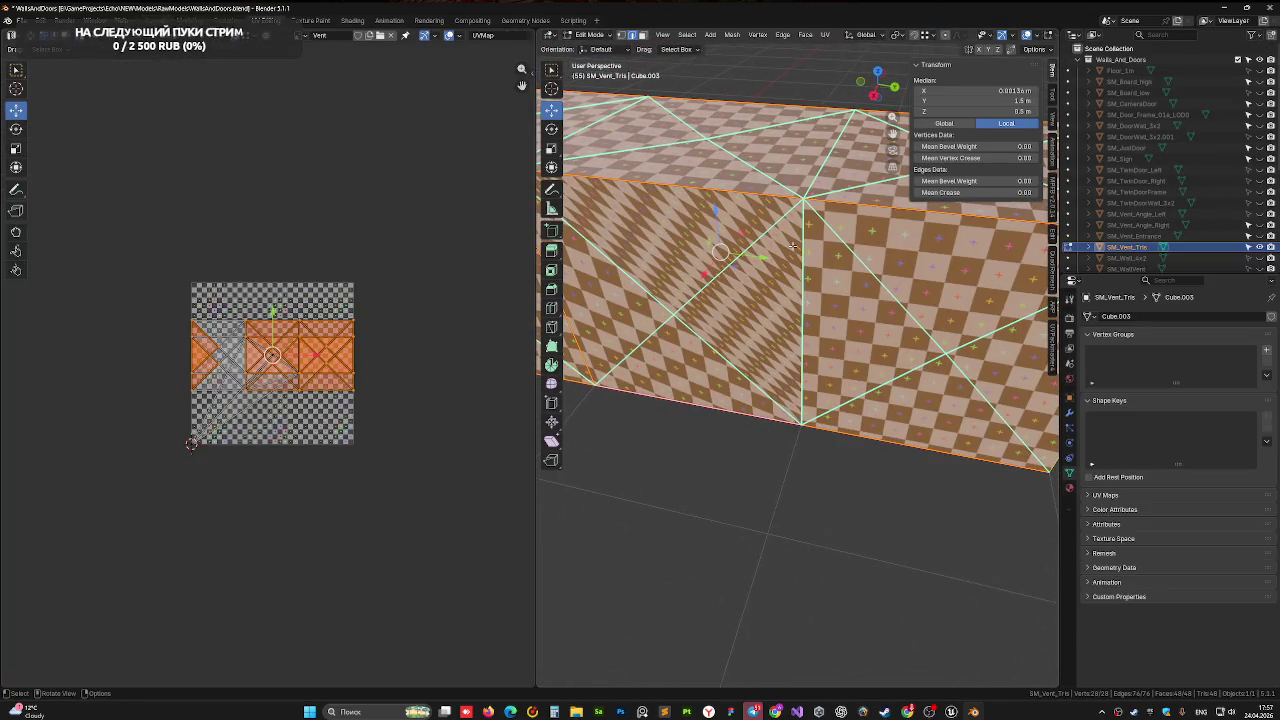
key(u)
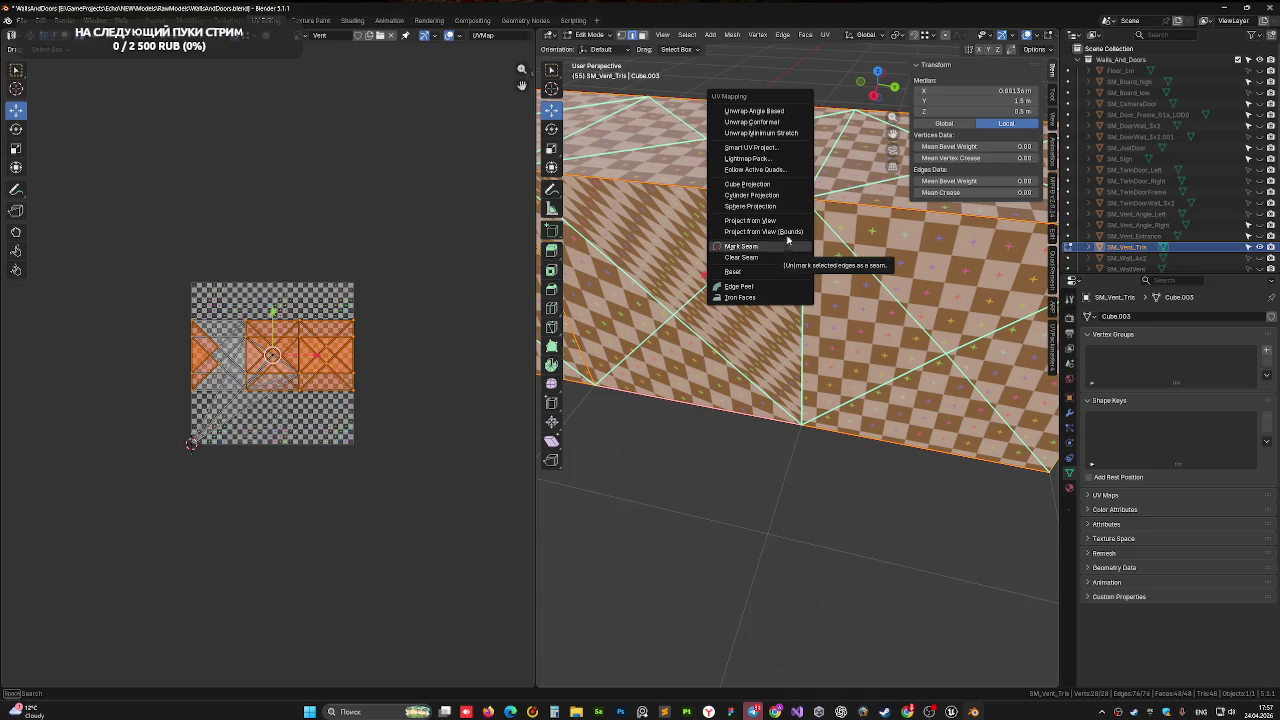
click(783, 183)
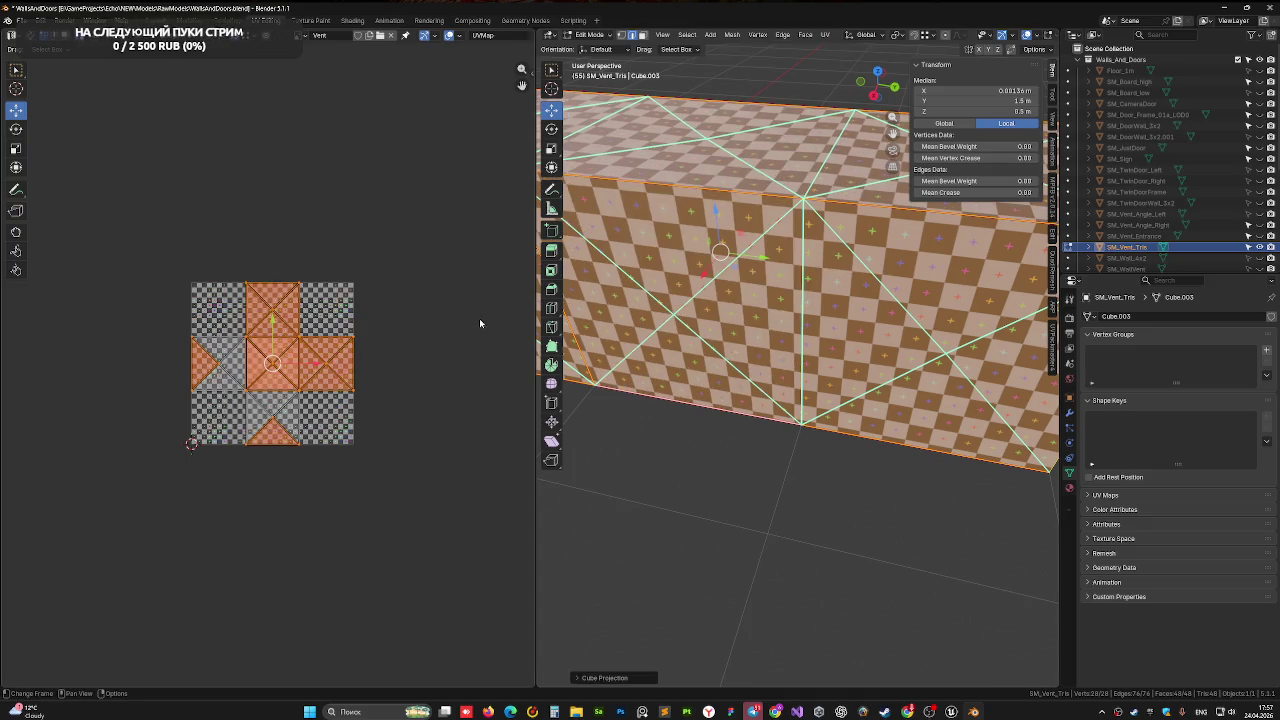
Inspect the unwrapped box from above, save WallsAndDoors.blend, and return to Layout
scroll(775, 302, down, 2)
mouse_move(760, 320)
middle_down()
mouse_move(775, 302)
mouse_move(967, 342)
mouse_move(834, 340)
middle_up()
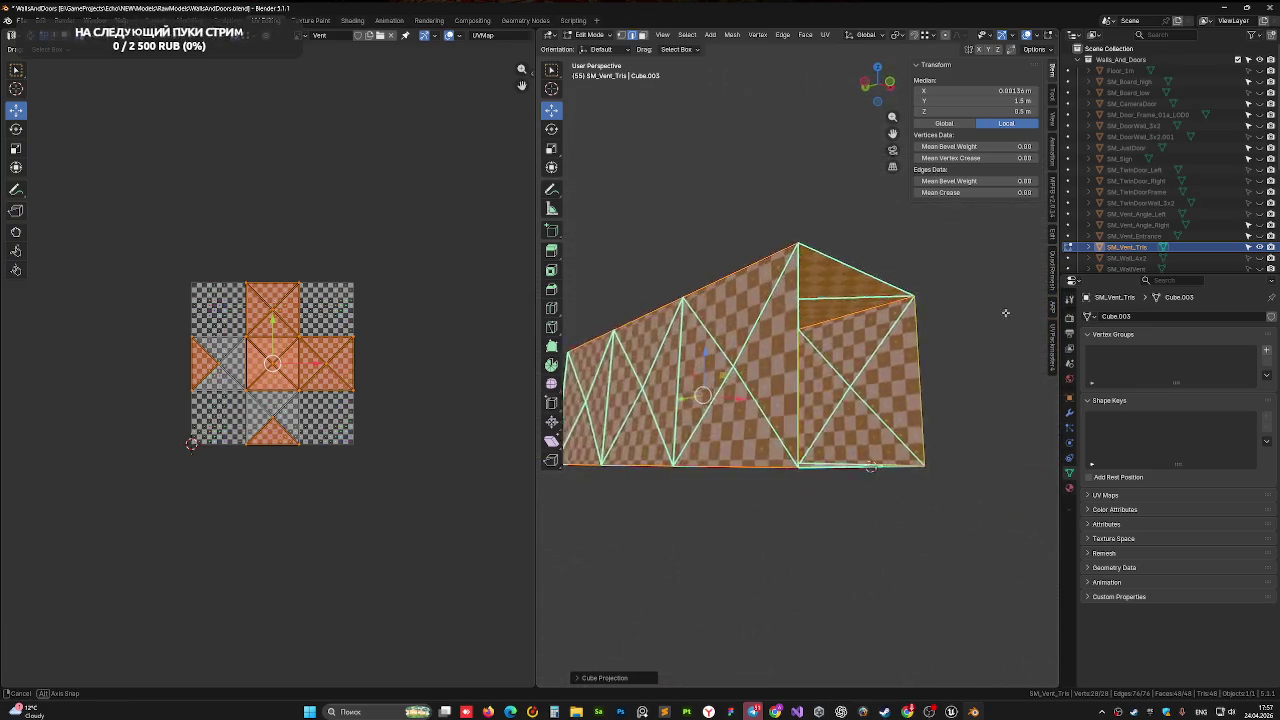
middle_drag(752, 443, 621, 474)
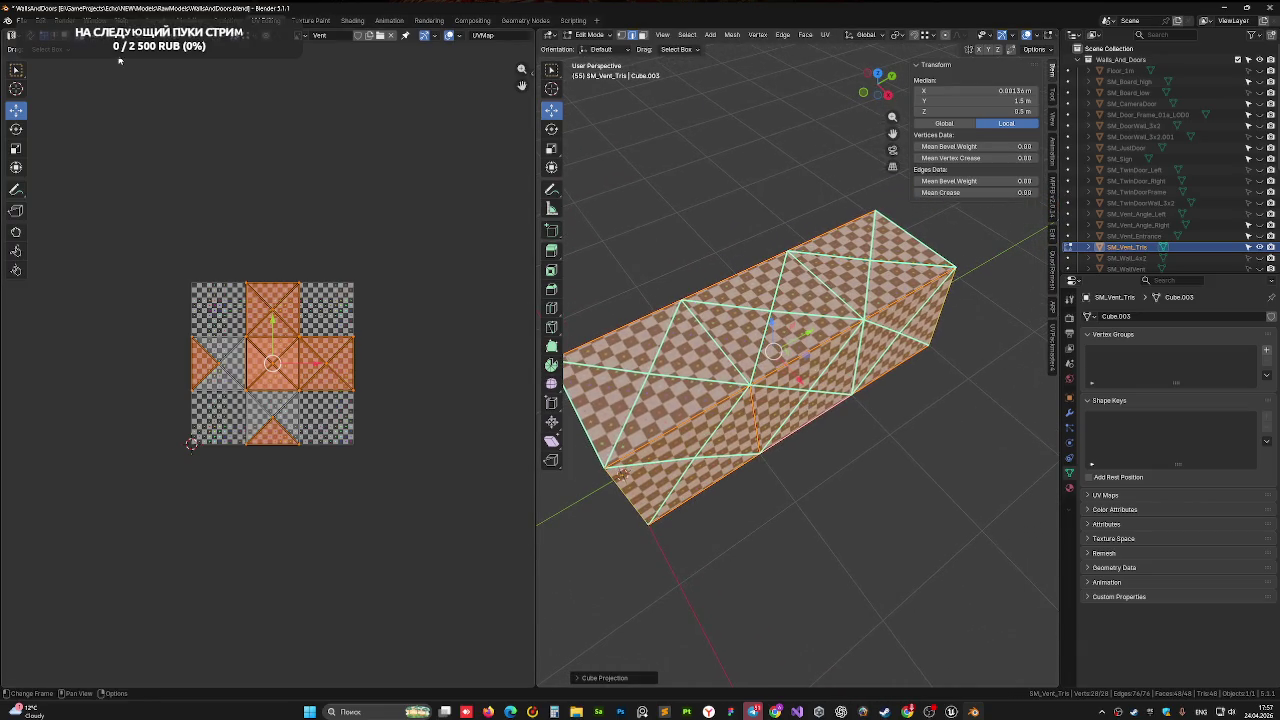
key(ctrl+s)
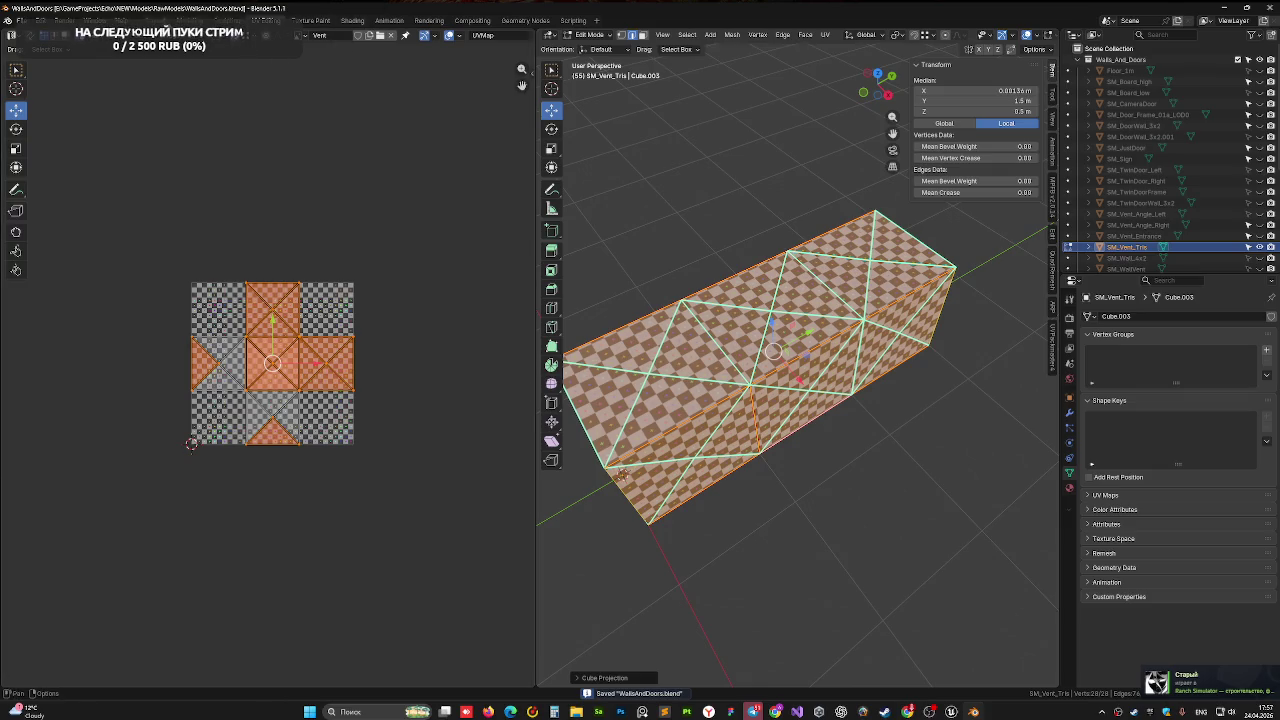
click(150, 20)
scroll(629, 252, up, 2)
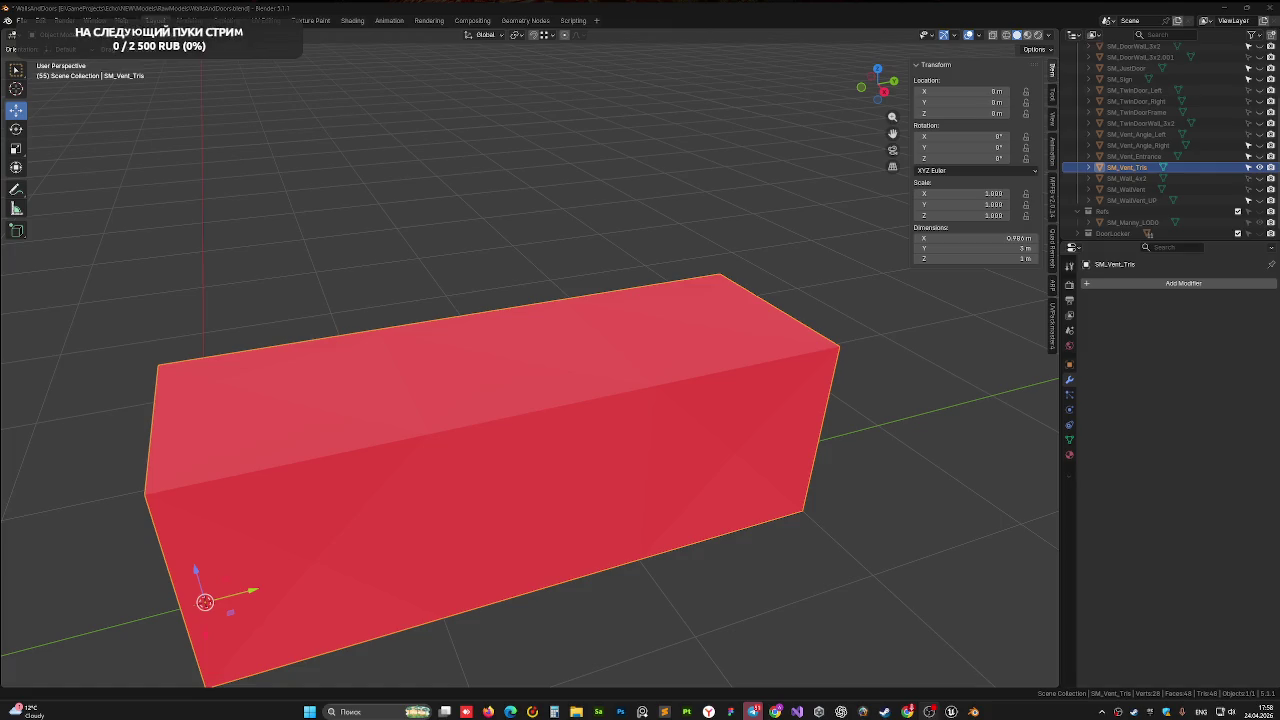
Orbit the red vent box, dismiss the Ctrl+A Apply menu, and save WallsAndDoors.blend
mouse_move(329, 249)
middle_down()
mouse_move(261, 284)
mouse_move(461, 318)
mouse_move(385, 295)
middle_up()
key(ctrl+a)
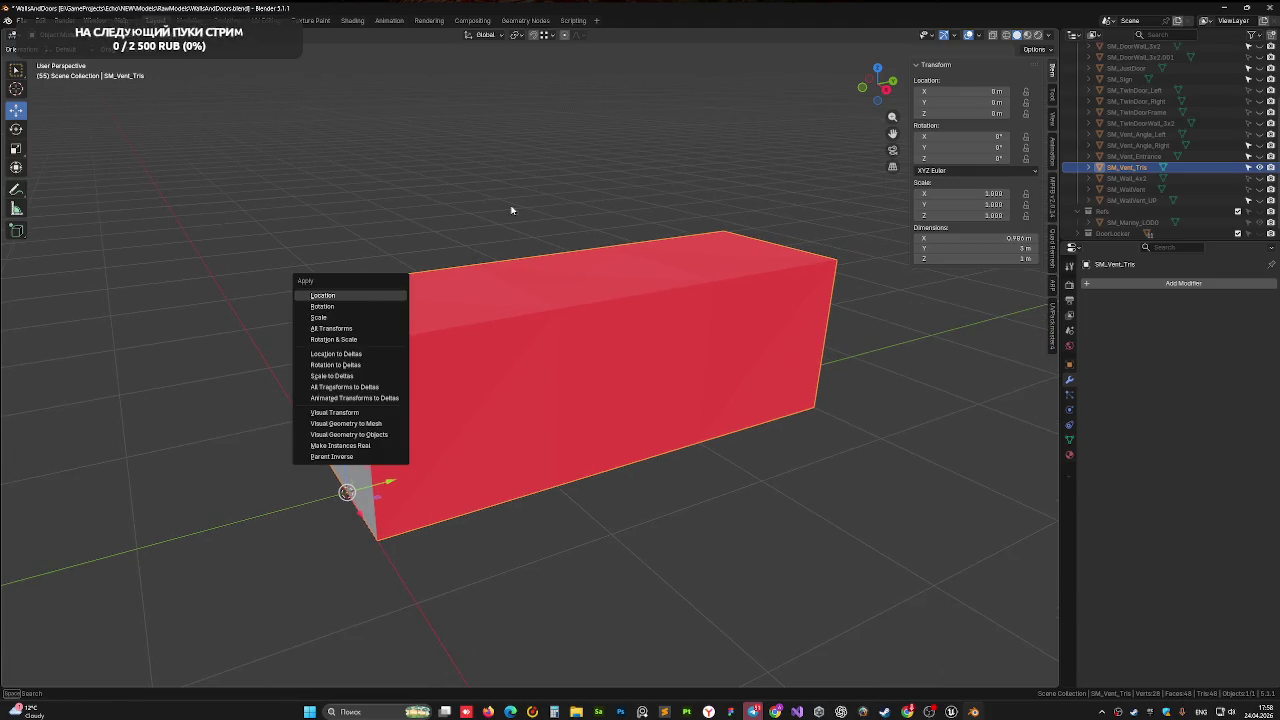
key(ctrl+s)
mouse_move(494, 285)
middle_down()
mouse_move(551, 314)
mouse_move(640, 300)
middle_up()
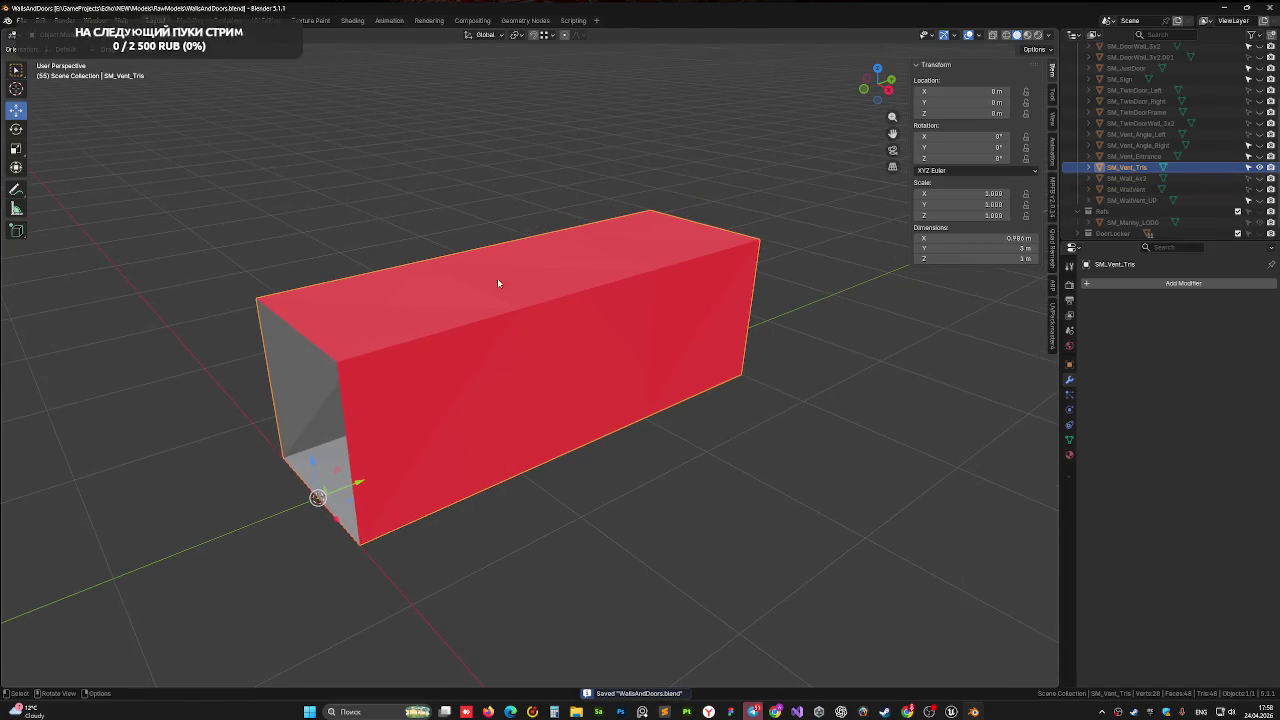
middle_drag(497, 278, 547, 289)
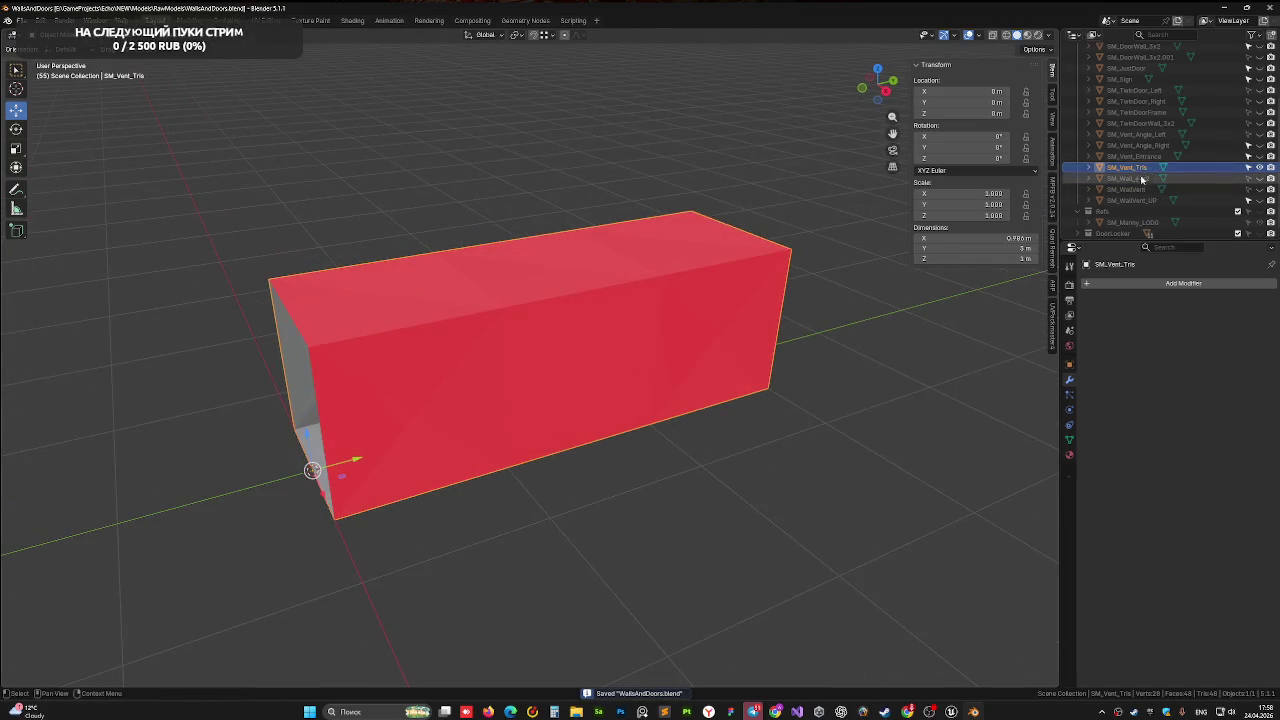
click(18, 20)
mouse_move(42, 187)
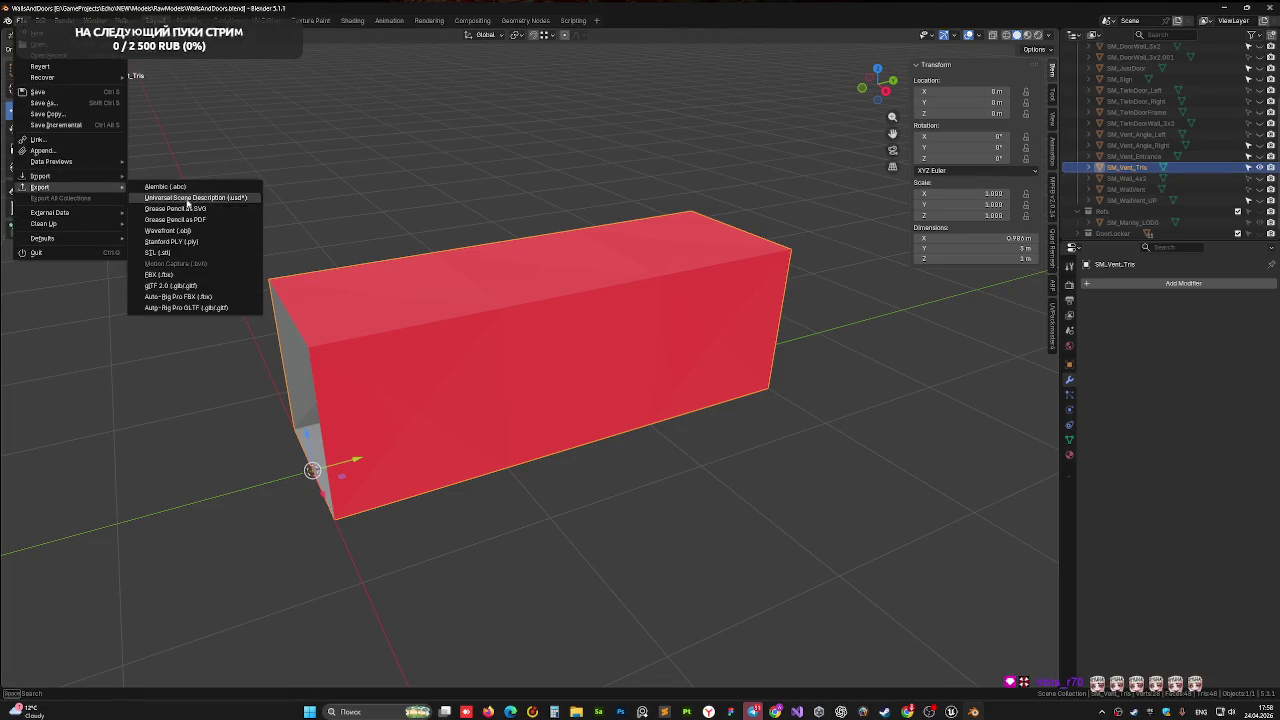
Start an FBX export targeting SM_Vent_Single.fbx in the Environment/Walls folder
click(170, 274)
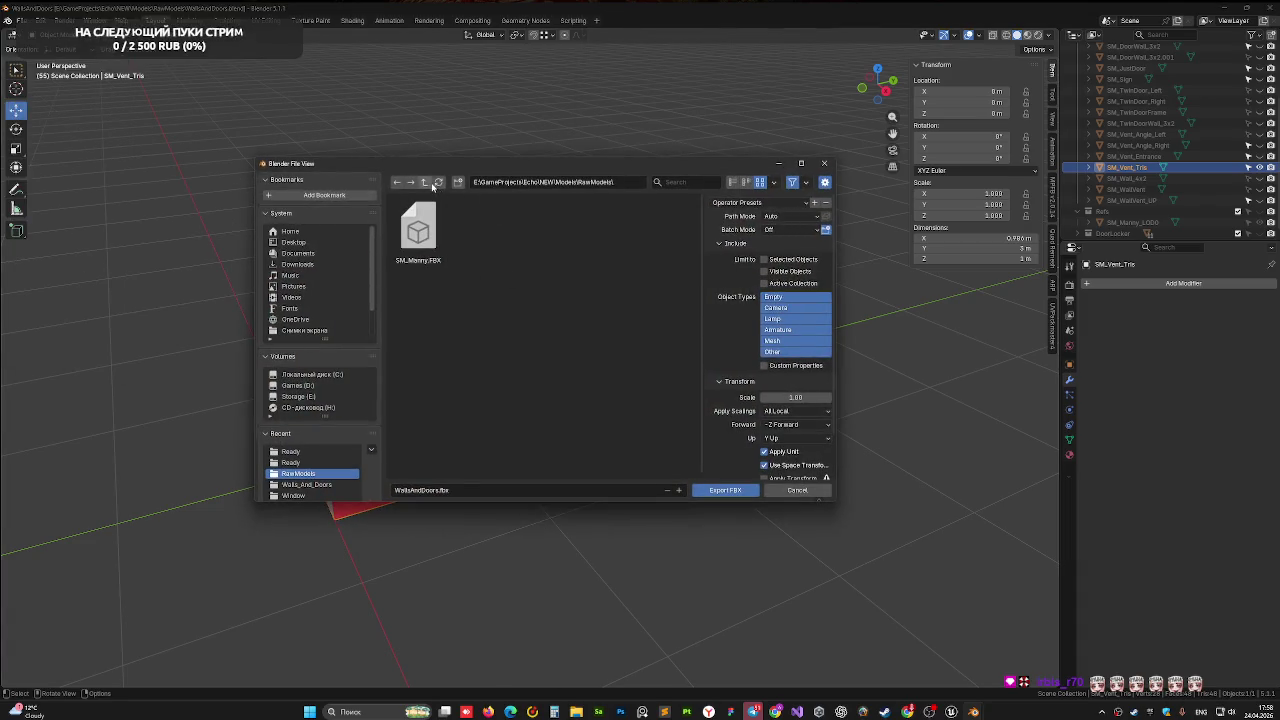
click(432, 184)
double_click(483, 228)
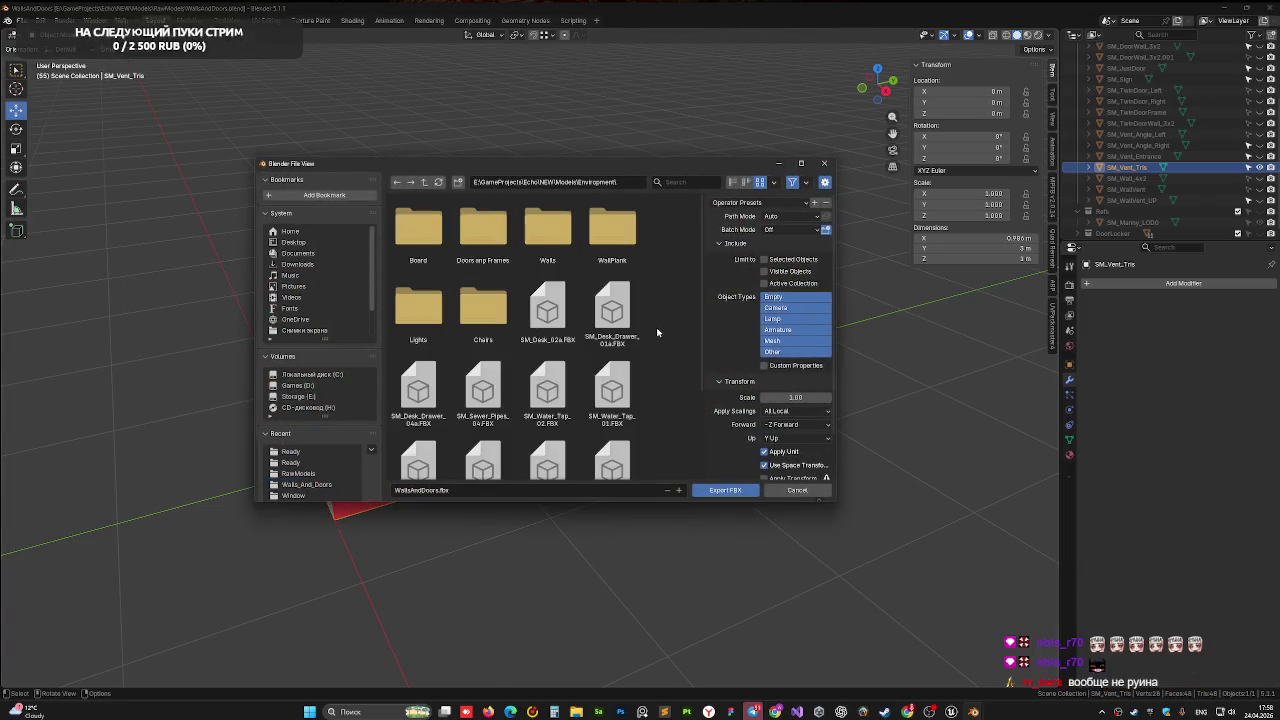
double_click(547, 228)
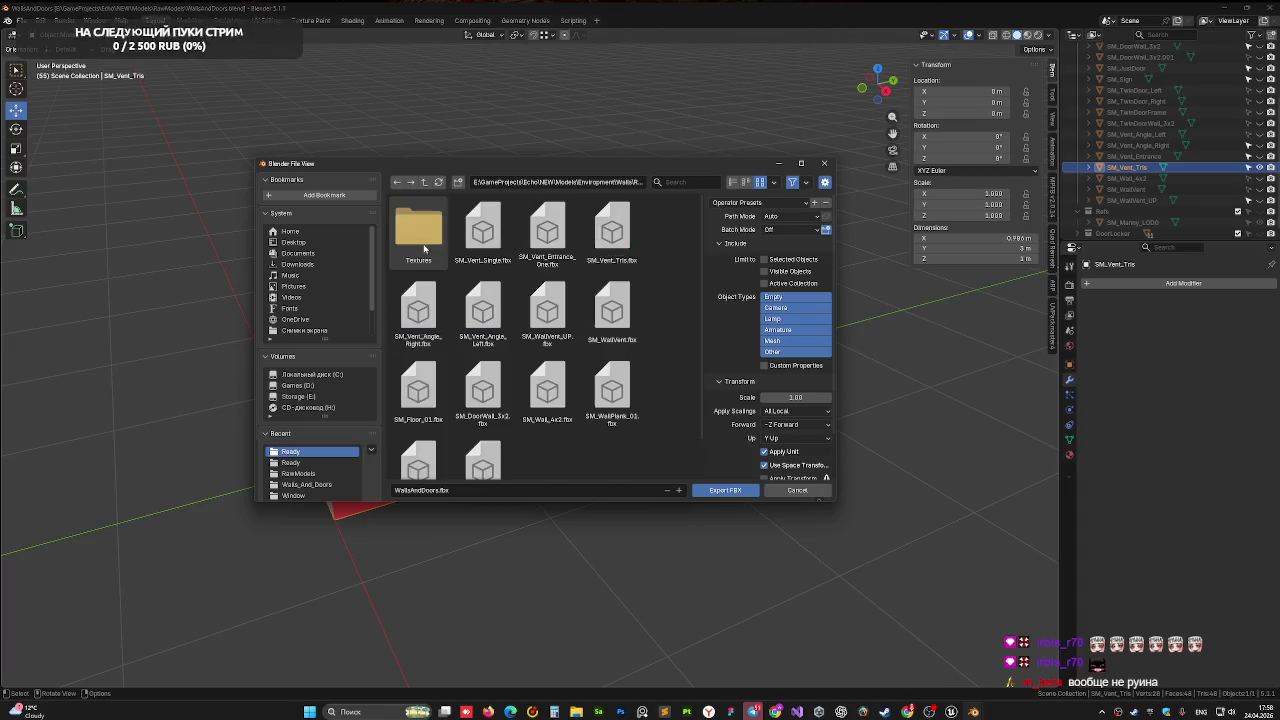
click(479, 253)
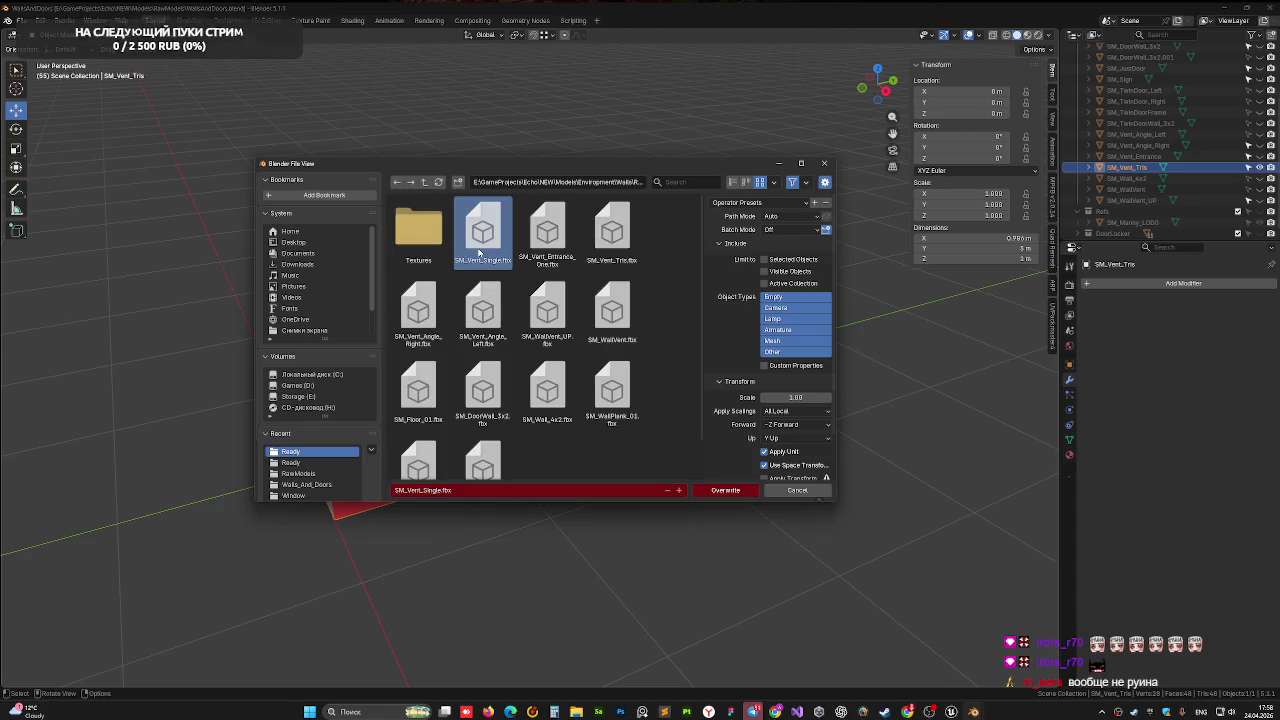
Limit the export to Mesh objects, overwrite SM_Vent_Single.fbx, and close Blender
click(785, 340)
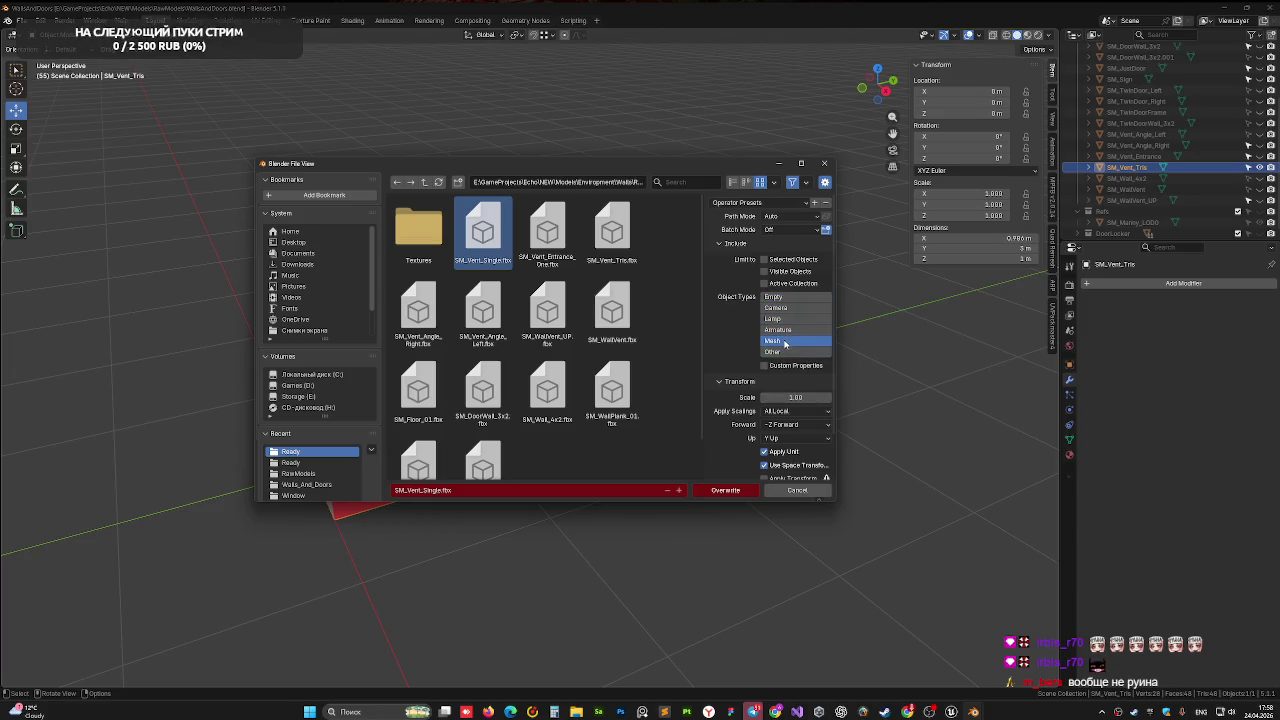
scroll(760, 420, down, 1)
scroll(744, 465, down, 1)
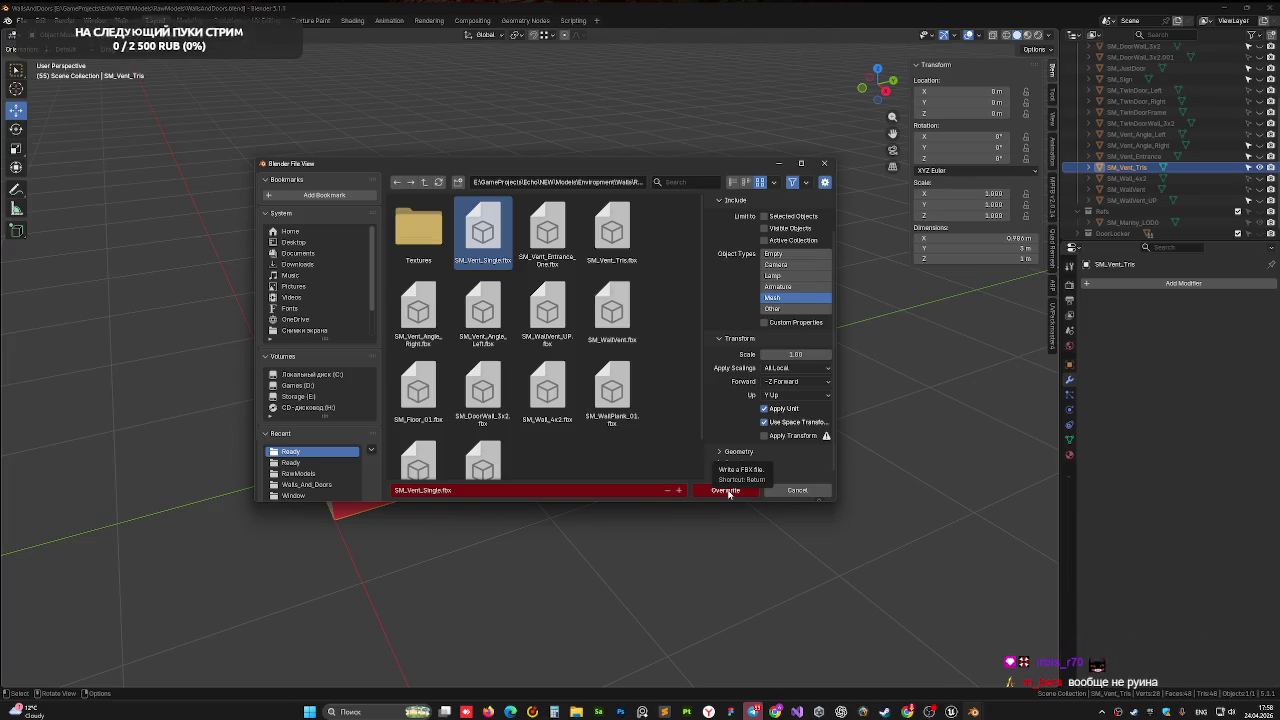
click(727, 491)
middle_drag(615, 420, 655, 408)
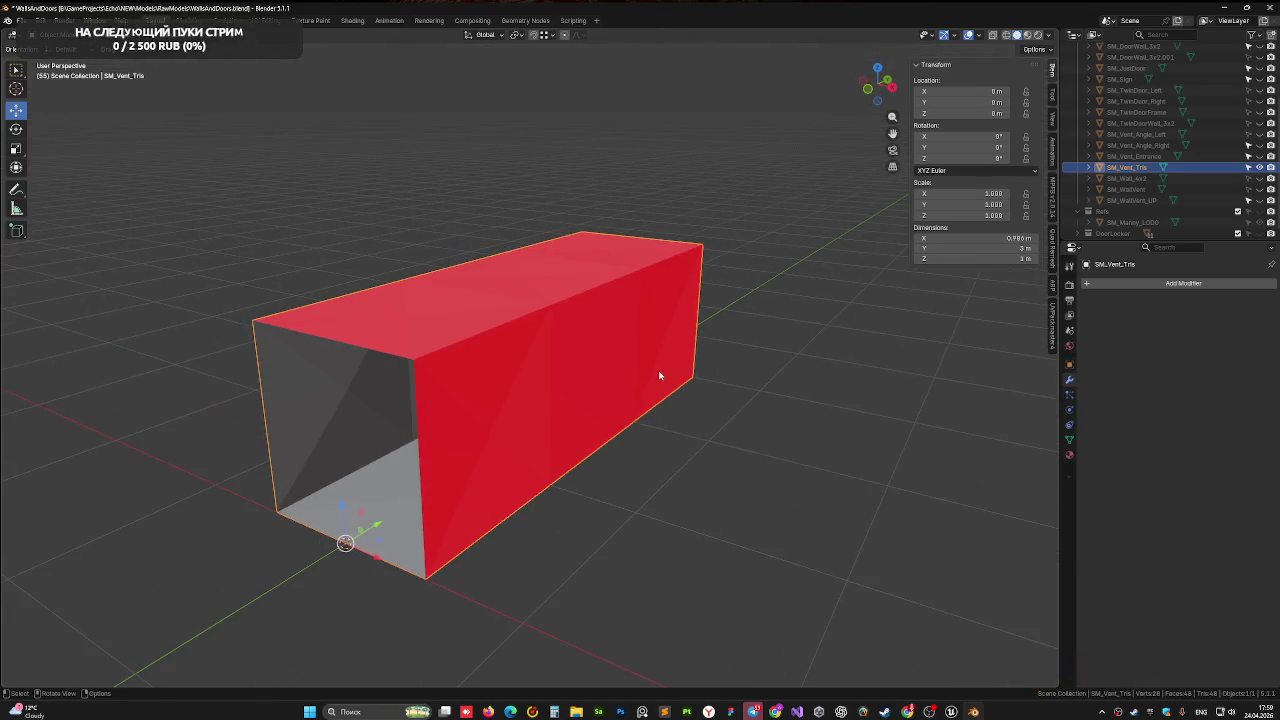
click(1268, 7)
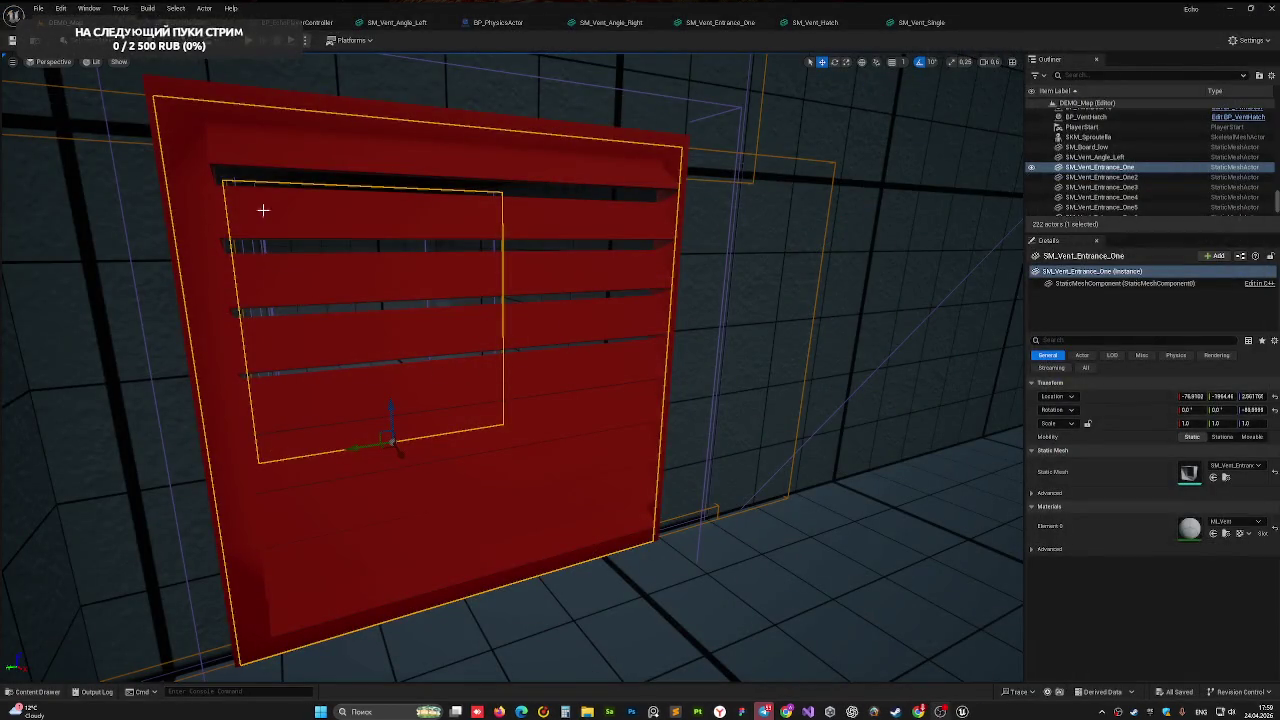
Select the SM_Vent_Single tube in the level and show the Vent assets folder
mouse_move(578, 264)
right_down()
mouse_move(560, 330)
mouse_move(613, 197)
right_up()
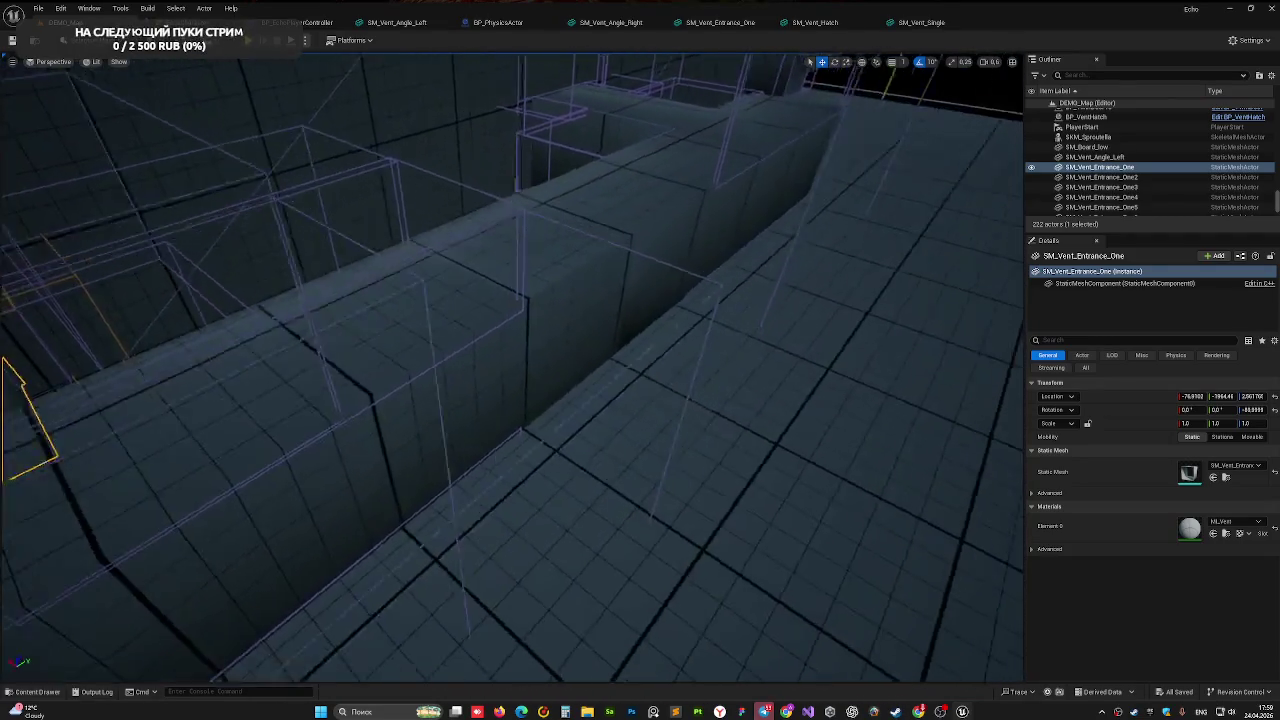
click(613, 197)
mouse_move(551, 263)
right_down()
mouse_move(560, 300)
mouse_move(584, 283)
right_up()
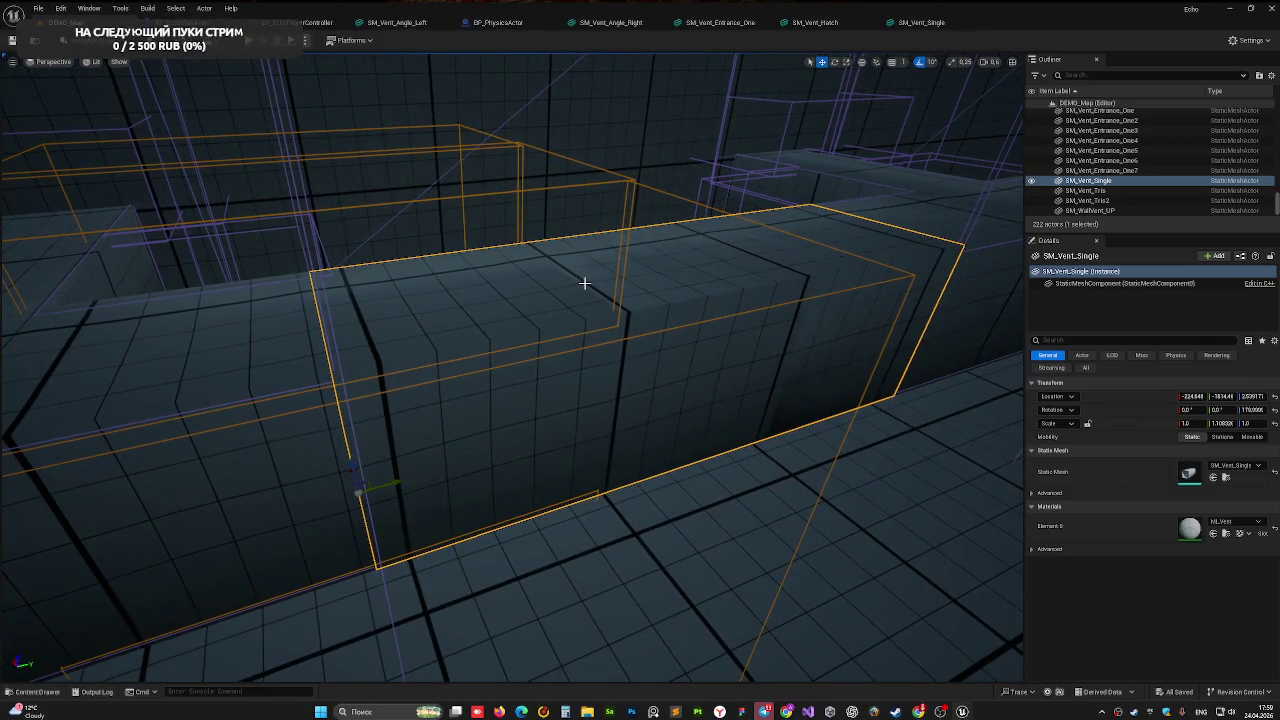
click(38, 691)
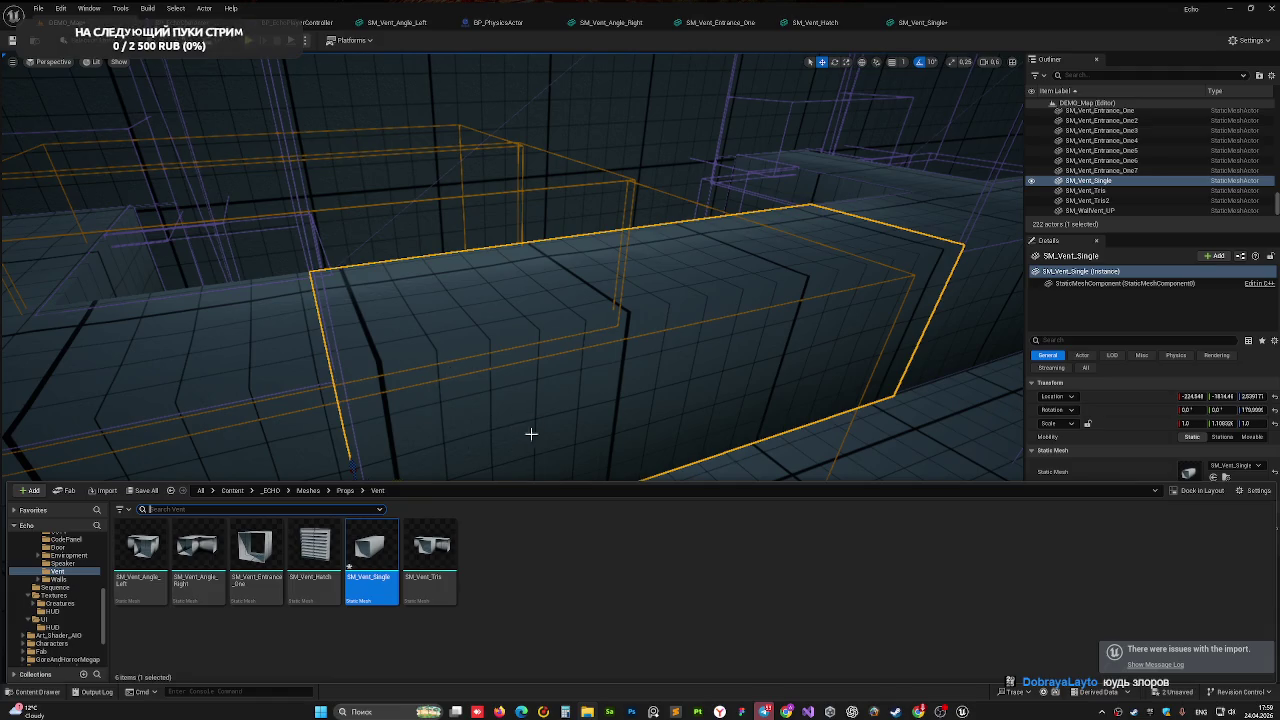
Slide the SM_Vent_Single tube sideways into place and open its Static Mesh Editor
right_drag(531, 433, 480, 400)
drag(549, 485, 549, 507)
mouse_move(531, 433)
right_down()
mouse_move(480, 400)
mouse_move(470, 440)
right_up()
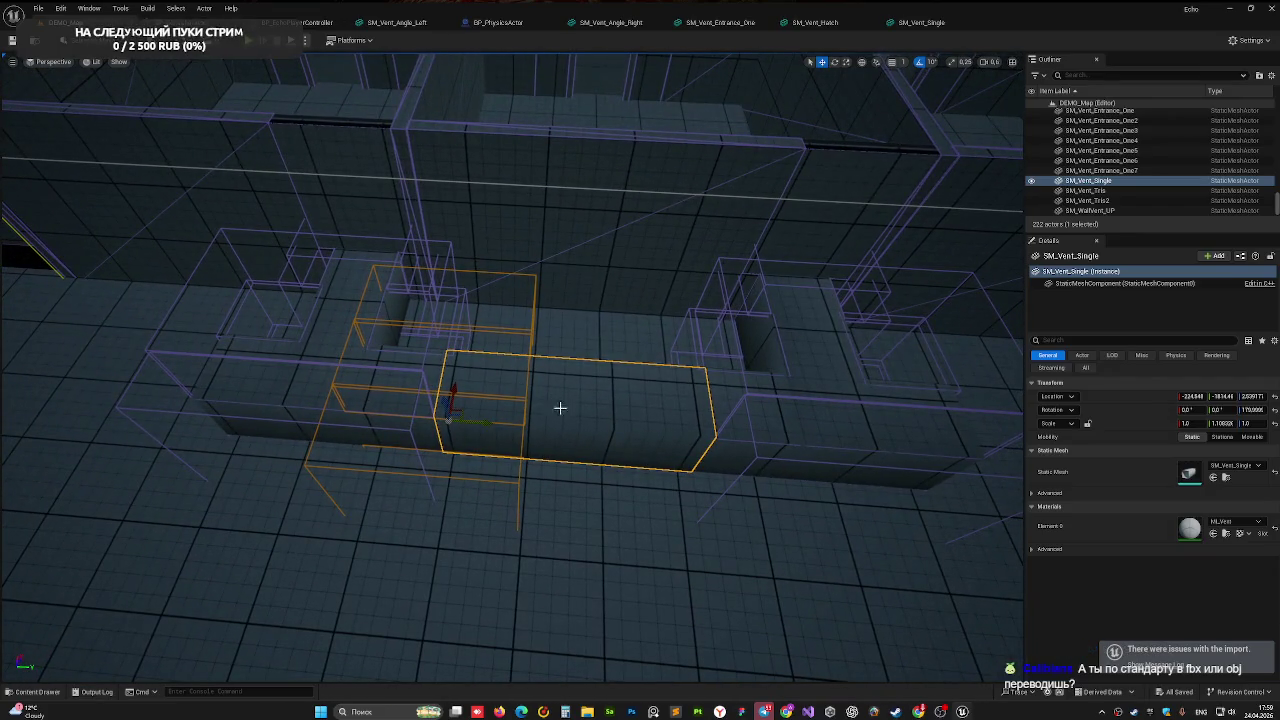
drag(487, 426, 496, 432)
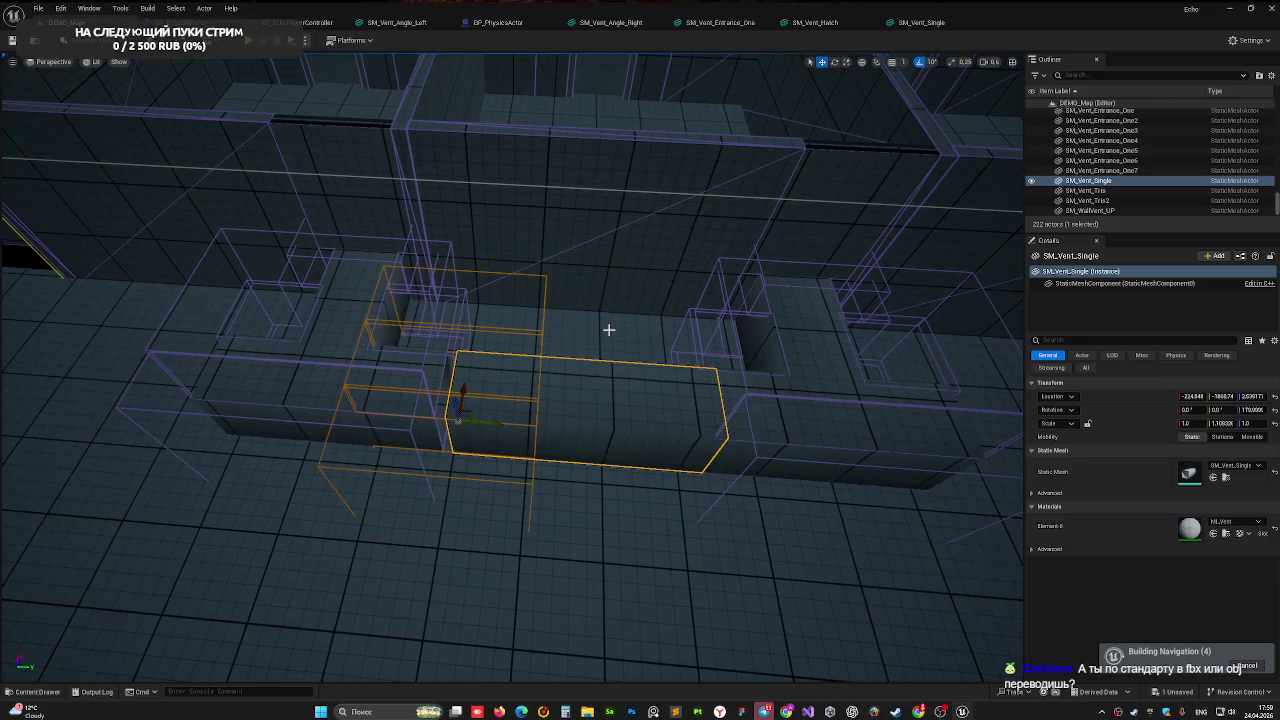
click(917, 24)
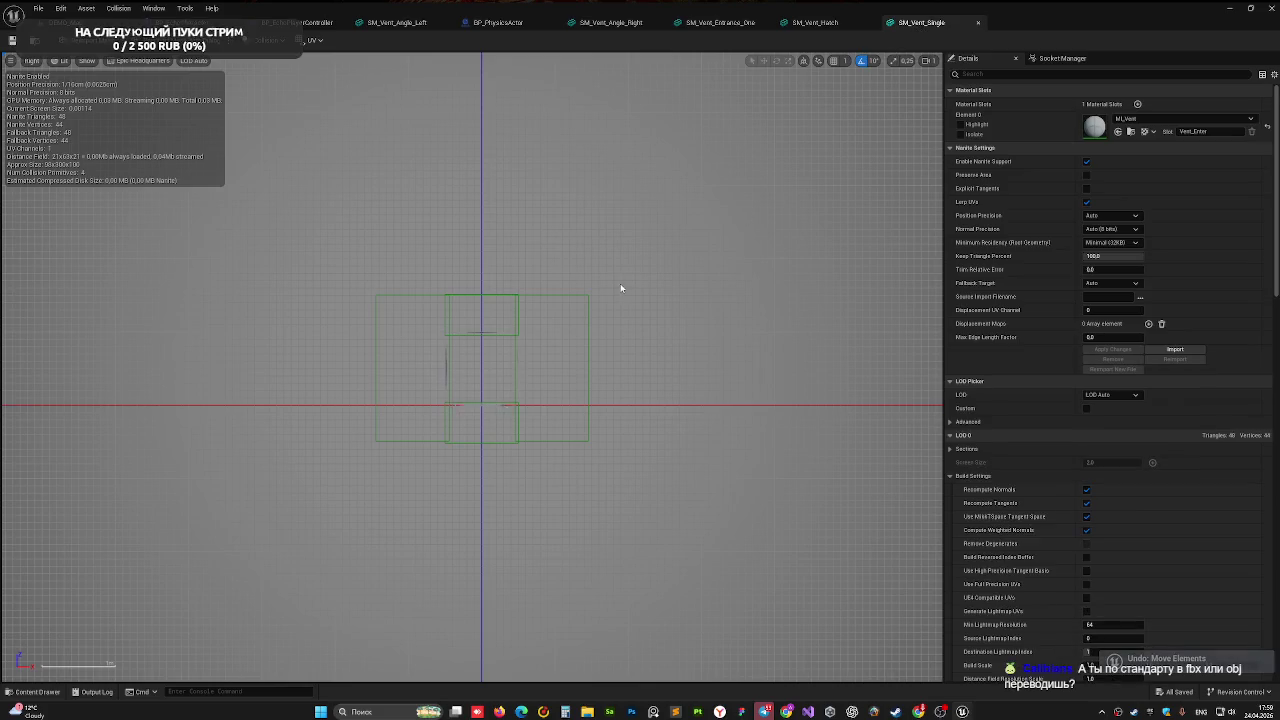
Switch the SM_Vent_Single preview to perspective and duplicate a collision box beside the tube
click(32, 60)
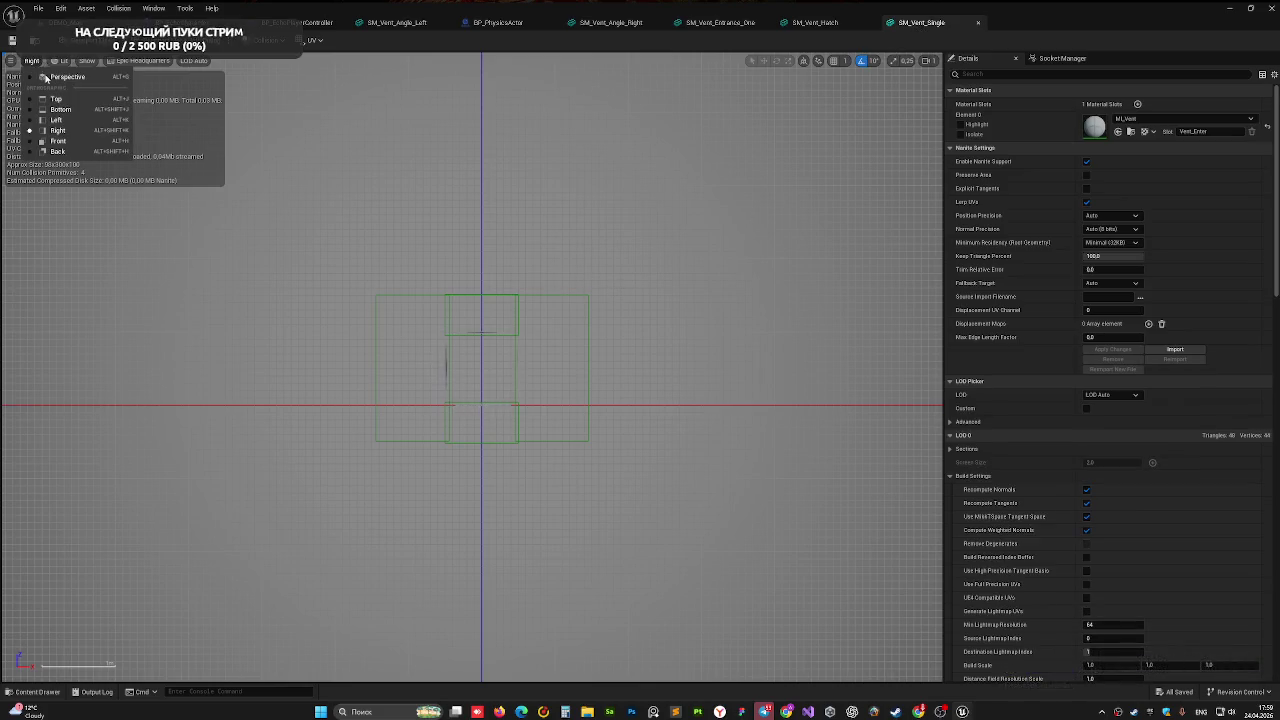
click(45, 78)
drag(500, 360, 420, 360)
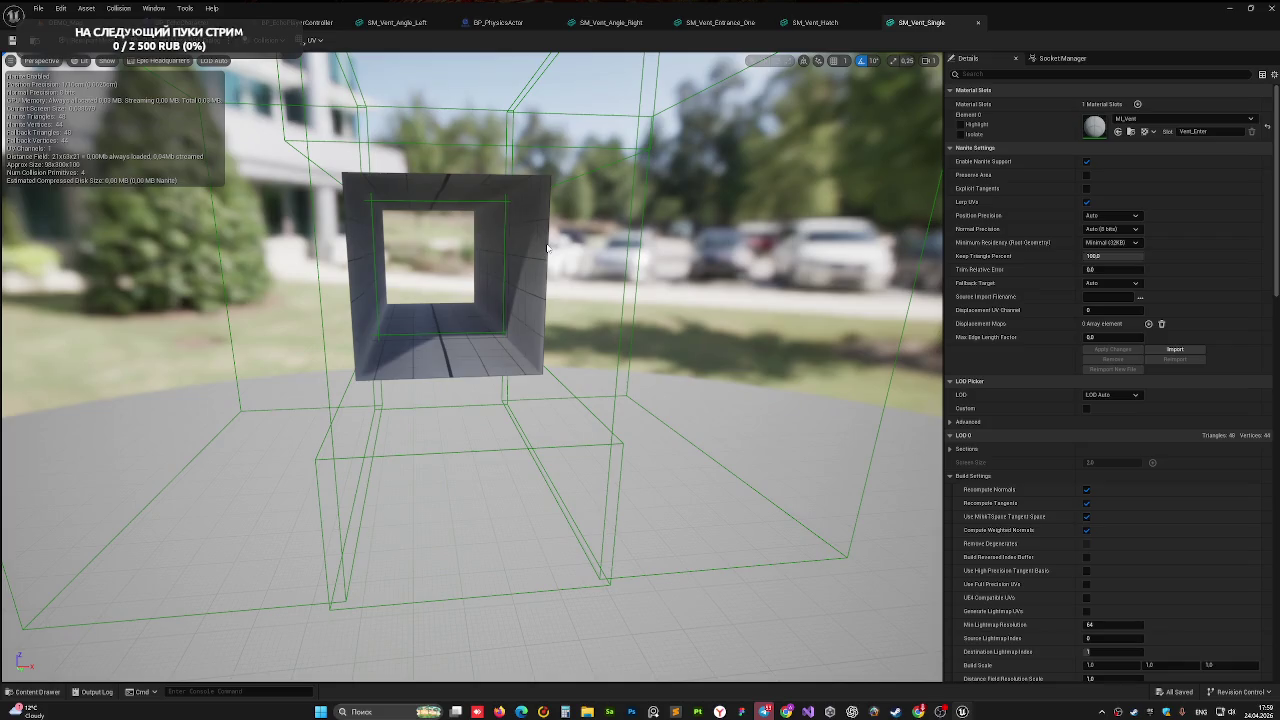
drag(548, 241, 420, 290)
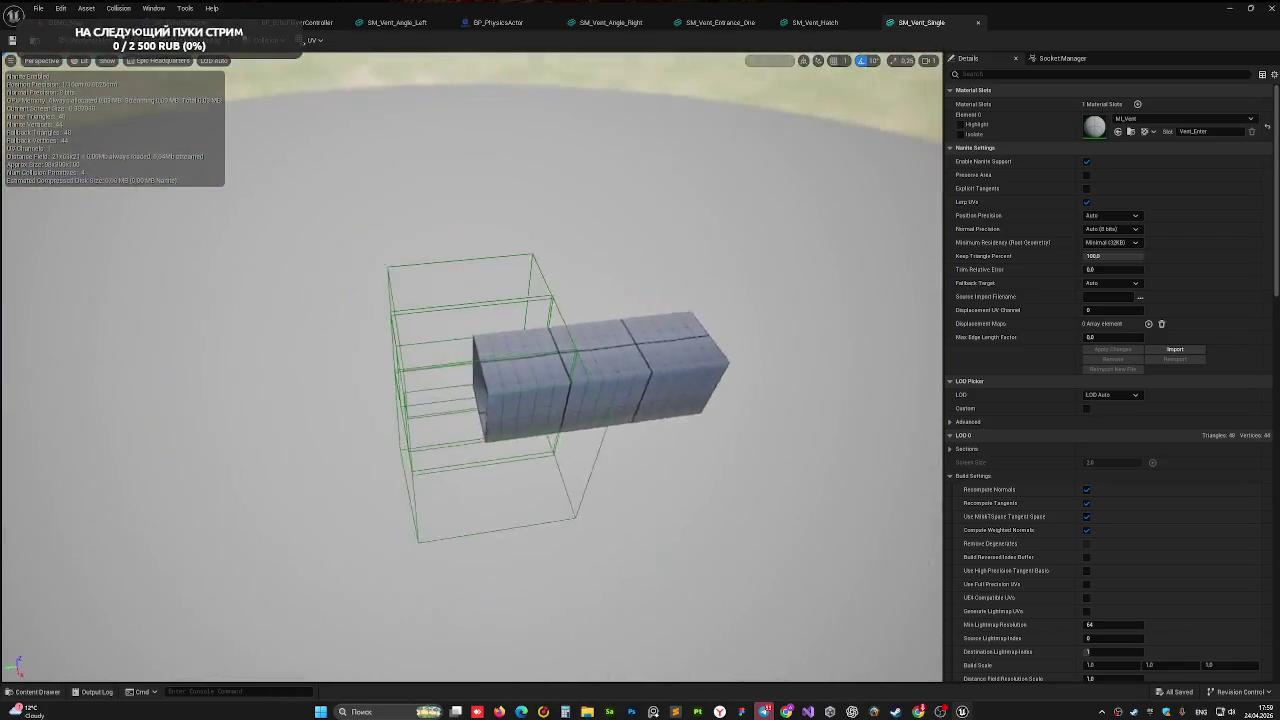
scroll(450, 300, down, 3)
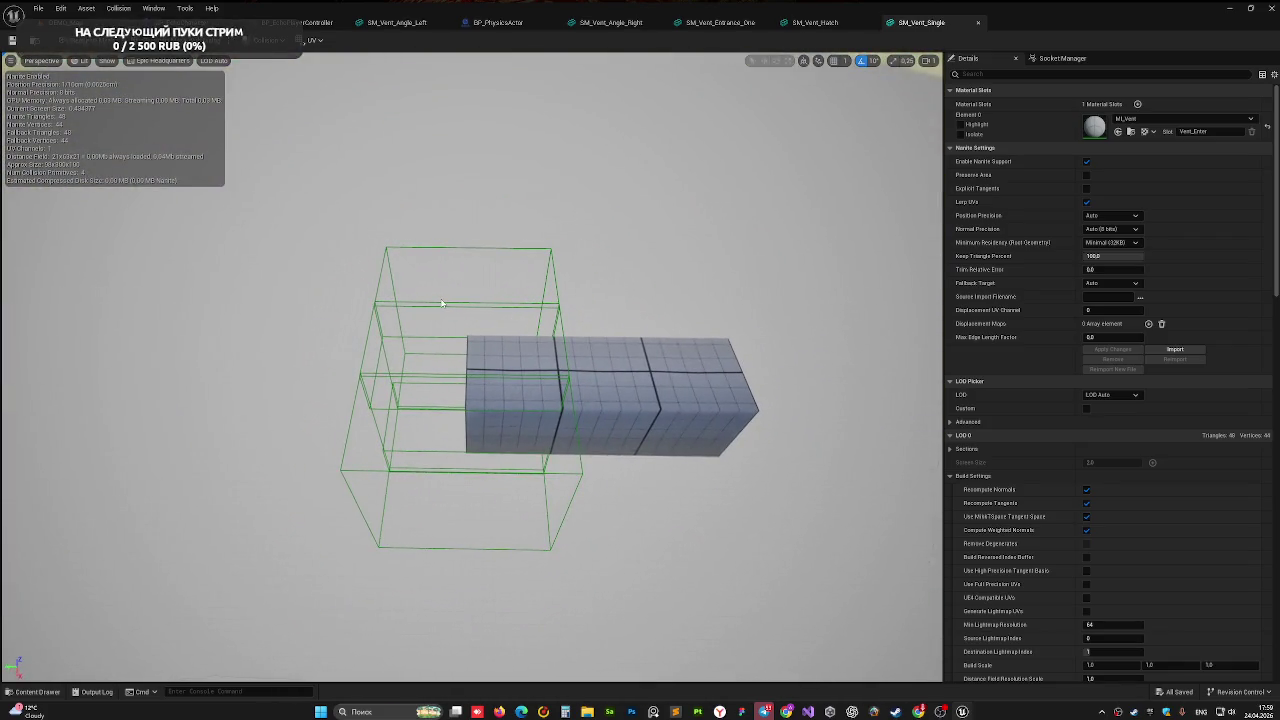
click(410, 302)
key(ctrl+d)
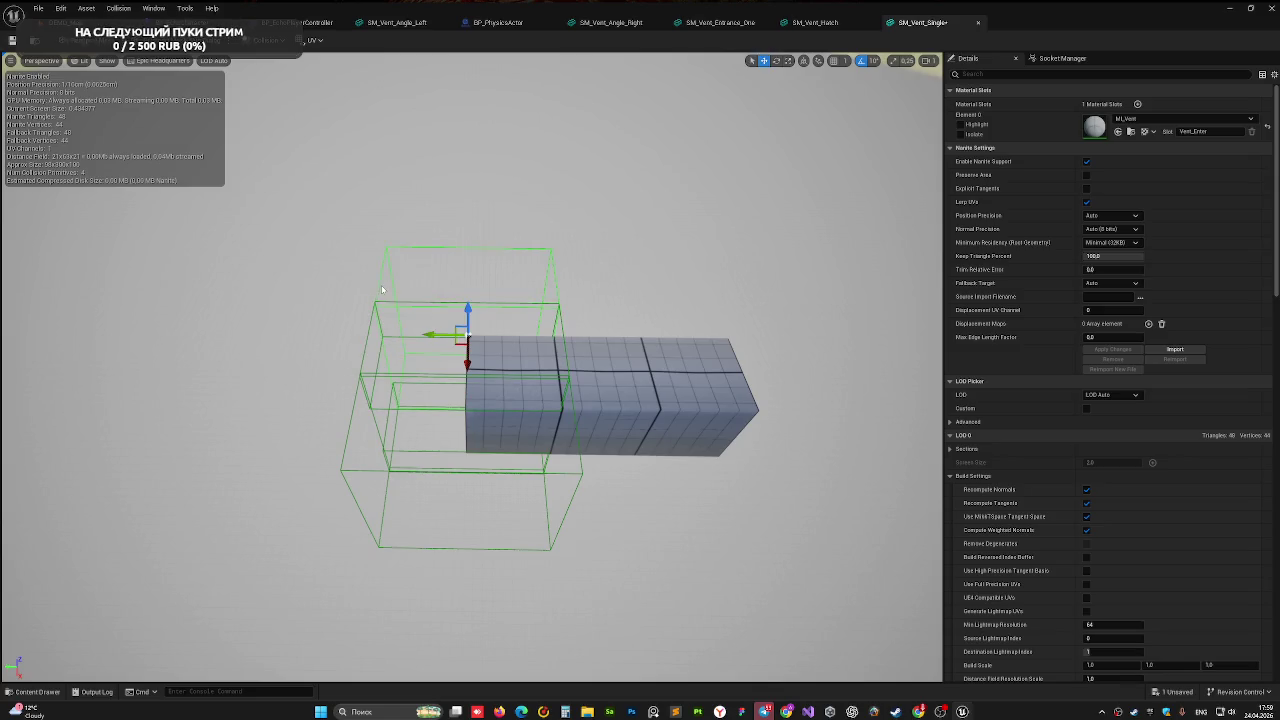
key(ctrl+z)
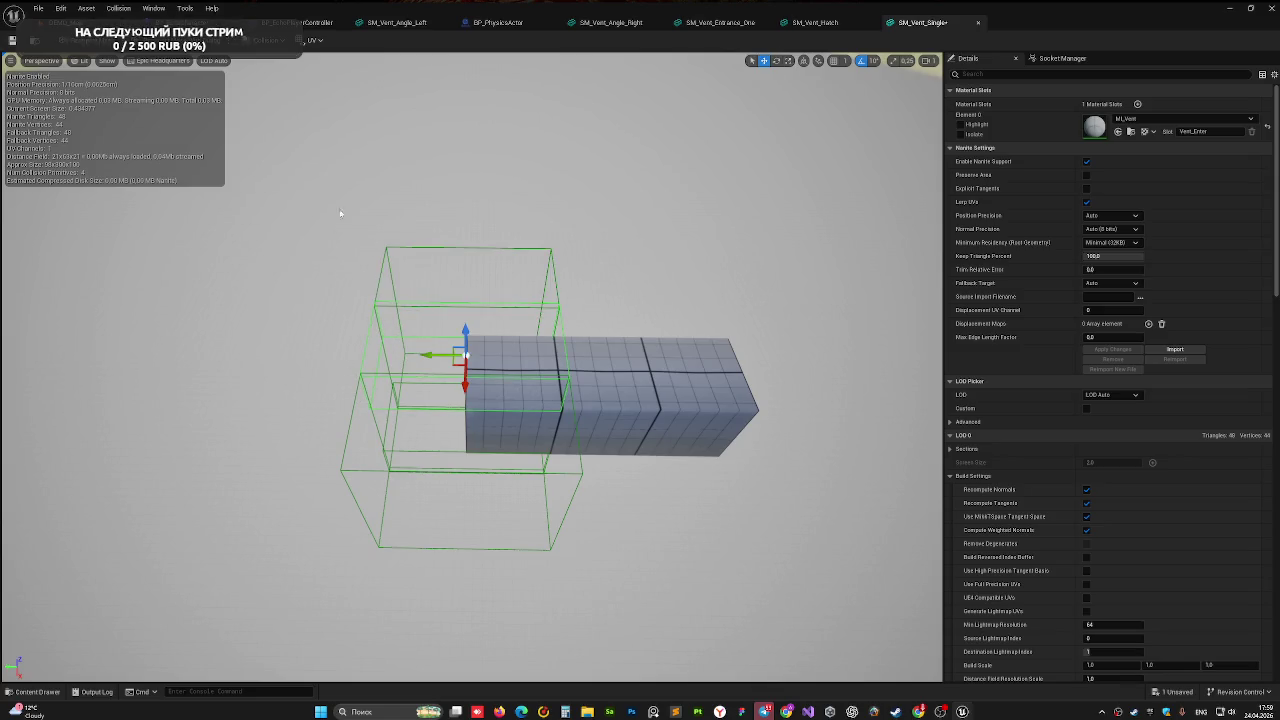
Try selecting collision boxes and dropping one to the floor, then undo the drop
drag(340, 213, 362, 185)
click(413, 366)
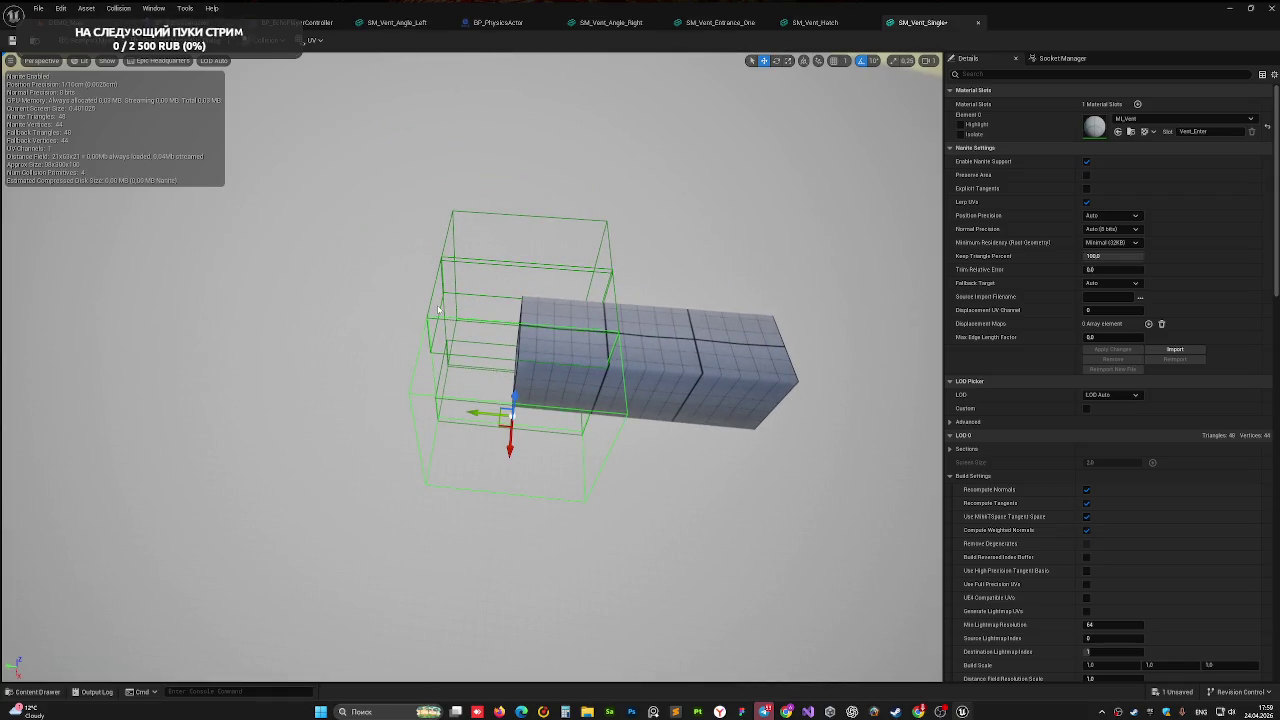
click(434, 308)
click(418, 340)
click(425, 350)
click(435, 312)
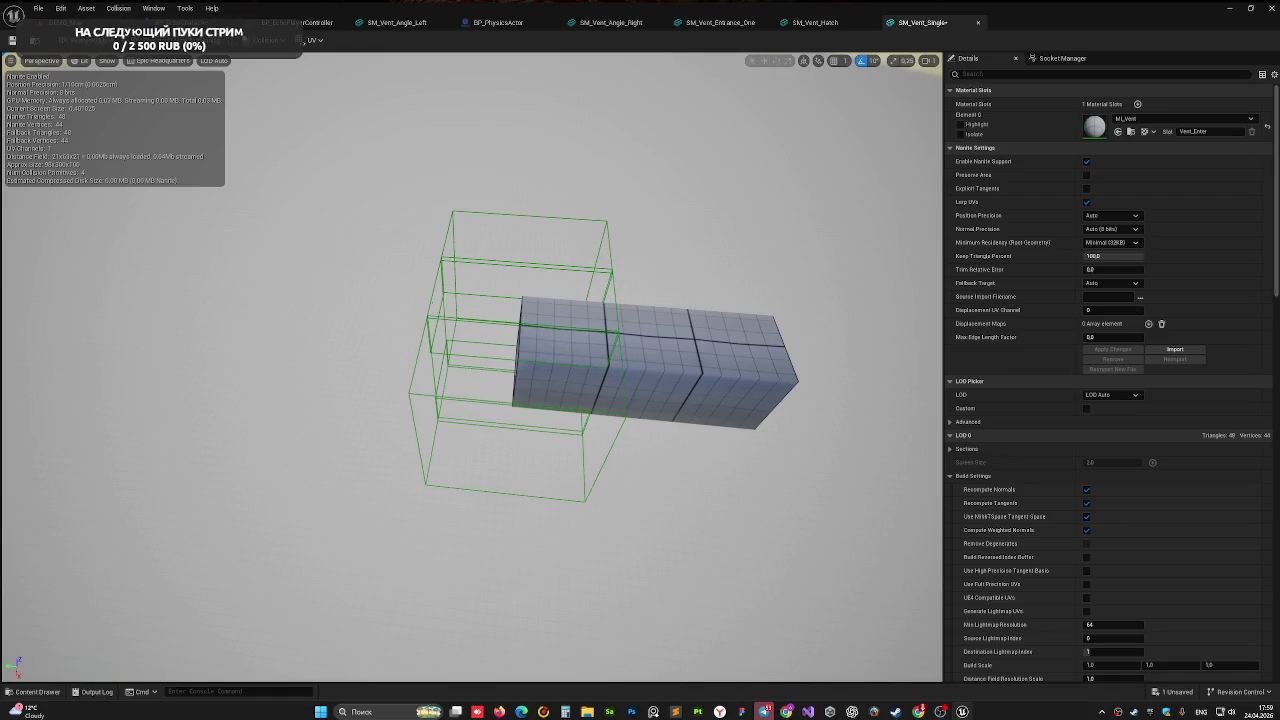
click(421, 335)
key(End)
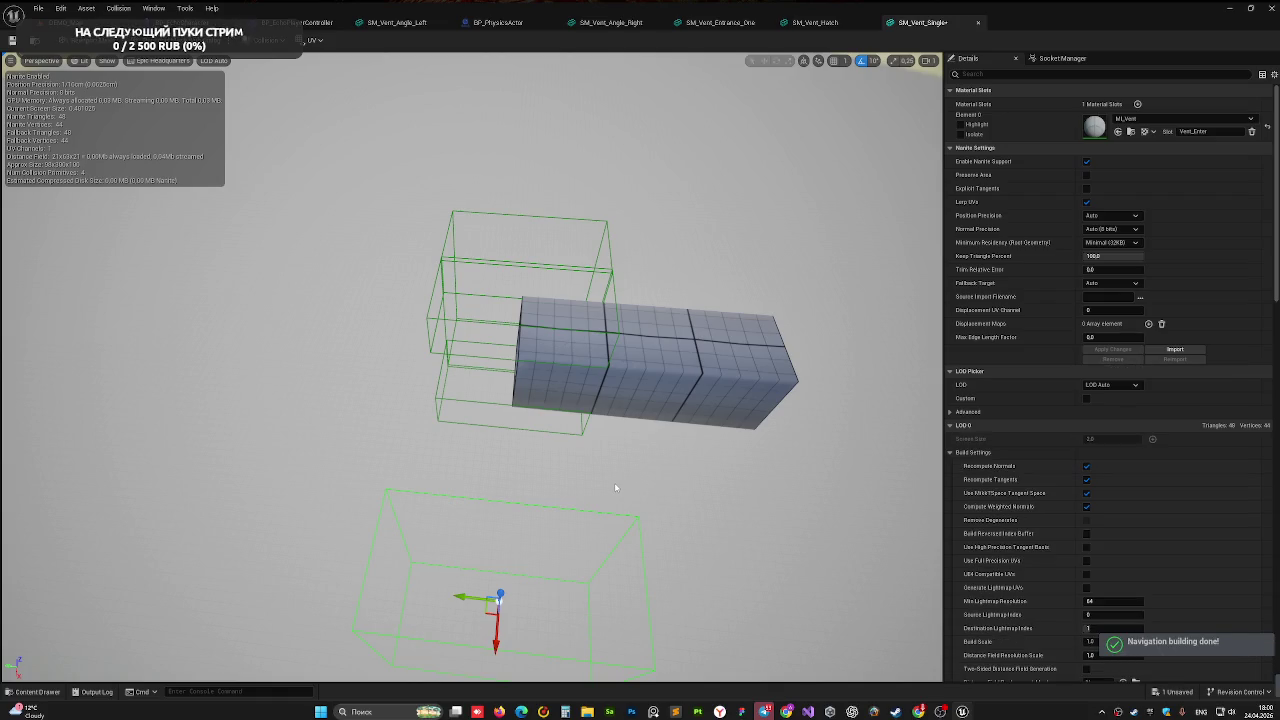
key(ctrl+z)
key(ctrl+z)
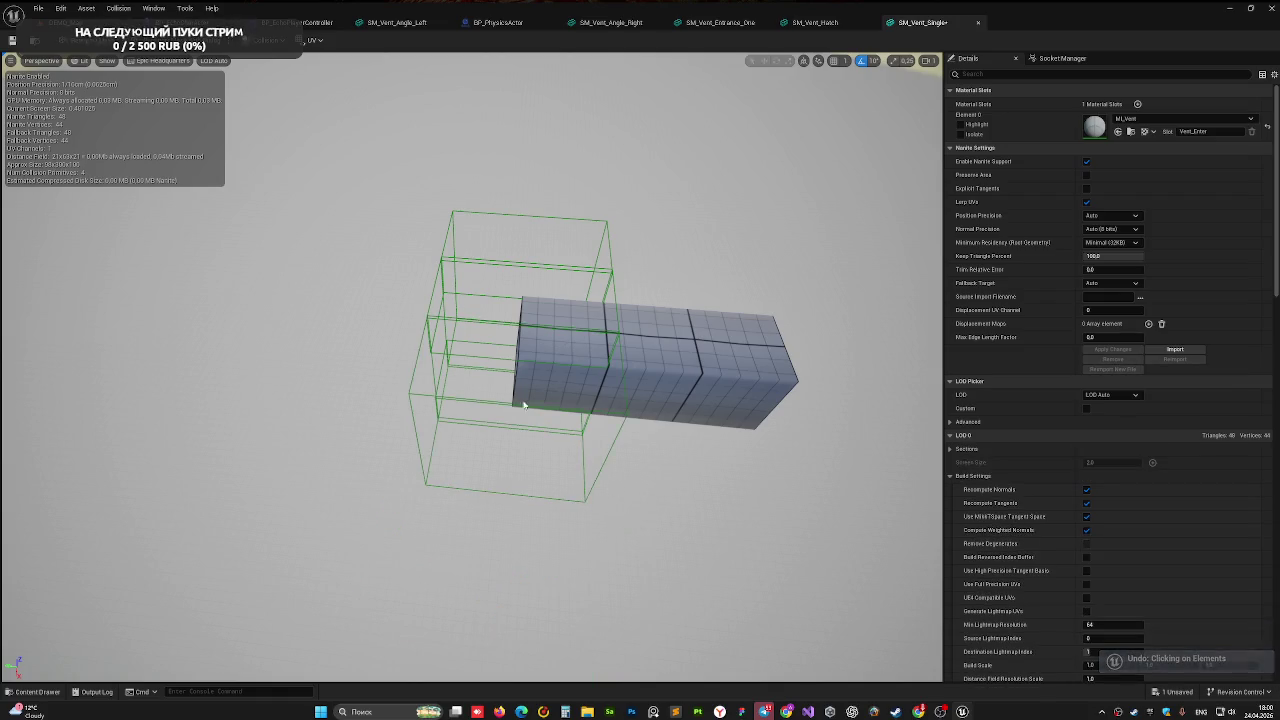
Select the lower collision box and slide it along the tube
click(436, 374)
click(436, 306)
click(450, 272)
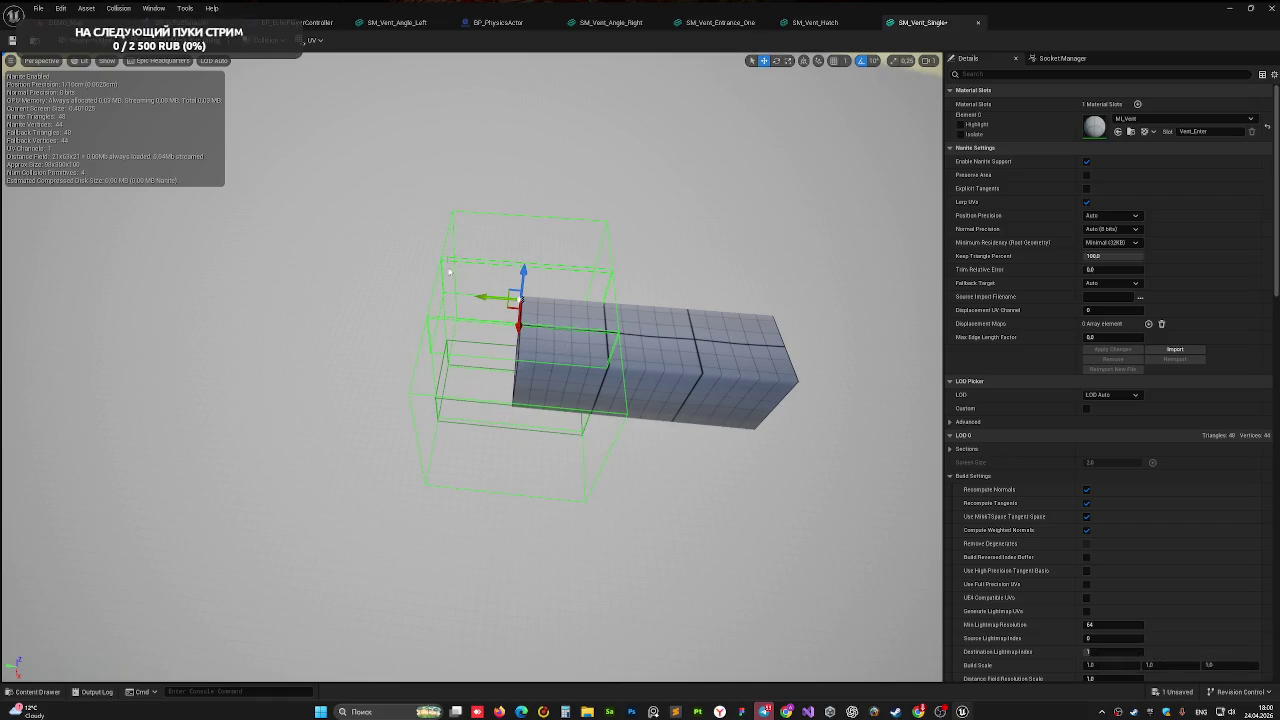
click(446, 367)
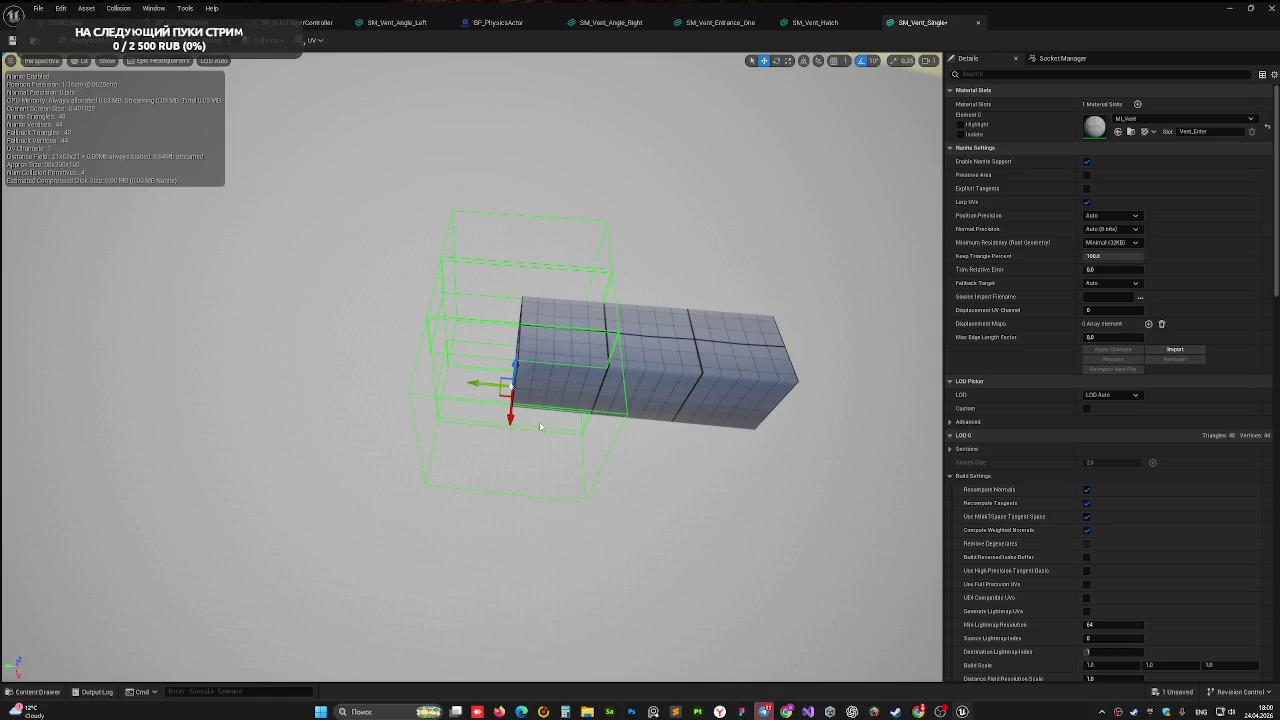
drag(475, 383, 572, 383)
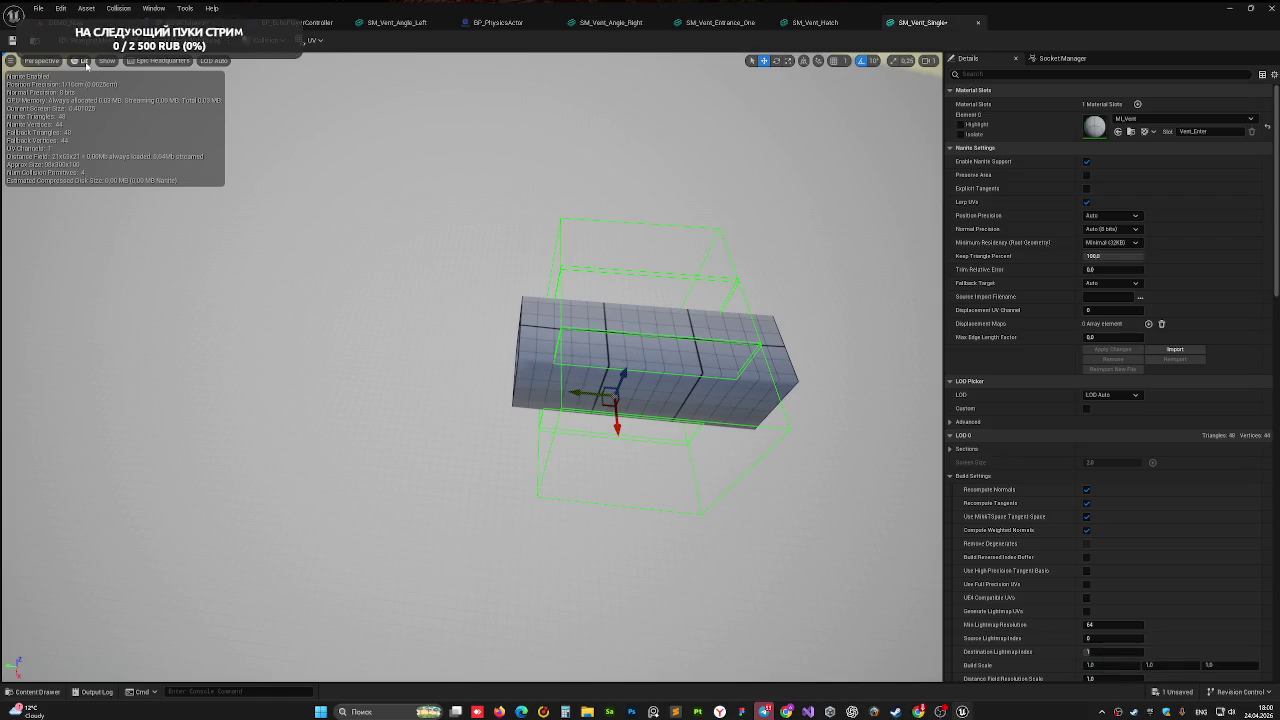
In Top view, stretch the collision box along the tube, then return to DEMO_Map
click(44, 62)
click(82, 99)
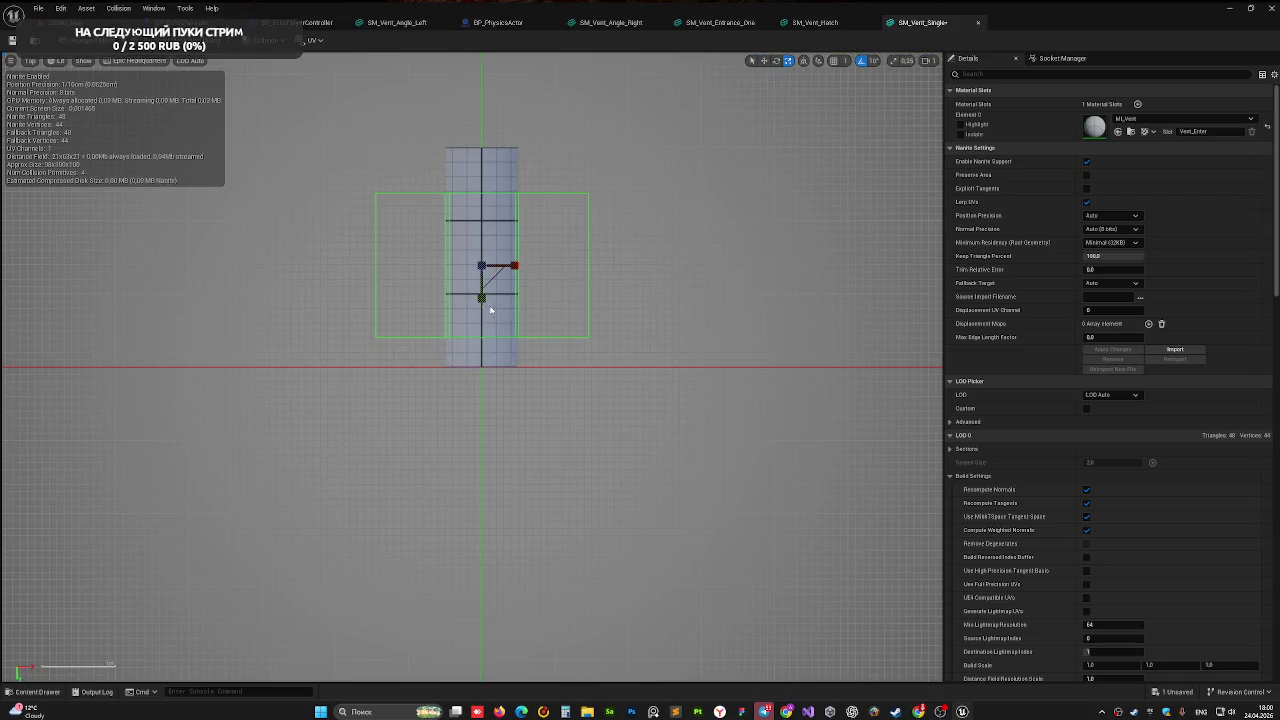
drag(482, 298, 482, 289)
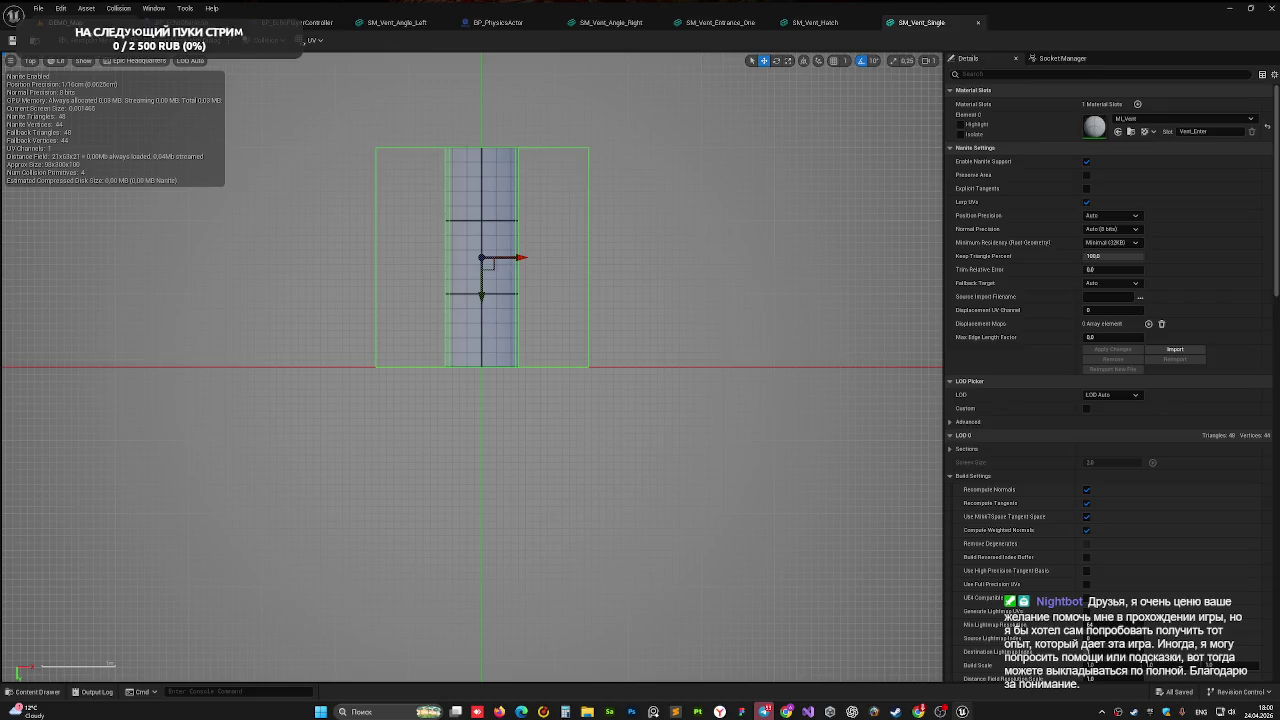
key(ctrl+Tab)
right_drag(385, 292, 385, 360)
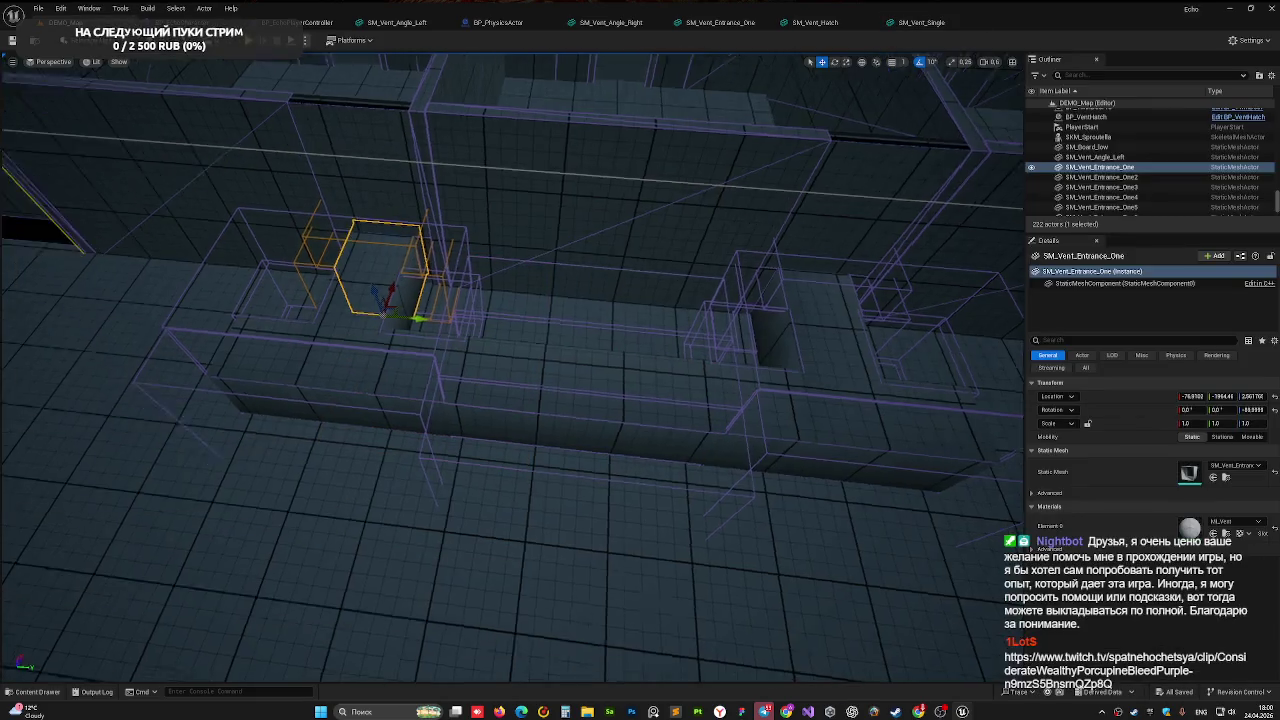
Select SM_Vent_Single, nudge it sideways, and edit the vertical Location value
right_drag(623, 246, 627, 170)
click(627, 204)
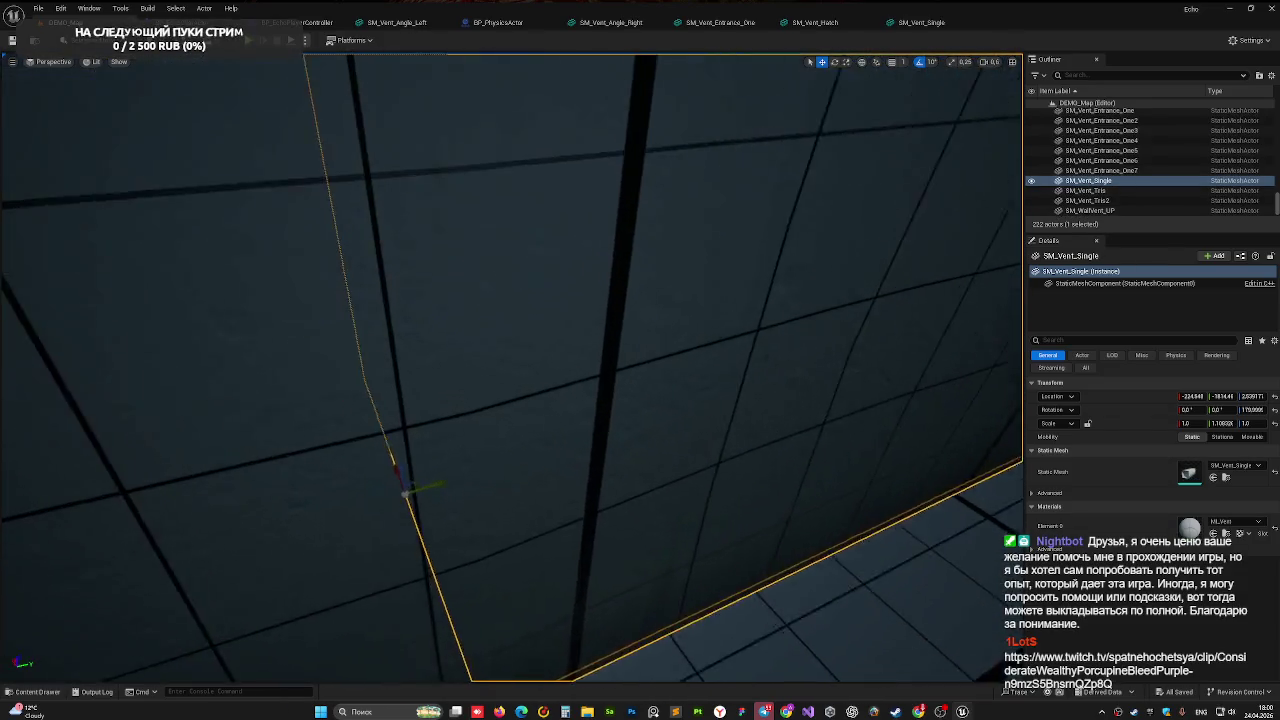
drag(395, 515, 397, 507)
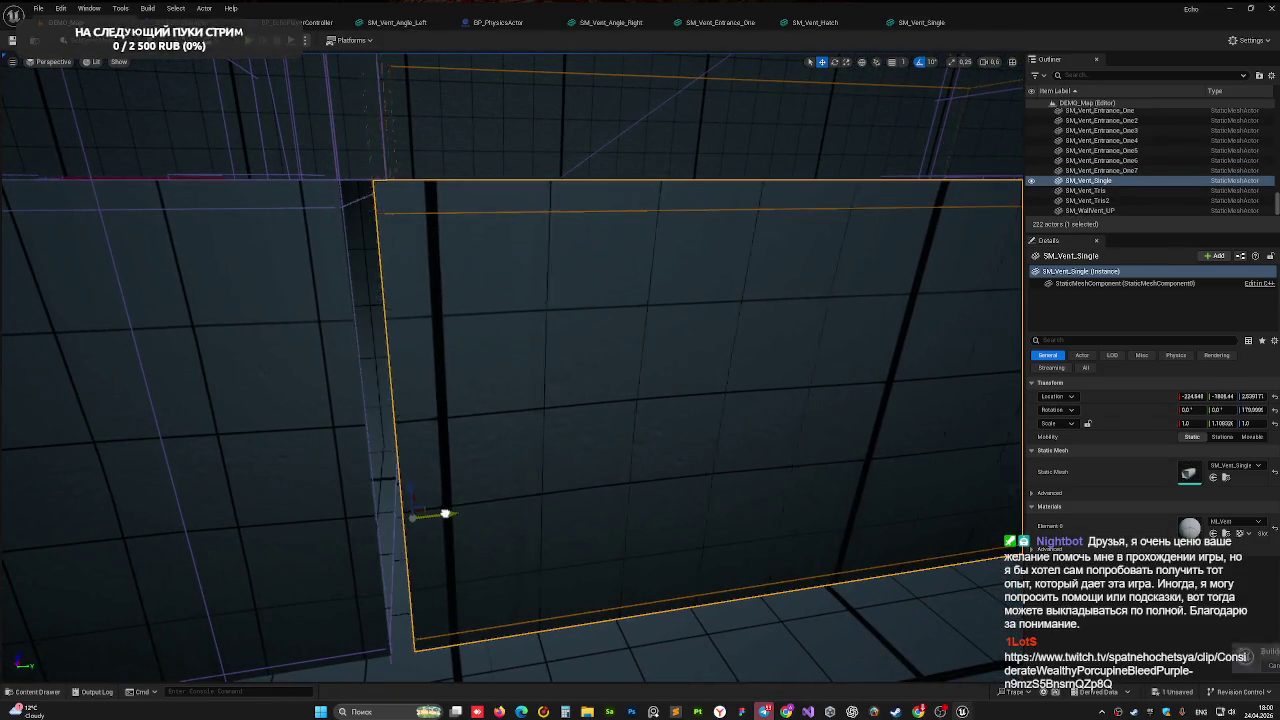
click(380, 500)
click(1251, 396)
Shift SM_Vent_Single slightly to close the gap and launch a Play-in-Editor test
click(527, 297)
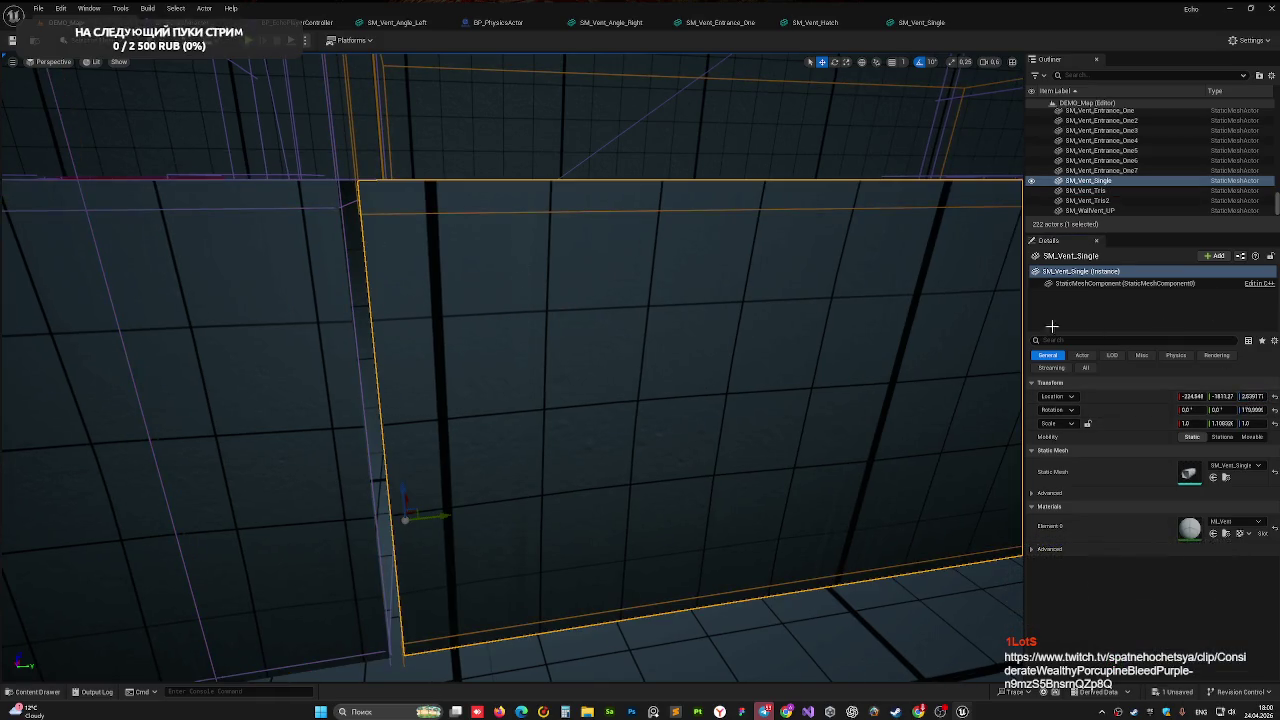
click(595, 381)
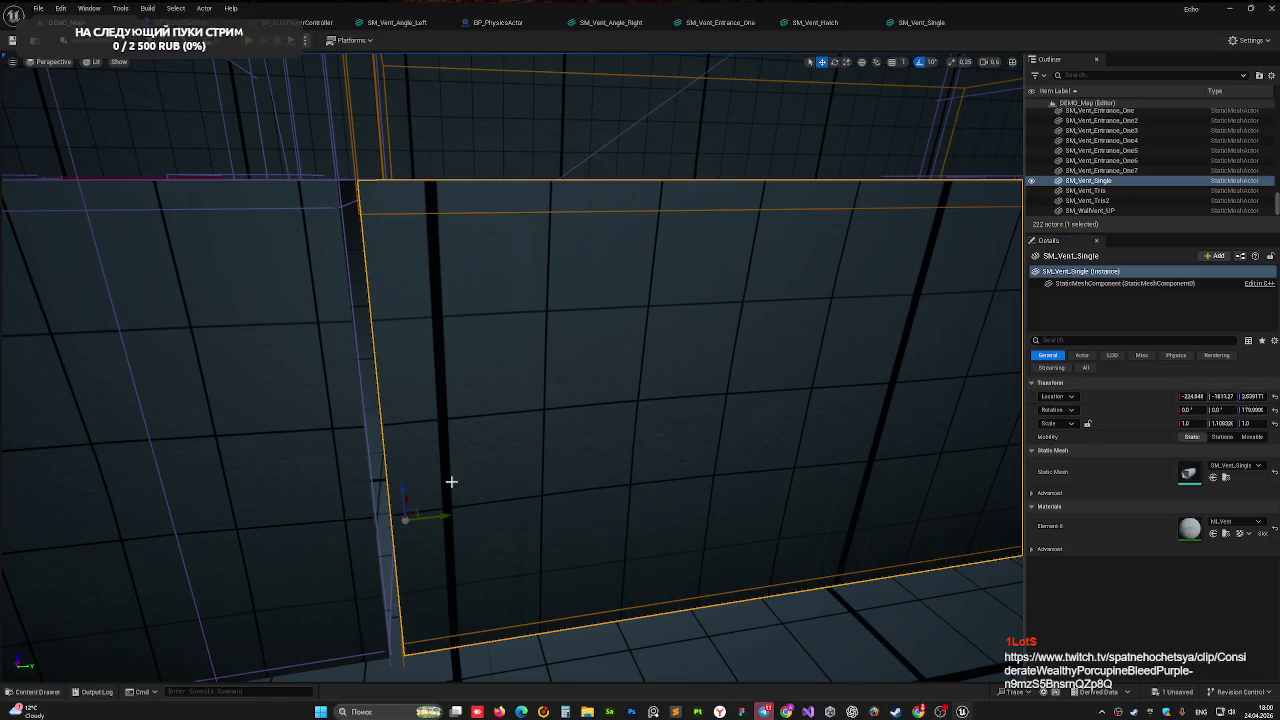
drag(434, 516, 424, 517)
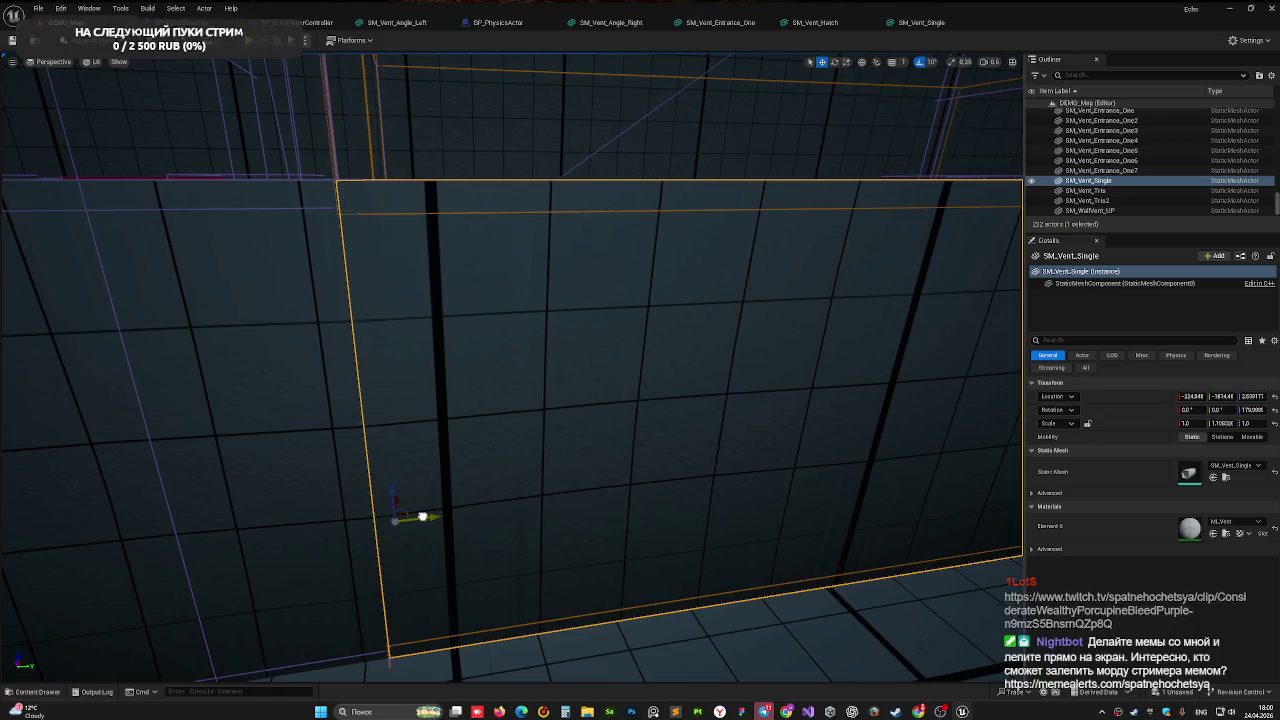
right_drag(512, 368, 512, 368)
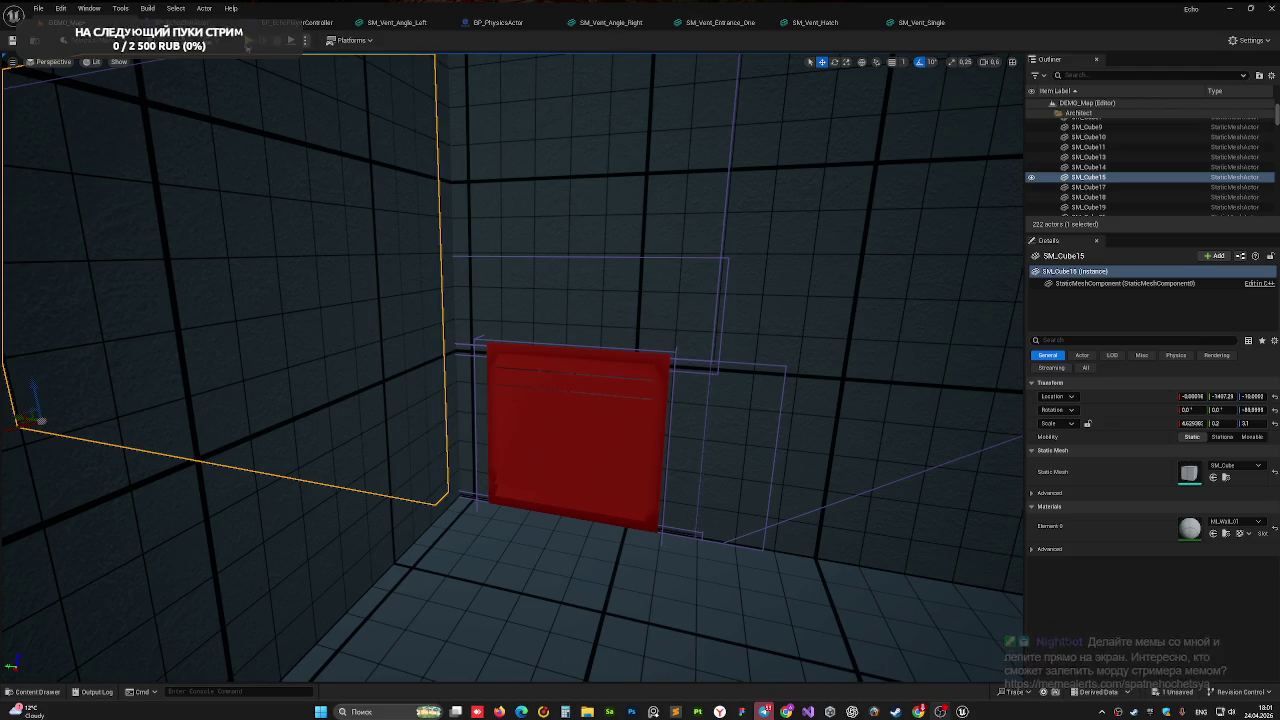
key(alt+p)
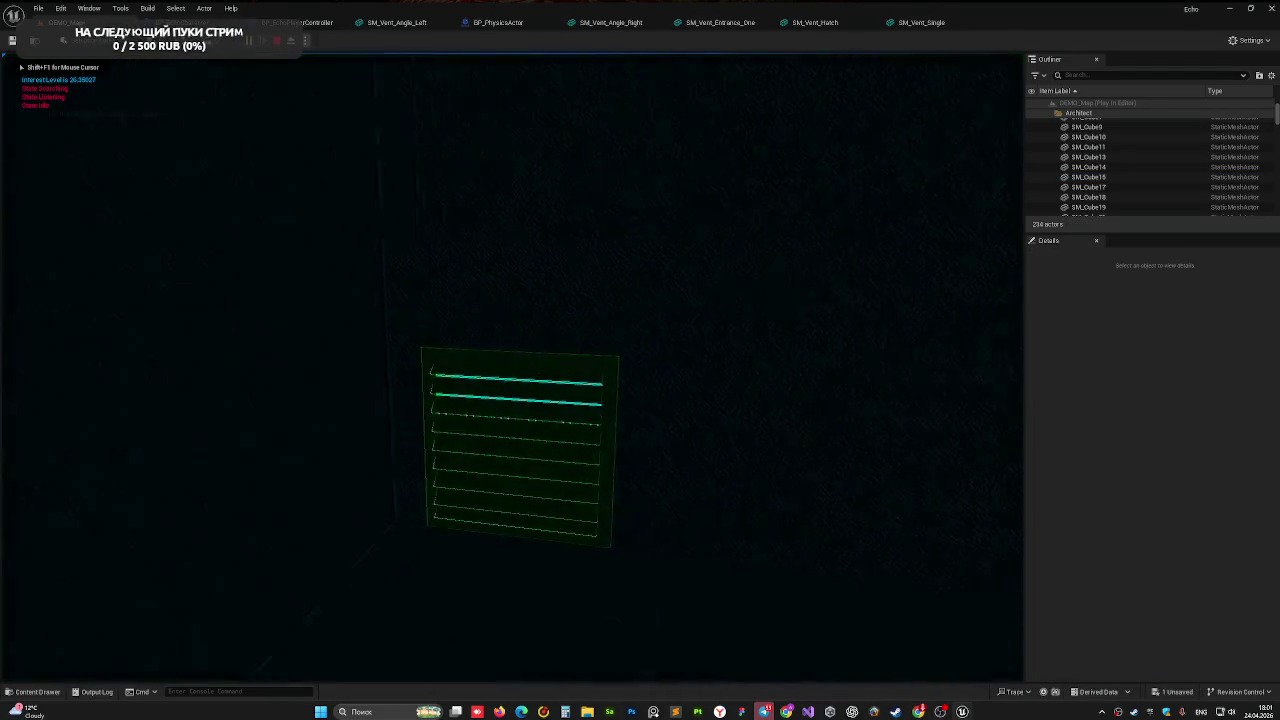
Knock the vent grille off in game, then stop the play test with Esc
click(511, 369)
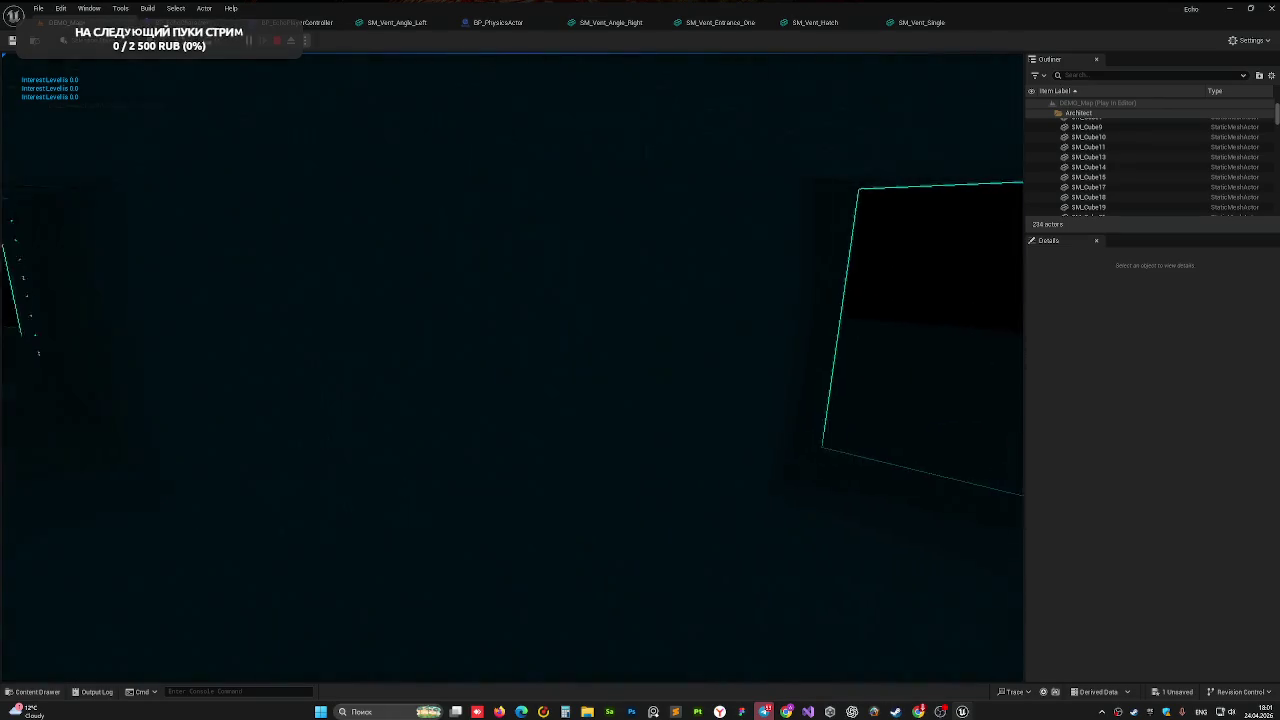
key(Escape)
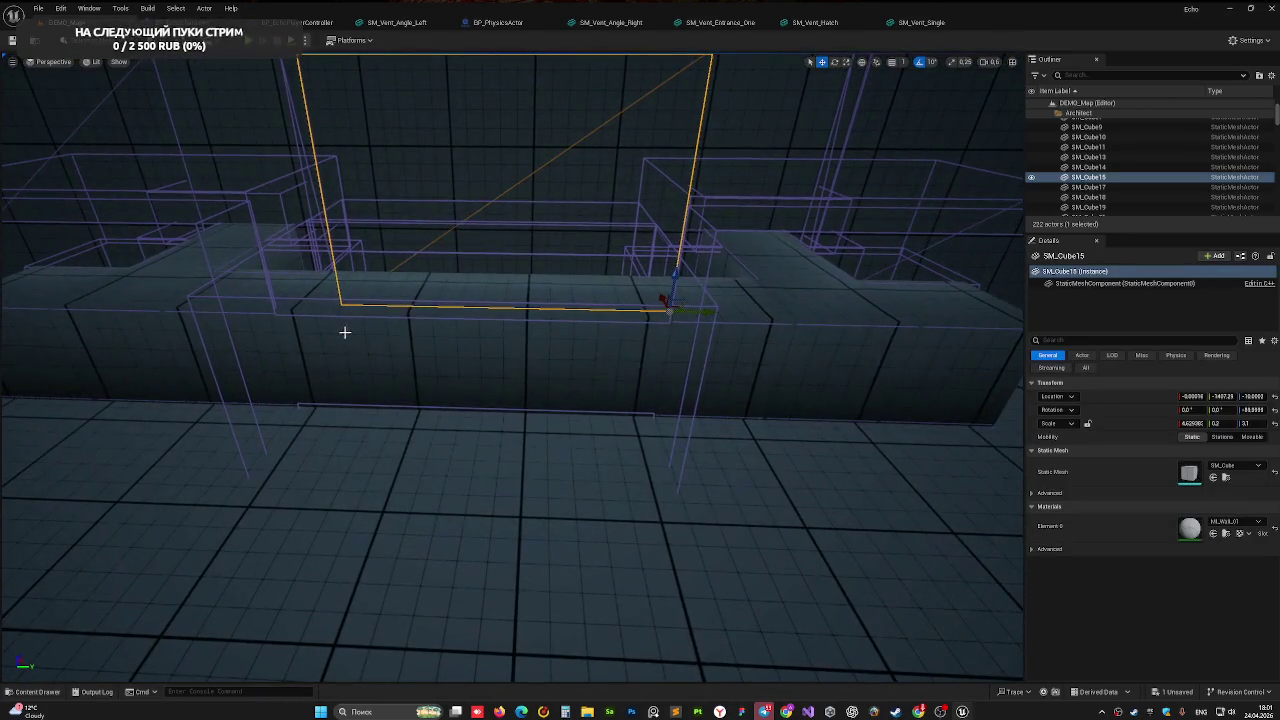
Focus on SM_Vent_Single, compare it with SM_Vent_Tris, and slide it slightly lengthwise
click(349, 334)
key(f)
scroll(421, 354, up, 5)
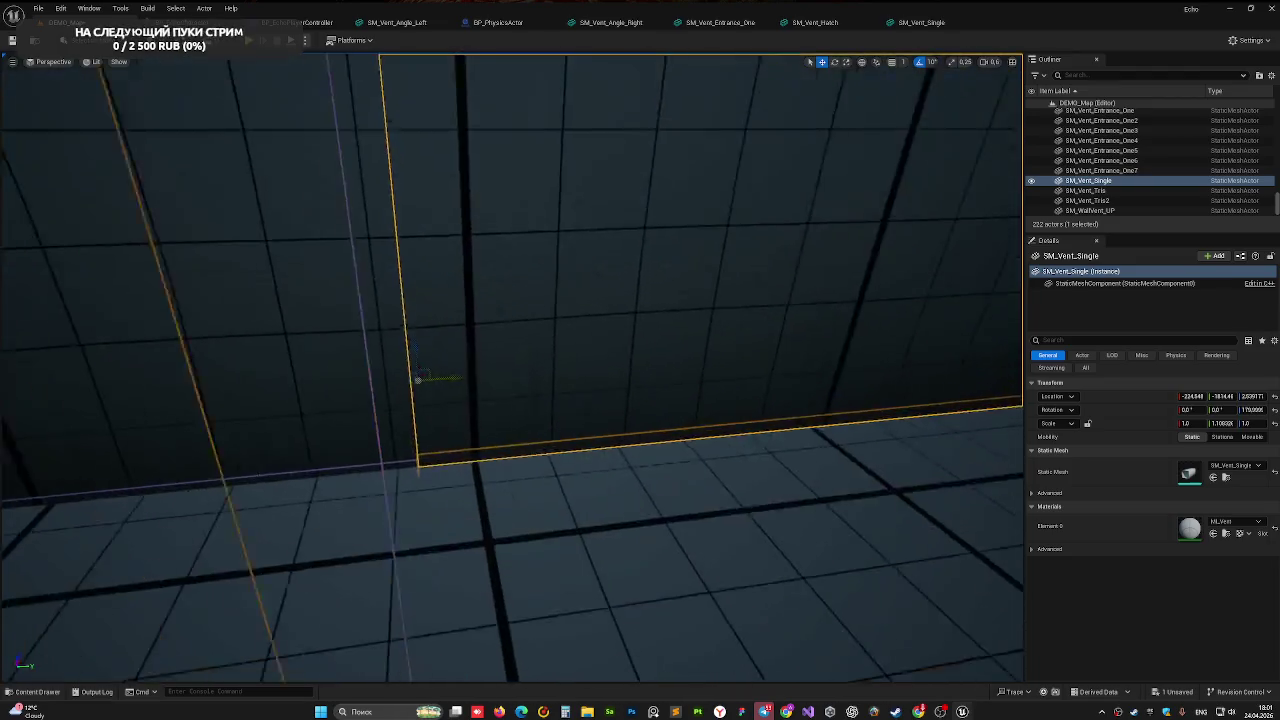
right_drag(435, 235, 435, 235)
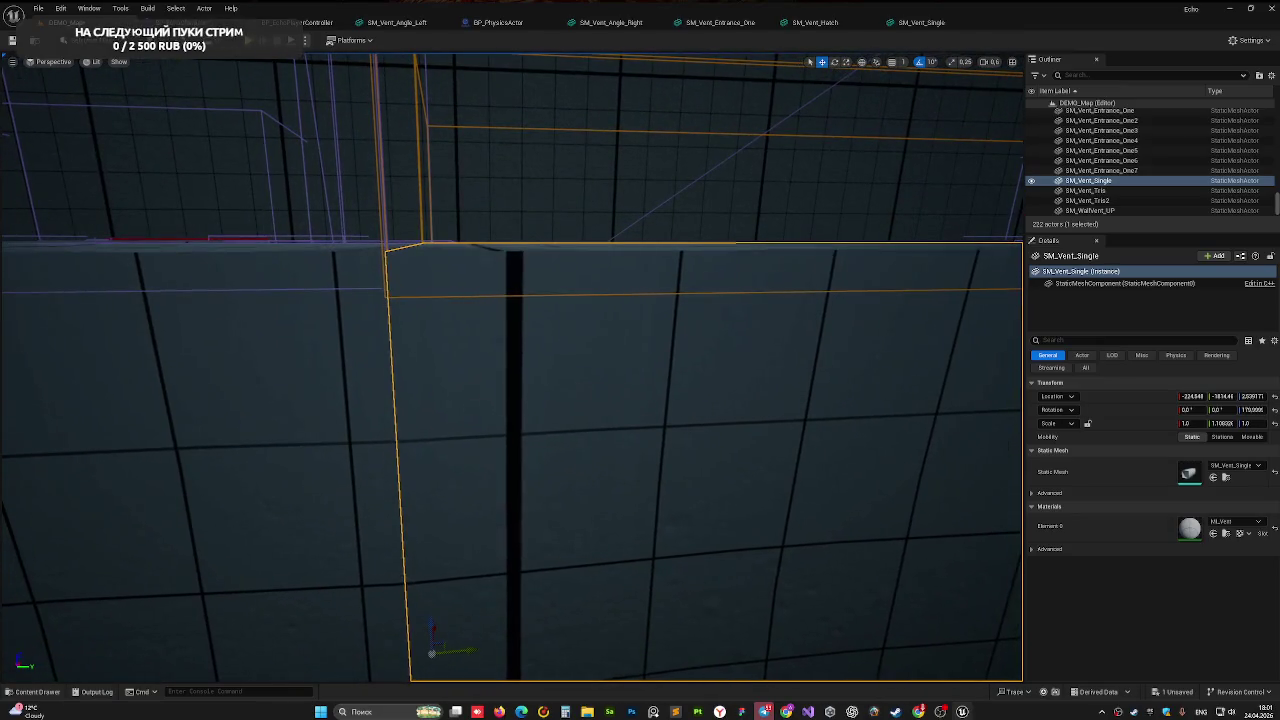
click(285, 286)
right_drag(323, 274, 323, 274)
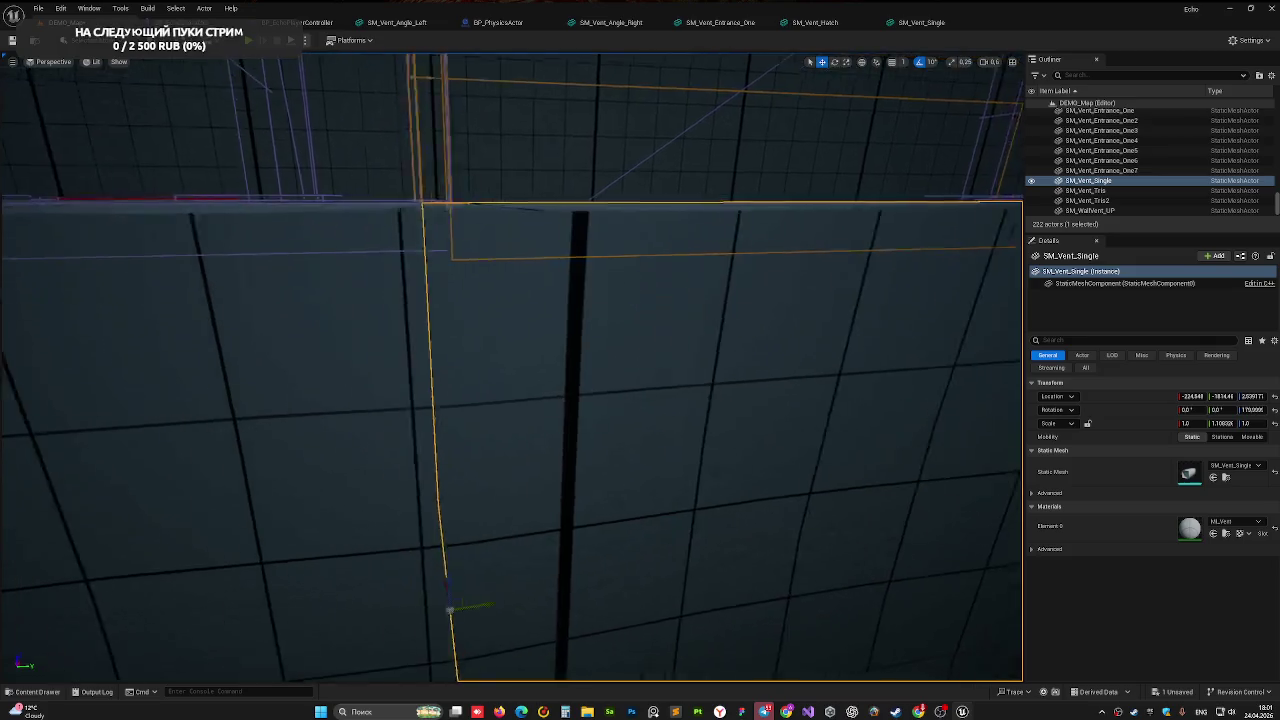
right_drag(433, 275, 430, 280)
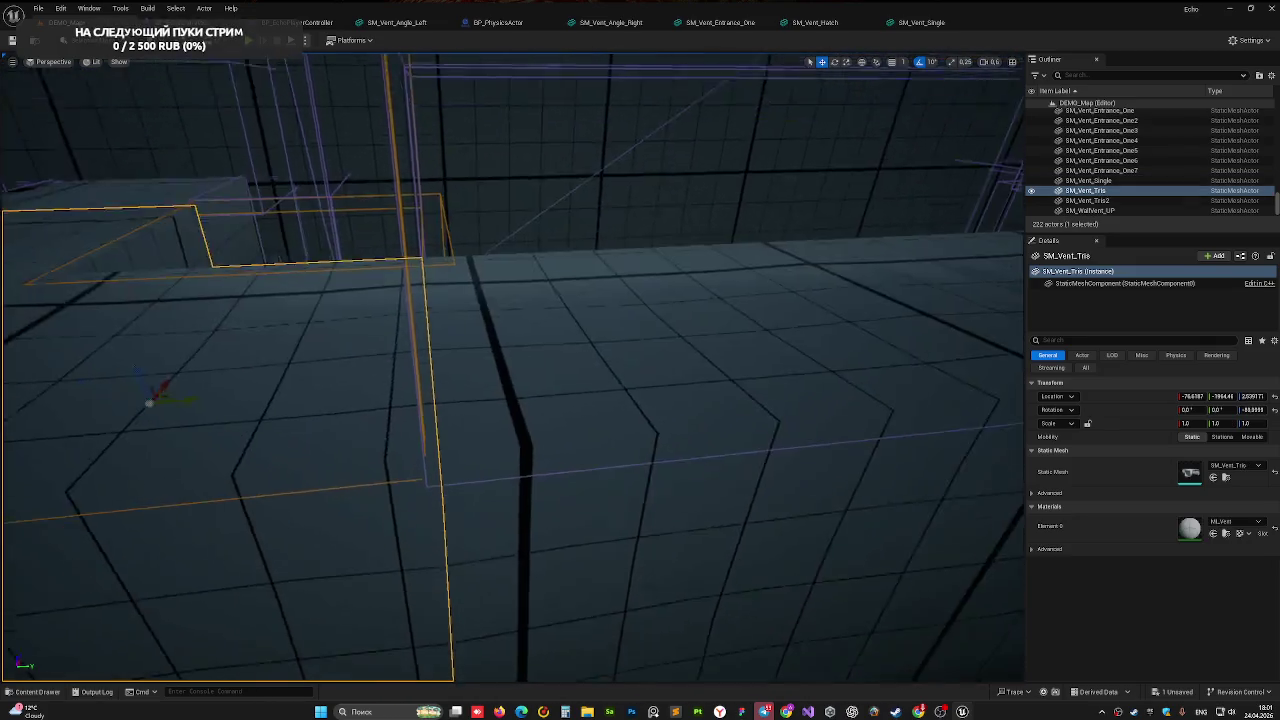
click(452, 291)
drag(469, 497, 466, 495)
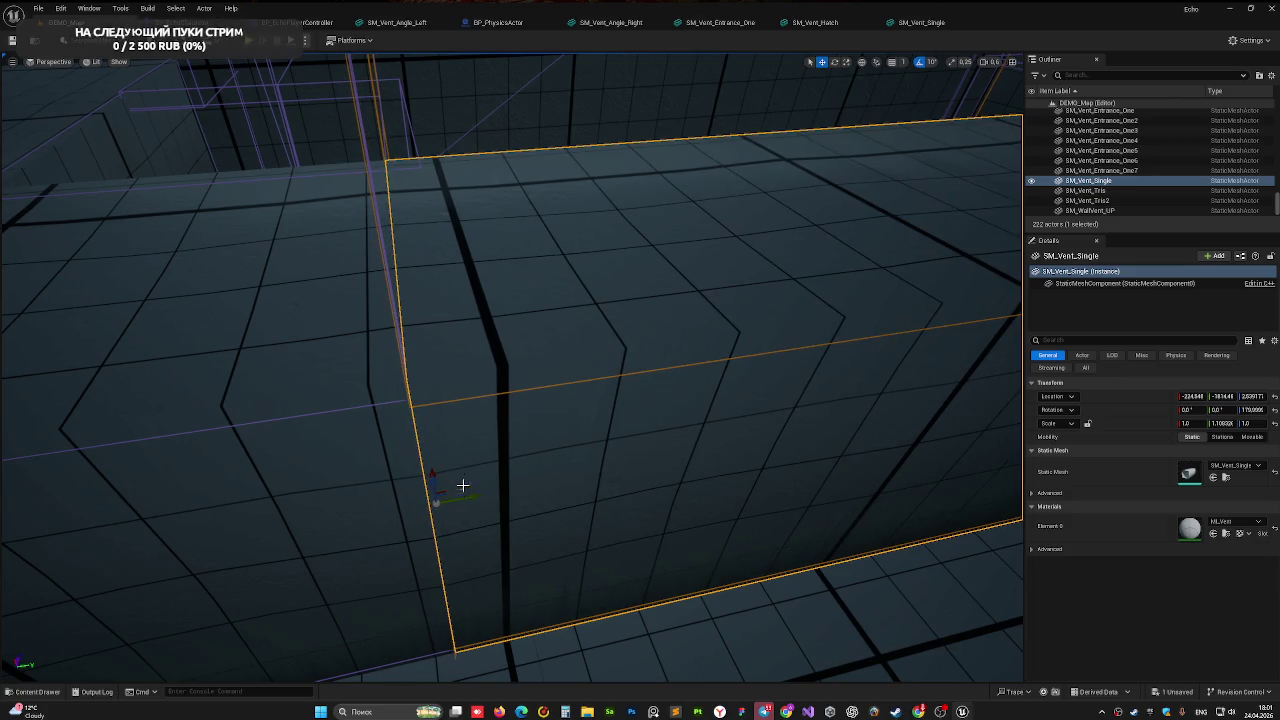
Clear the selection, fly along the corridor floor, and start another play test
right_drag(426, 370, 430, 372)
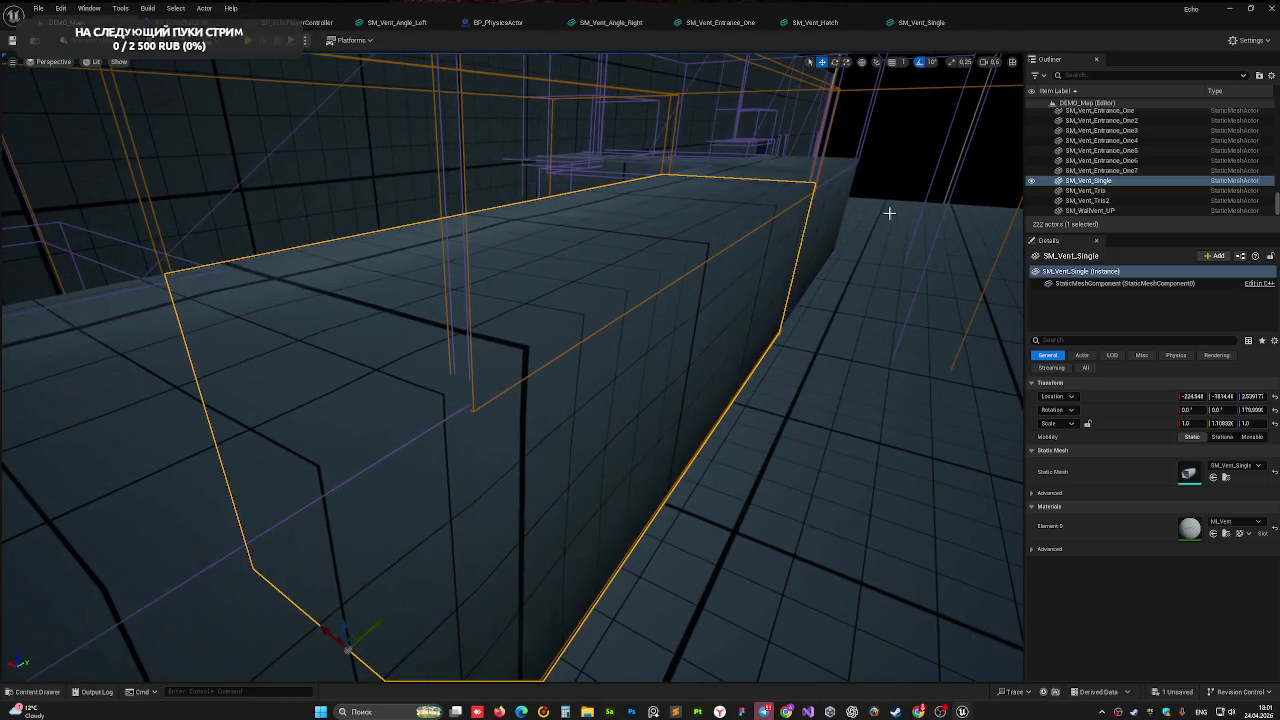
key(Escape)
right_drag(596, 373, 588, 366)
right_drag(512, 368, 512, 368)
key(alt+p)
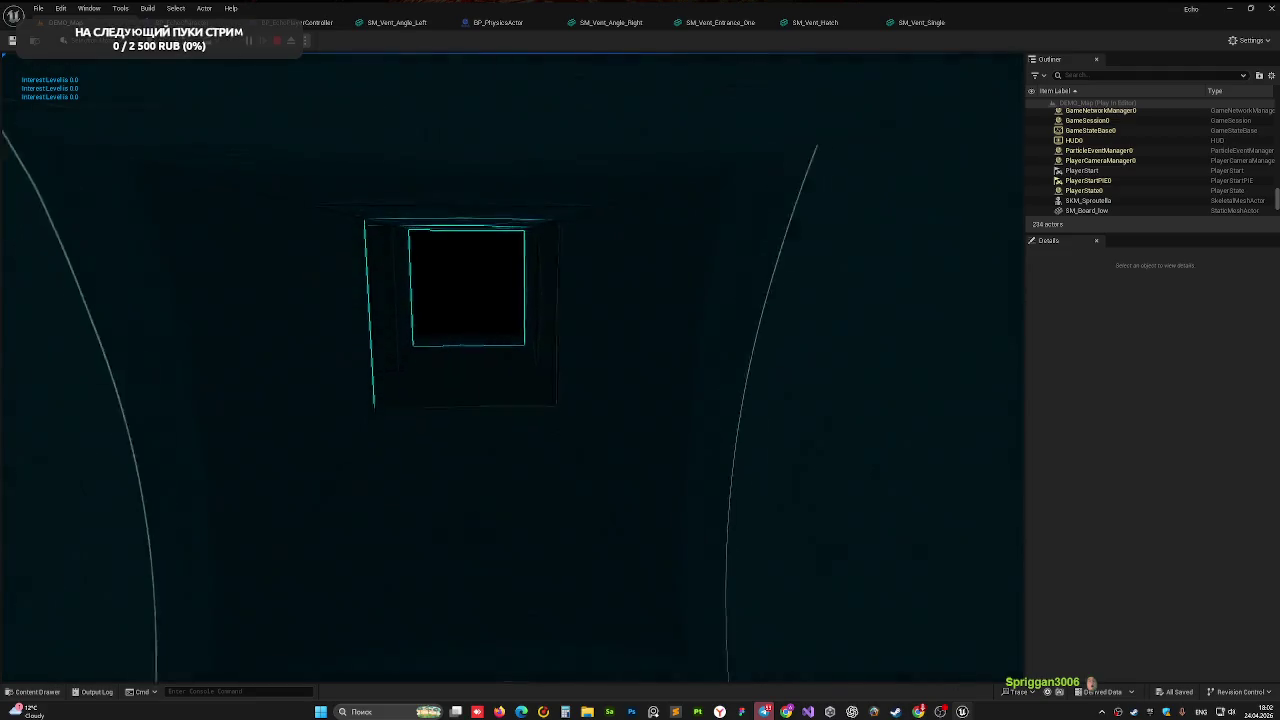
Stop the play test and fly up to an overhead view of the rooms and vent run
key(Escape)
mouse_move(593, 287)
right_down()
mouse_move(593, 330)
mouse_move(362, 547)
mouse_move(455, 570)
mouse_move(469, 370)
right_up()
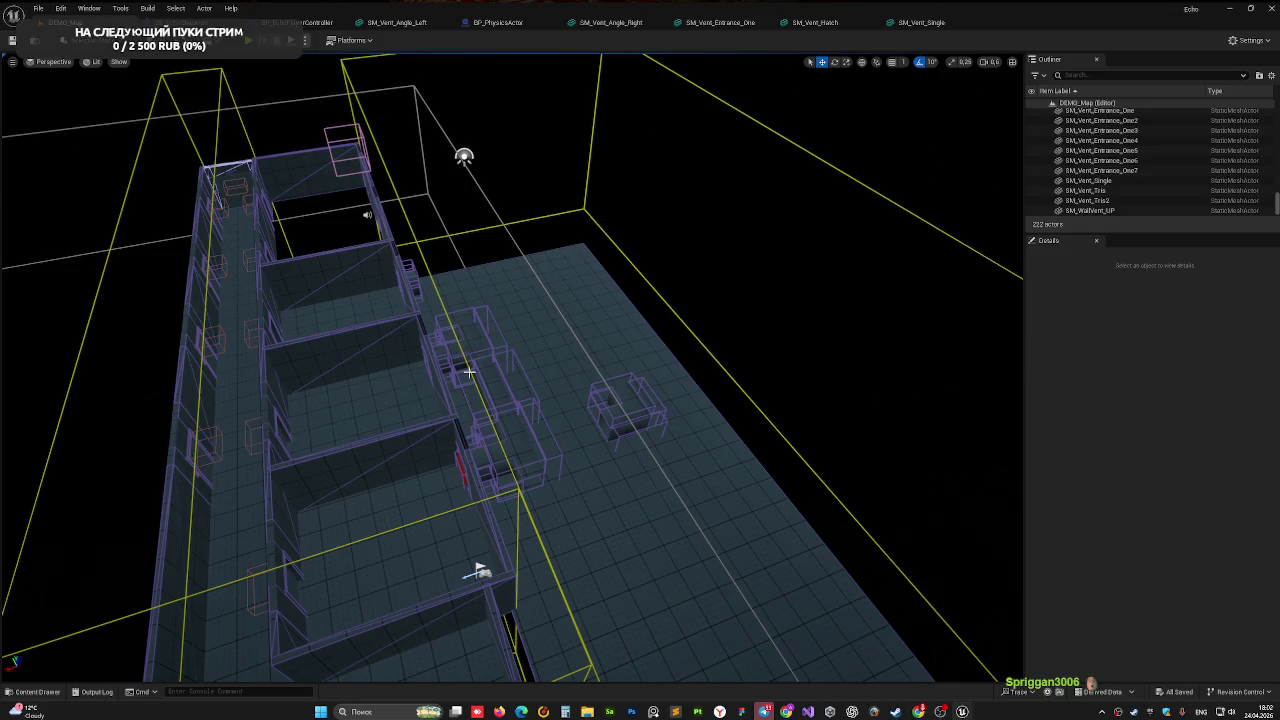
Inspect the AC_Rooms2 volume and SM_Vent_Angle_Left piece, then fly down toward the vents
click(469, 372)
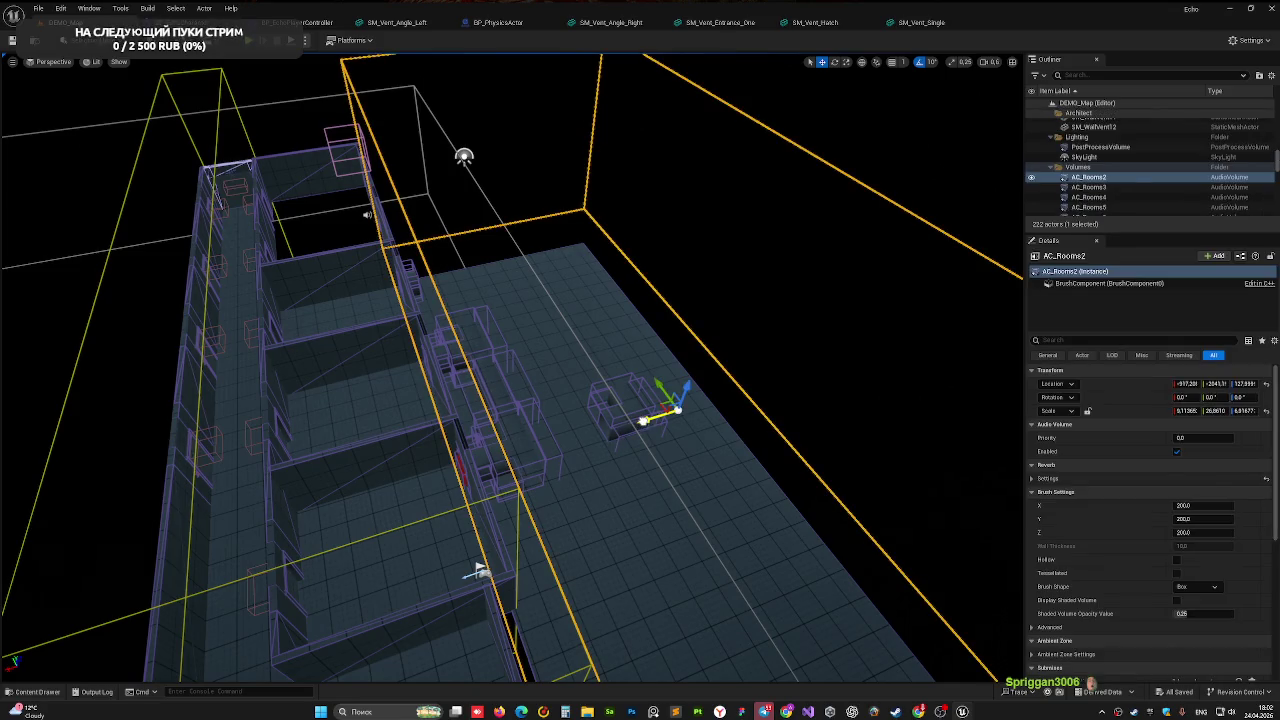
click(625, 410)
key(Escape)
right_drag(734, 329, 760, 300)
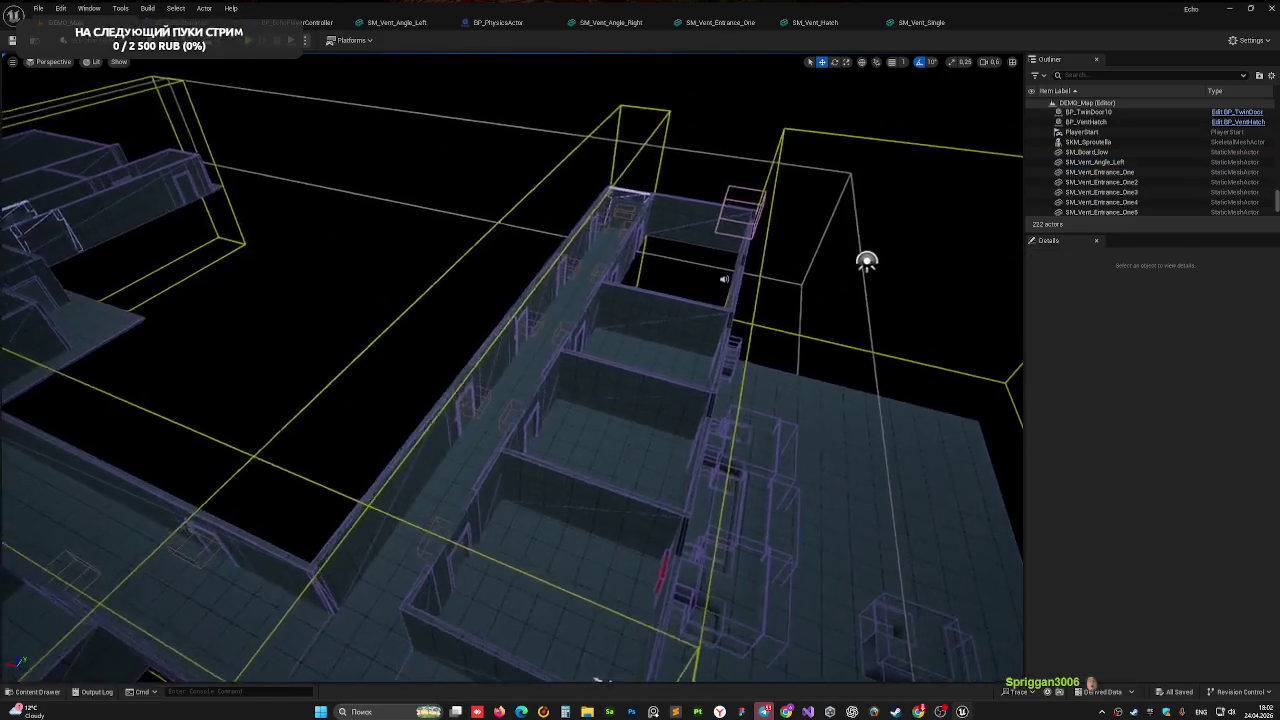
right_drag(784, 78, 573, 441)
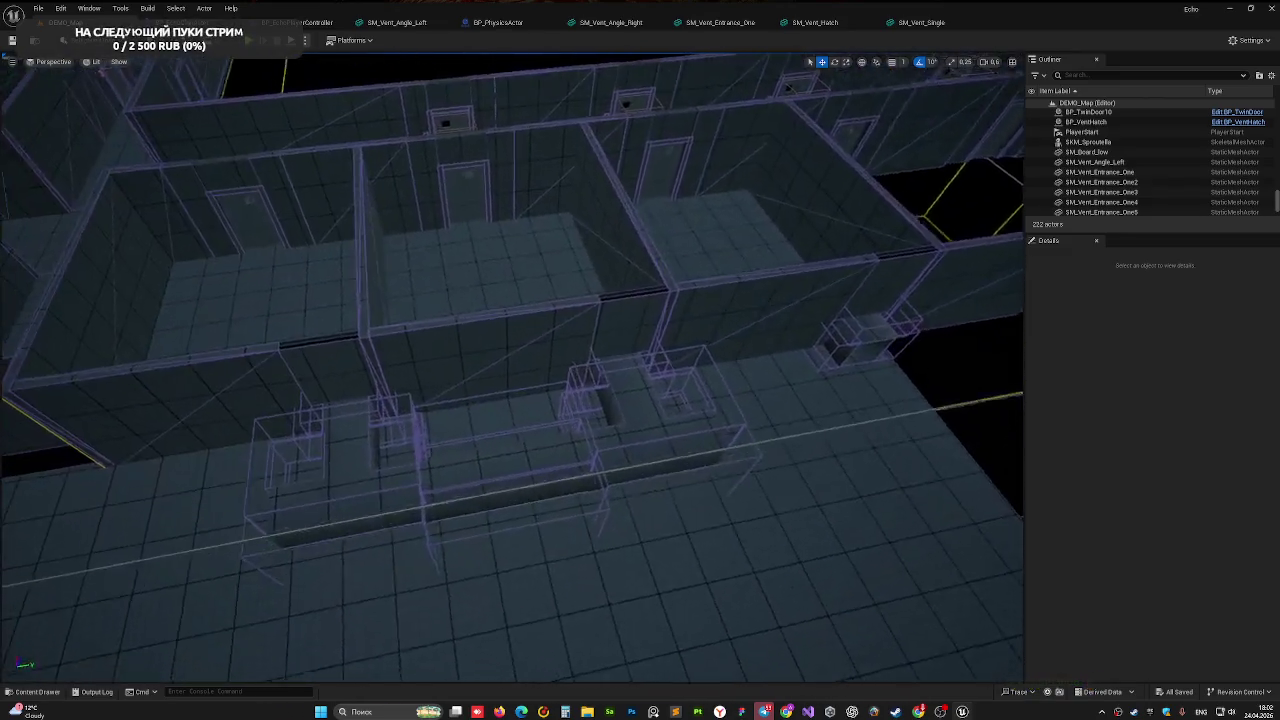
Alt-drag copies of SM_Vent_Single and SM_Vent_Tris2 further along the corridor and line them up
click(573, 441)
ctrl+click(632, 438)
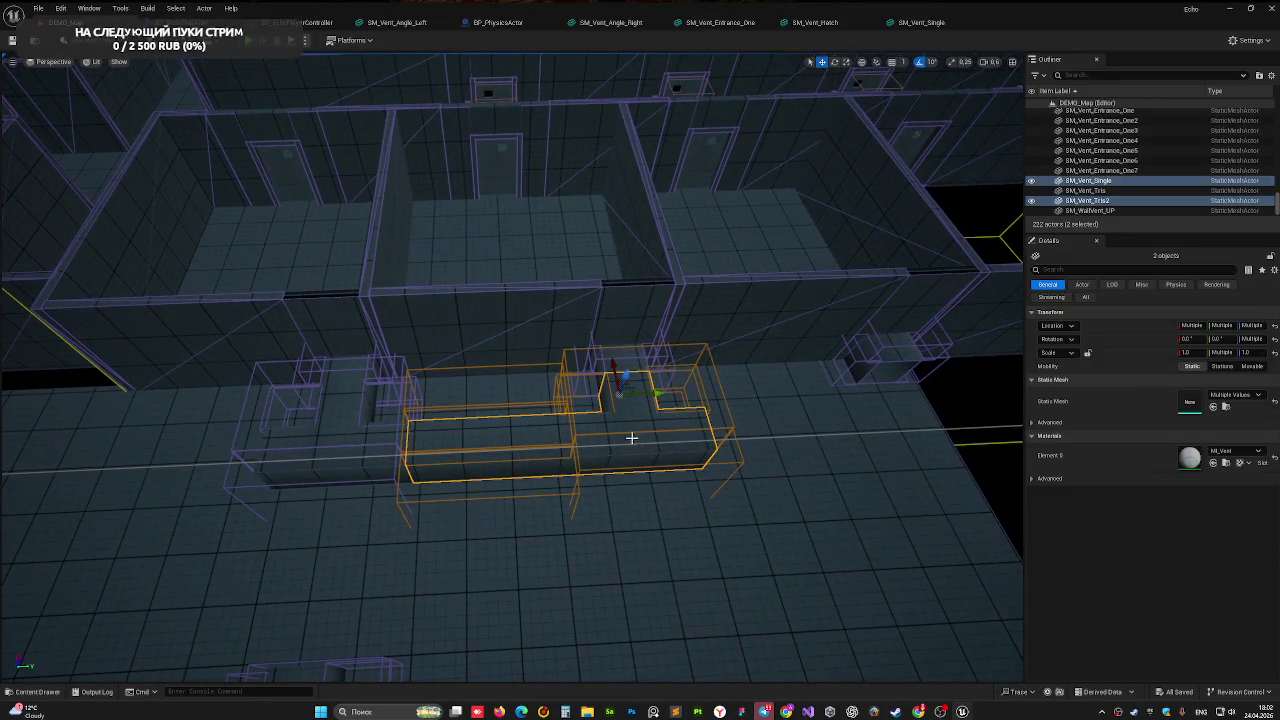
mouse_move(659, 396)
alt+mouse_down()
mouse_move(814, 374)
mouse_move(995, 392)
alt+mouse_up()
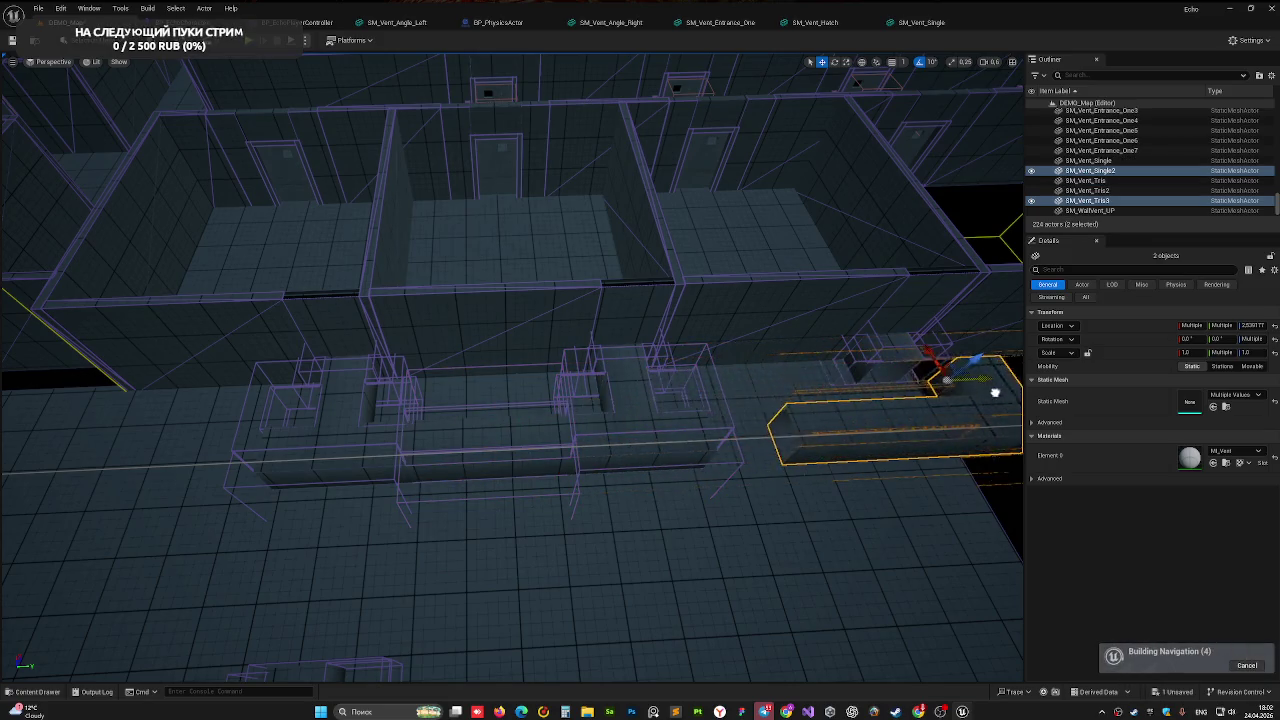
mouse_move(923, 400)
right_down()
mouse_move(700, 420)
mouse_move(787, 400)
right_up()
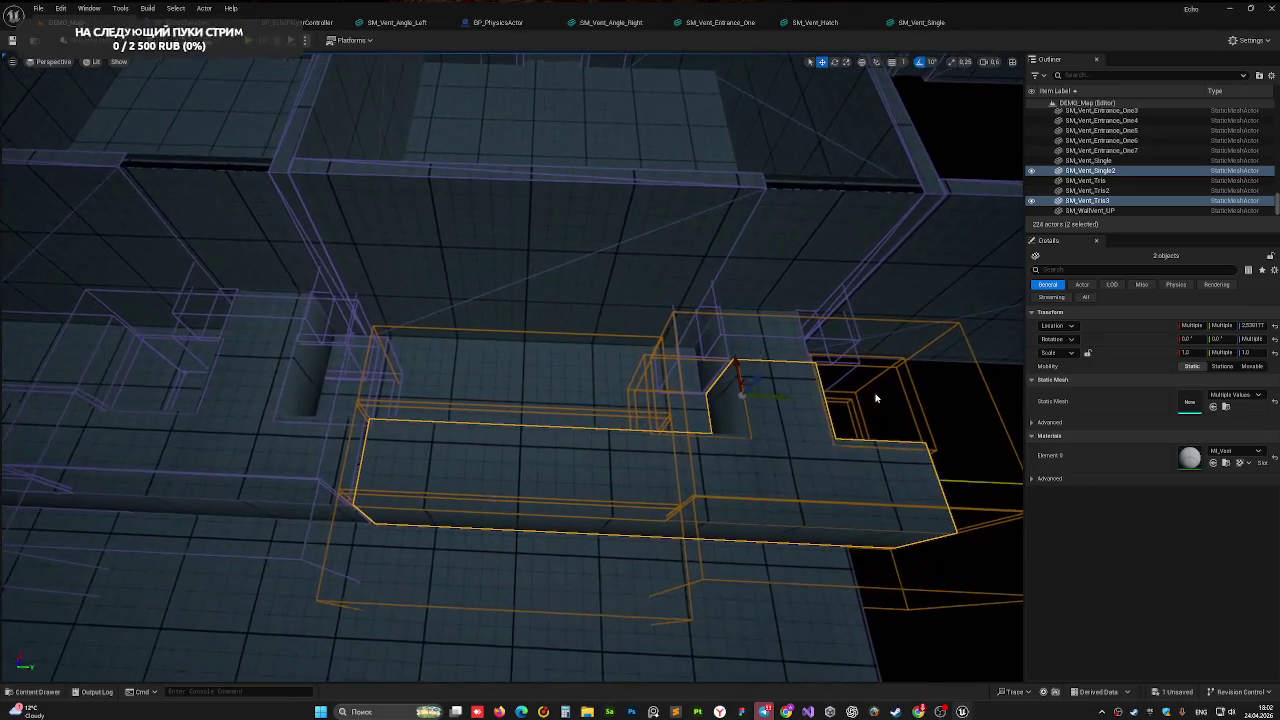
drag(785, 400, 781, 400)
Check the copied pieces up close, deselect, and pull back overhead to select SM_Floor_15
mouse_move(775, 401)
right_down()
mouse_move(760, 420)
mouse_move(543, 380)
right_up()
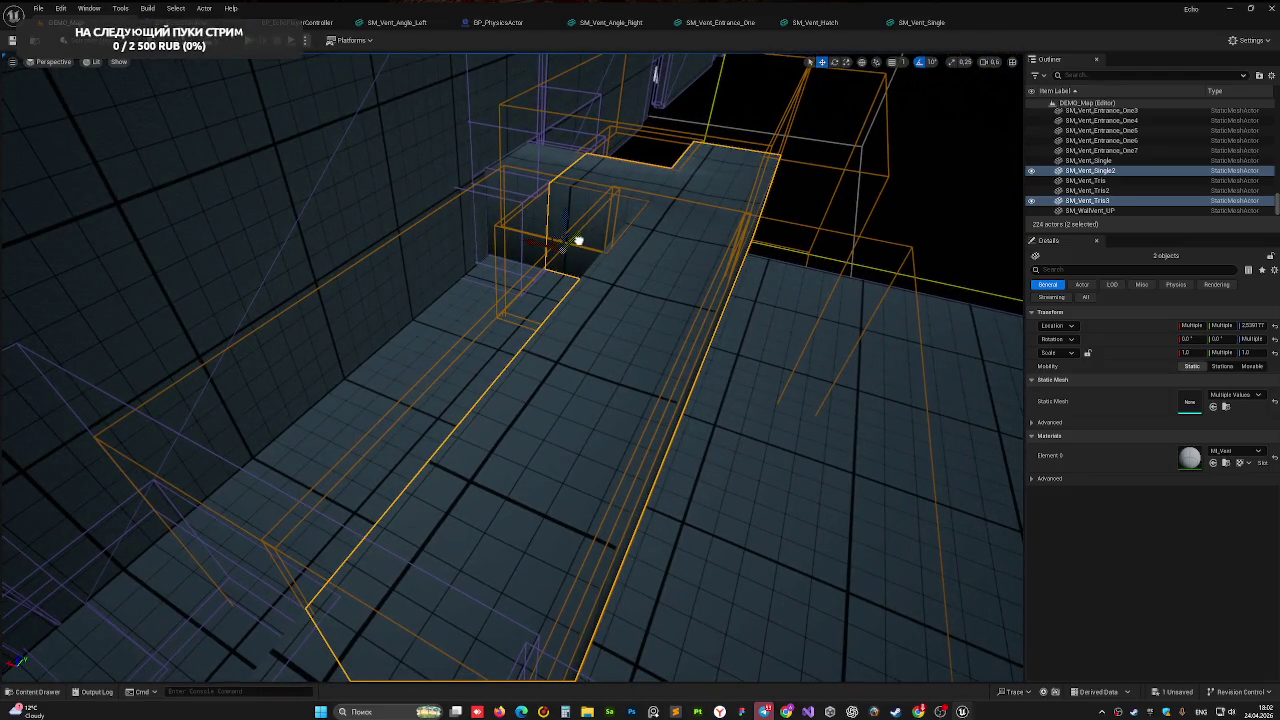
right_drag(462, 480, 462, 450)
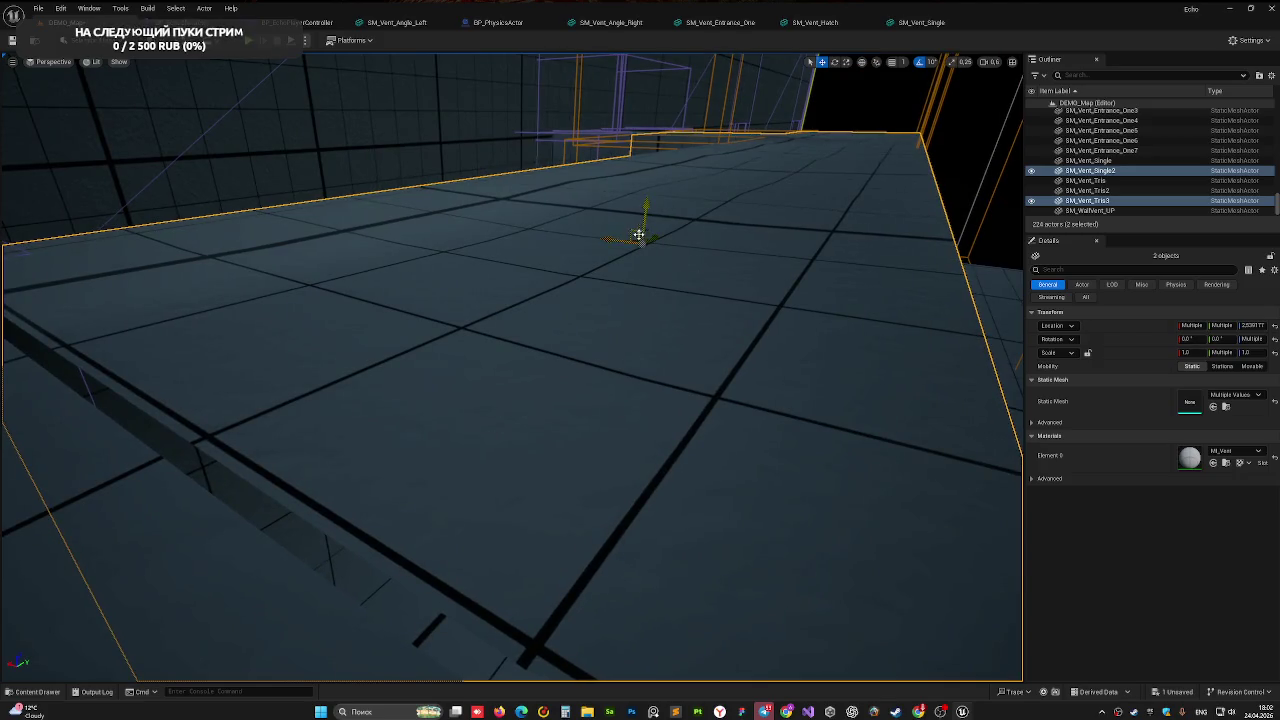
right_drag(653, 237, 653, 237)
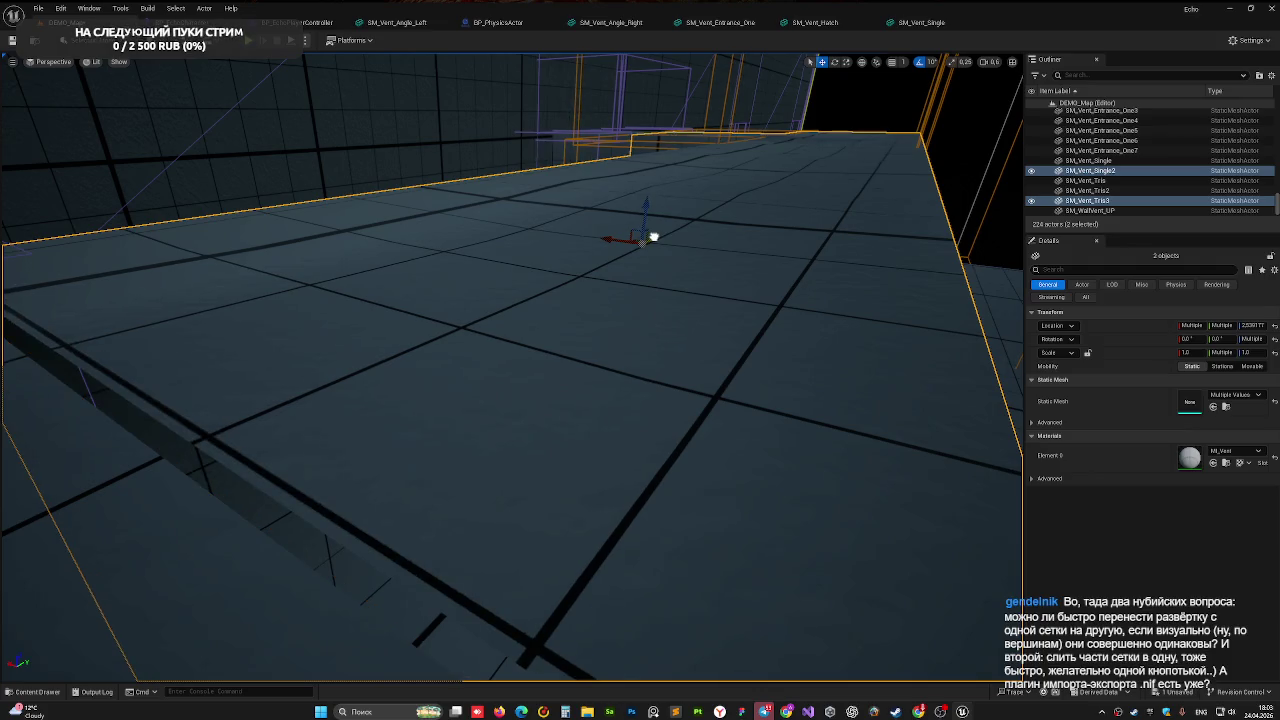
right_drag(653, 237, 653, 237)
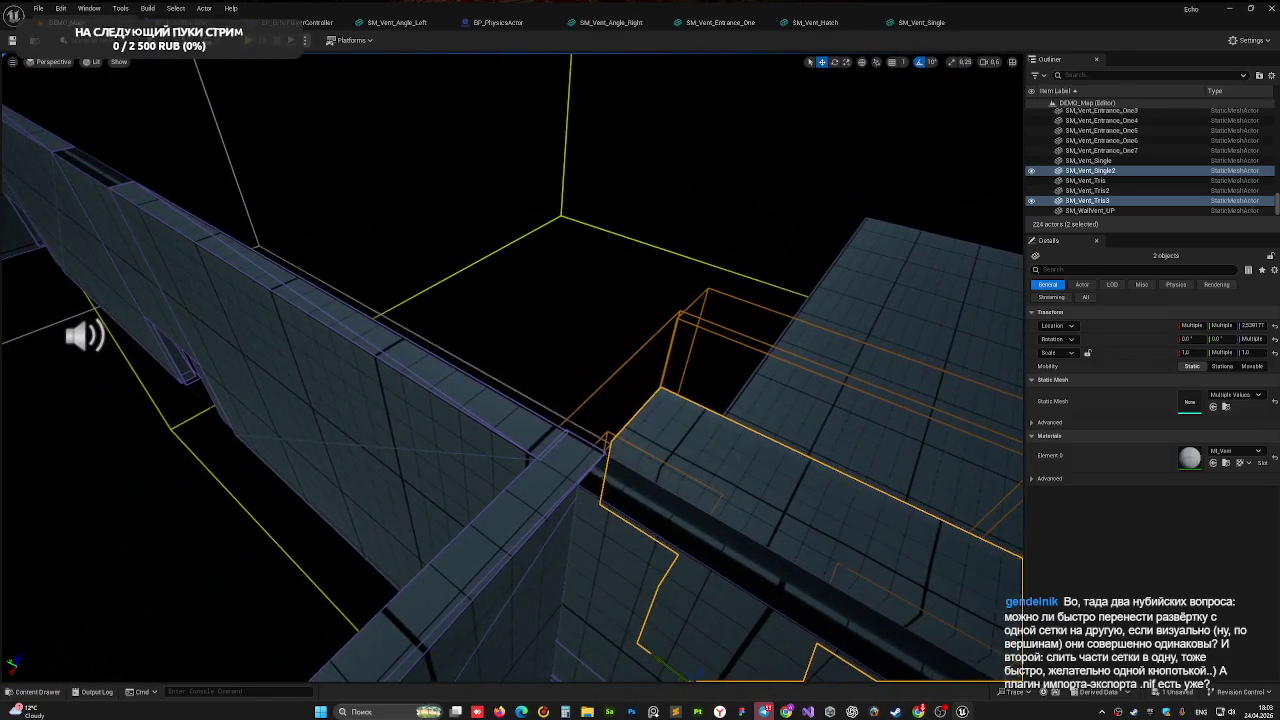
click(456, 152)
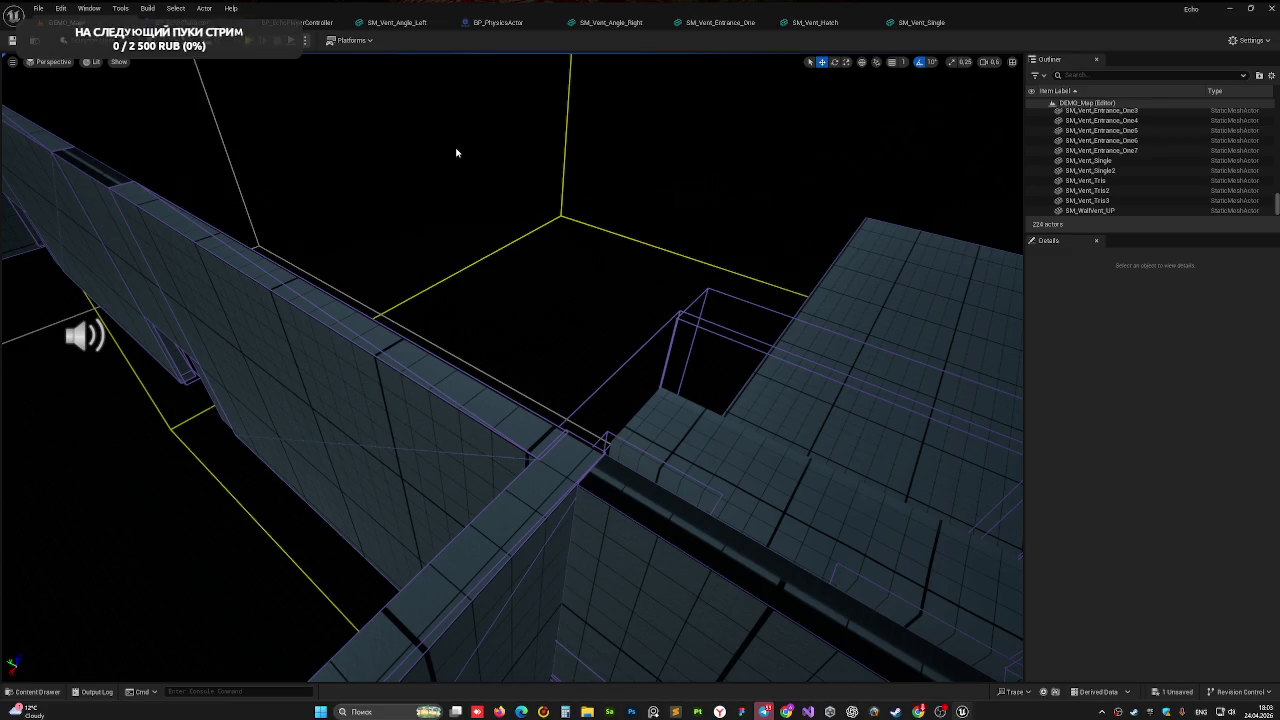
right_drag(492, 260, 492, 260)
right_drag(580, 342, 580, 342)
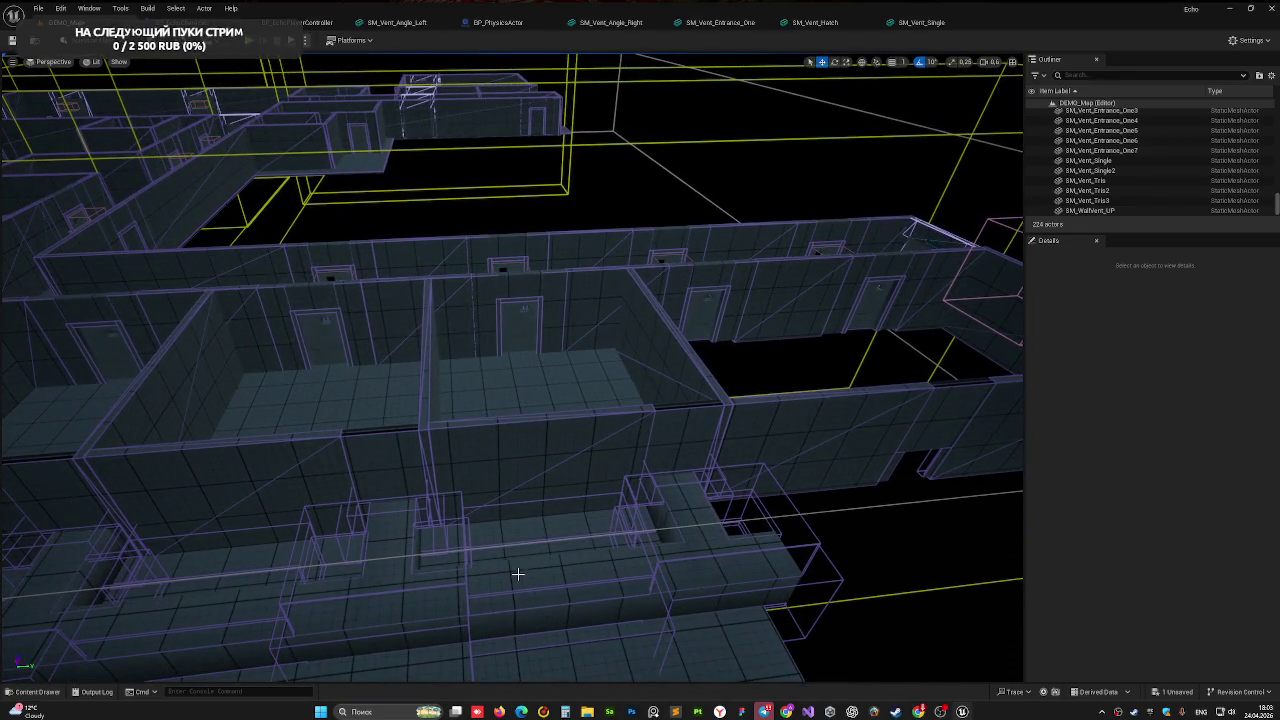
click(653, 655)
Move the SM_Floor_15 slab sideways along the Y axis beside the corridor
right_drag(600, 606, 578, 595)
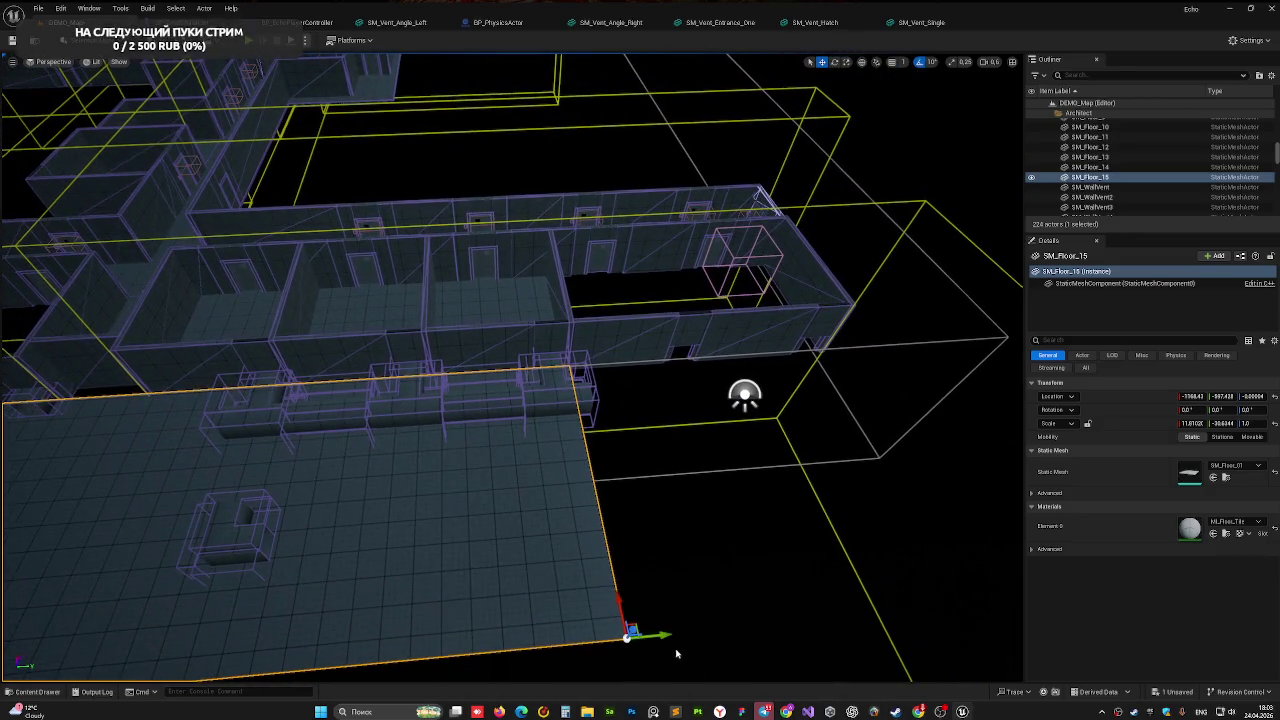
drag(660, 635, 1015, 595)
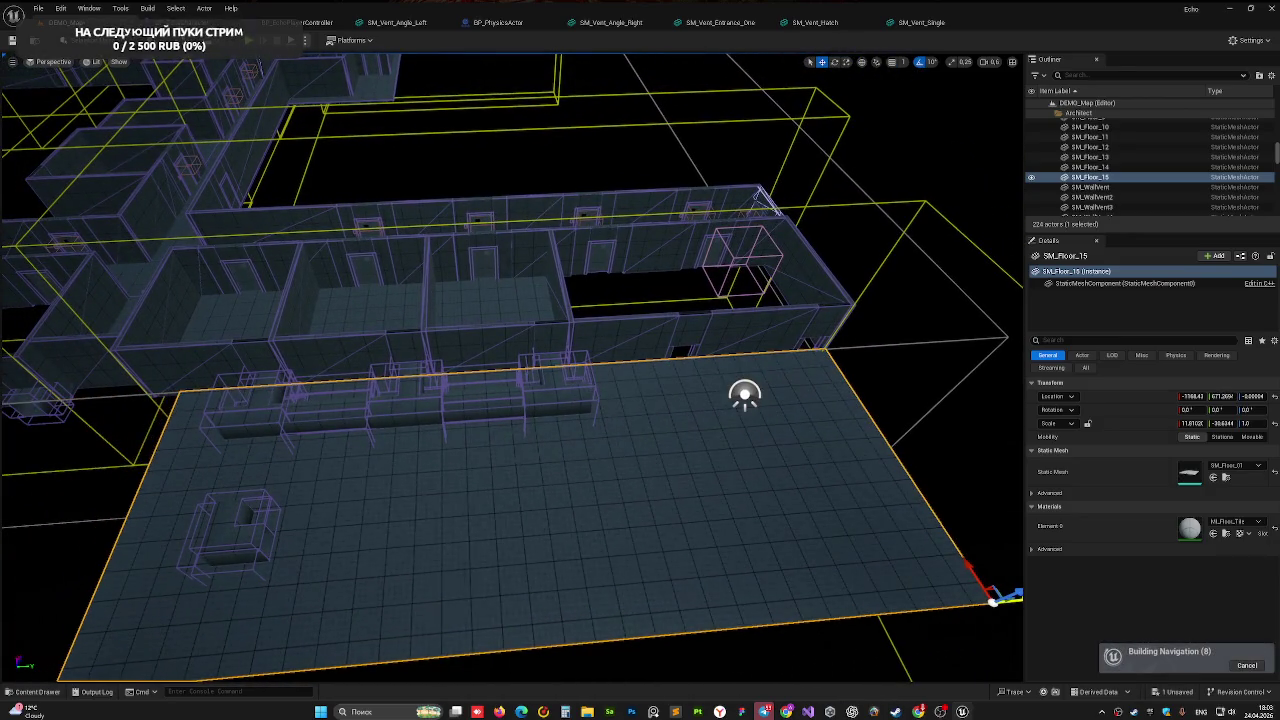
mouse_move(964, 604)
mouse_down()
mouse_move(850, 476)
mouse_move(900, 463)
mouse_up()
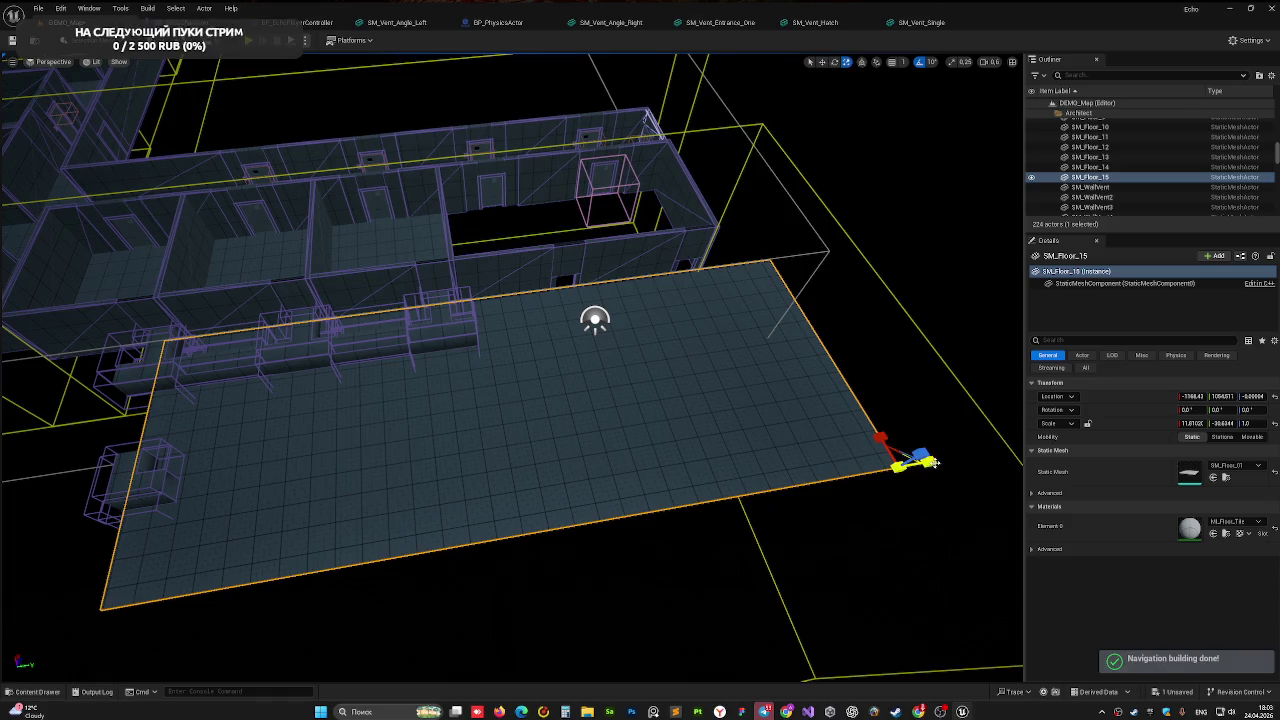
Stretch SM_Floor_15's Y scale much longer and fly over to check its length
drag(903, 463, 890, 466)
right_drag(938, 392, 811, 411)
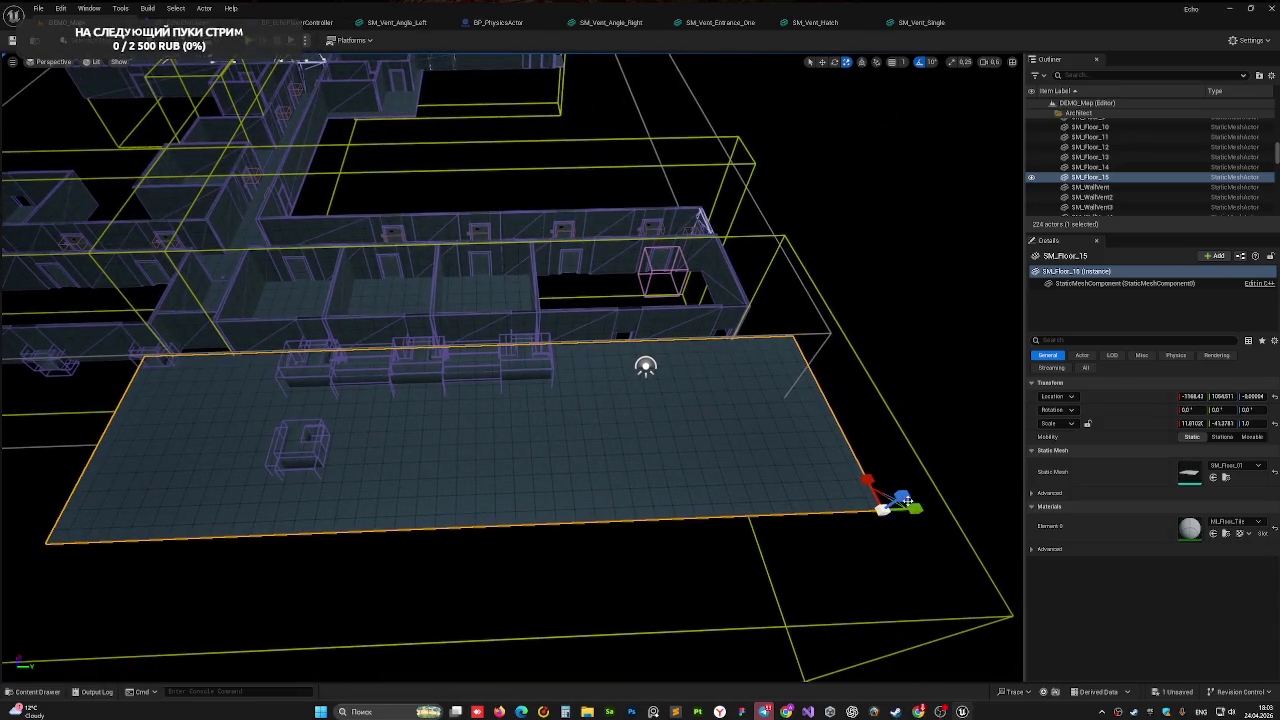
drag(912, 508, 895, 510)
mouse_move(895, 510)
right_down()
mouse_move(1000, 520)
mouse_move(960, 500)
right_up()
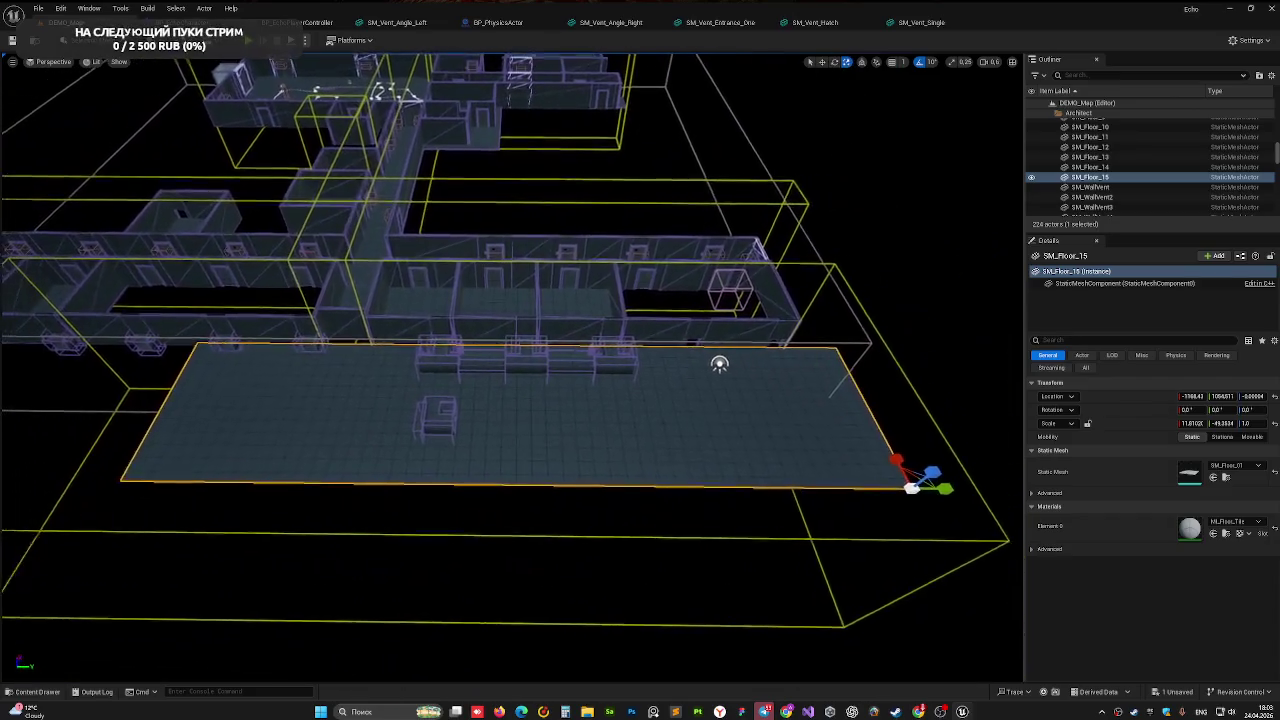
right_drag(738, 457, 738, 457)
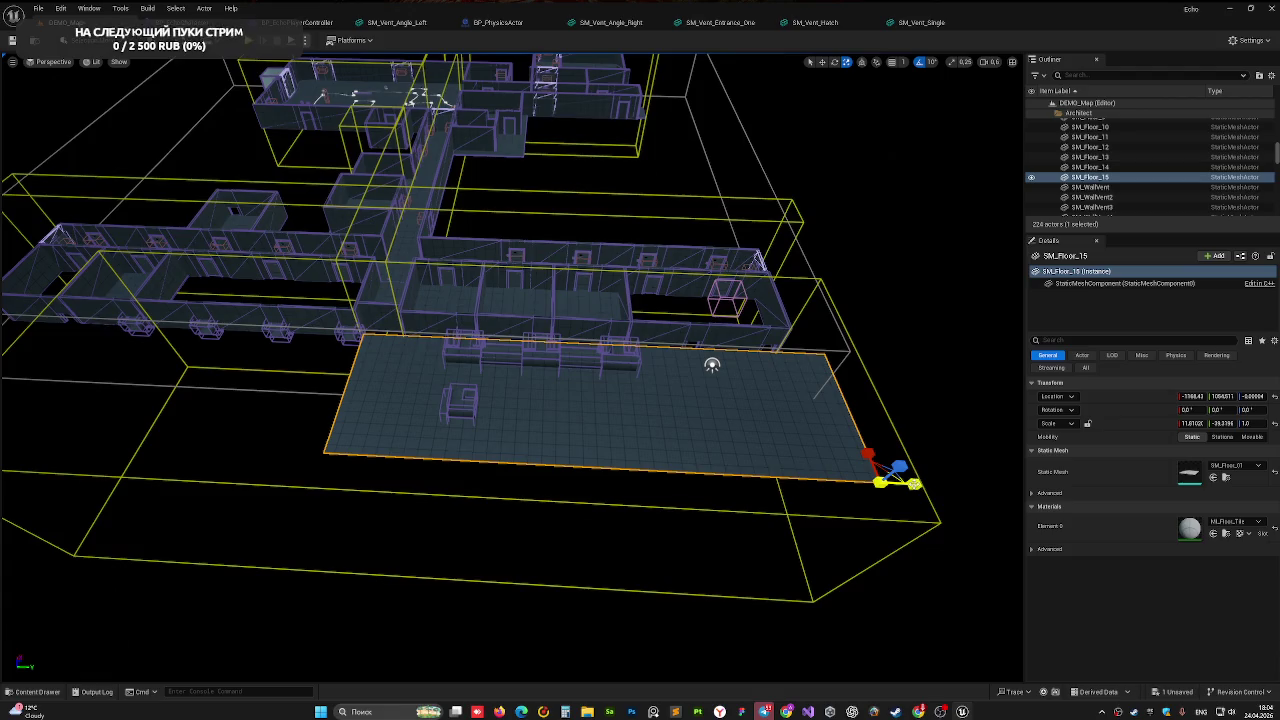
right_drag(703, 438, 668, 406)
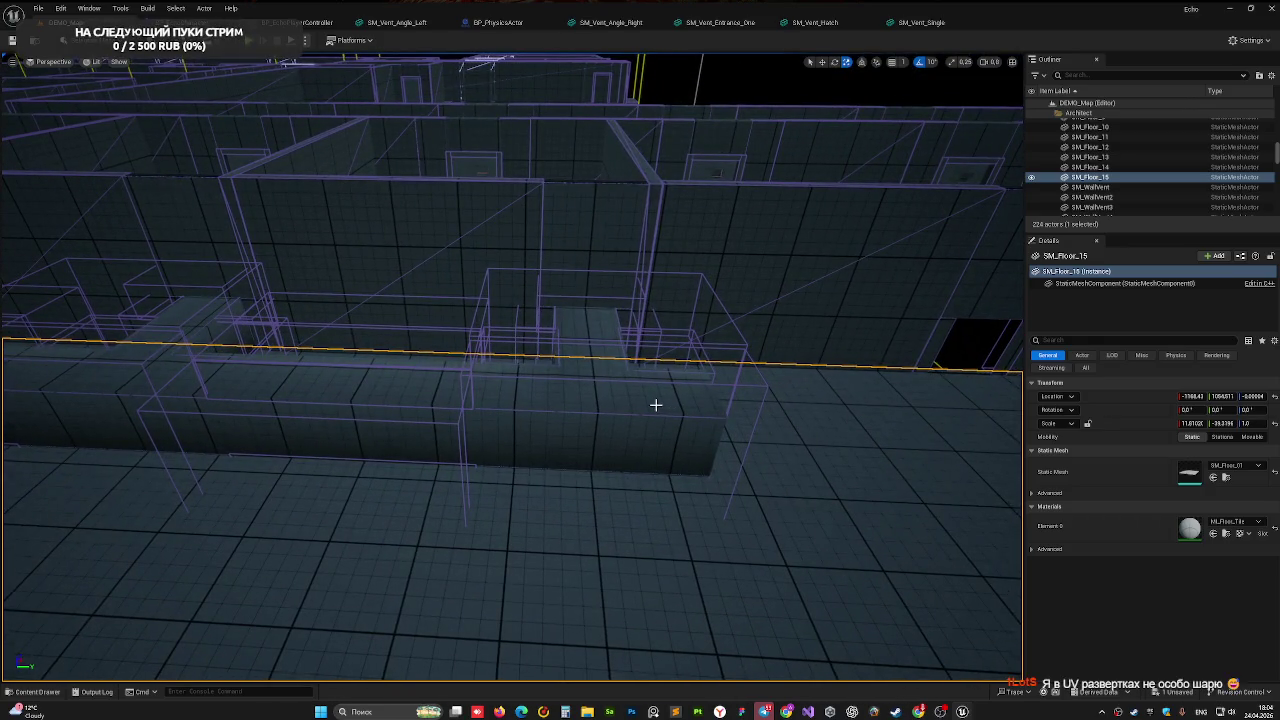
right_drag(432, 440, 432, 440)
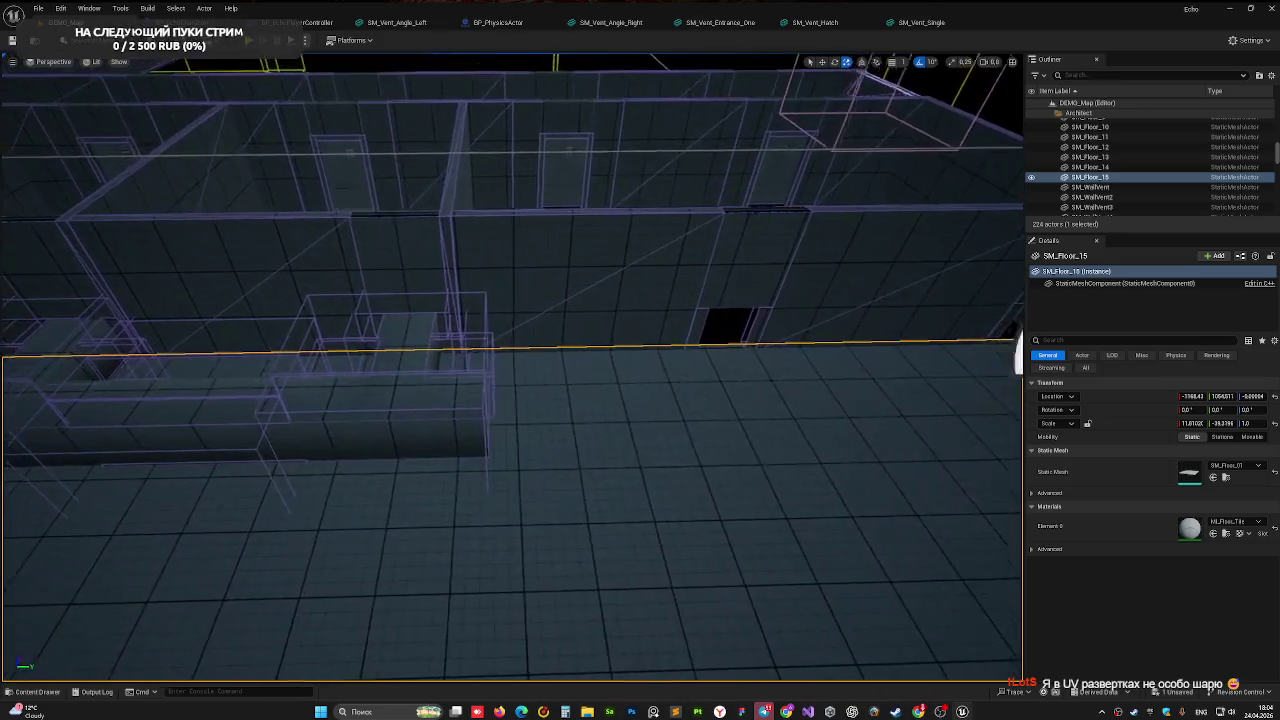
Duplicate the three selected vent pieces further along the corridor and inspect the copies
click(428, 380)
ctrl+click(436, 340)
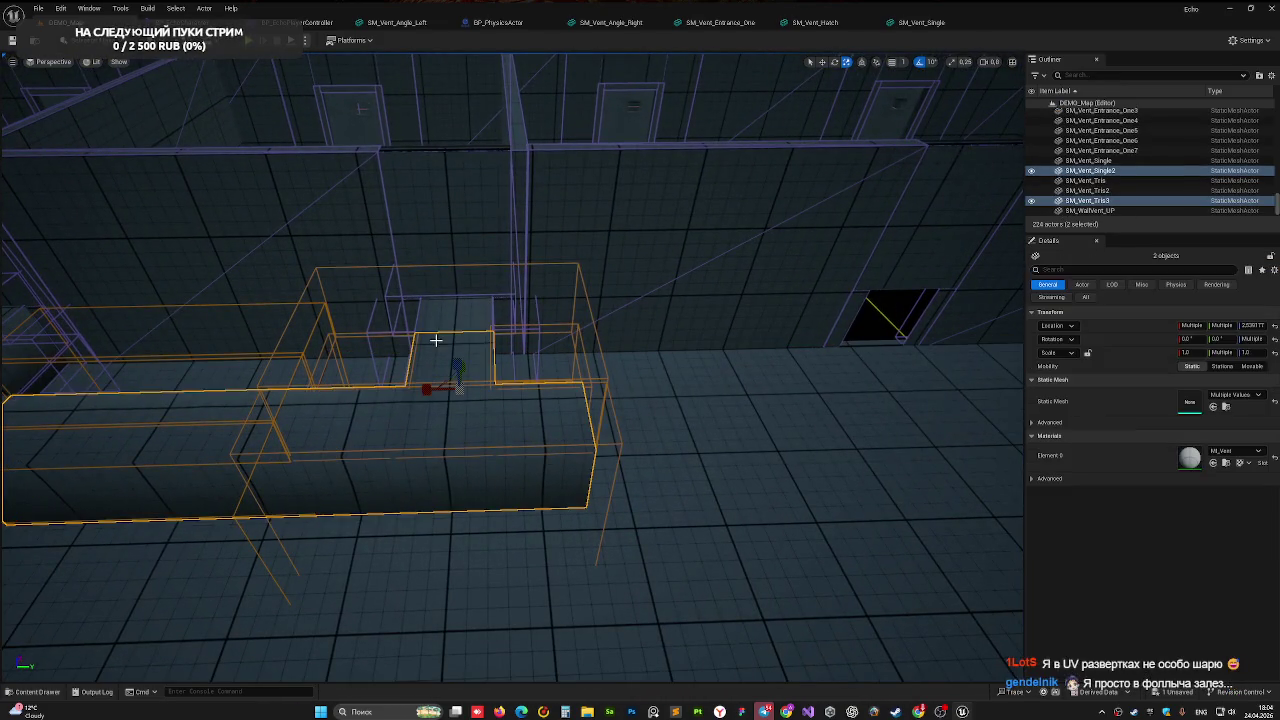
ctrl+click(447, 342)
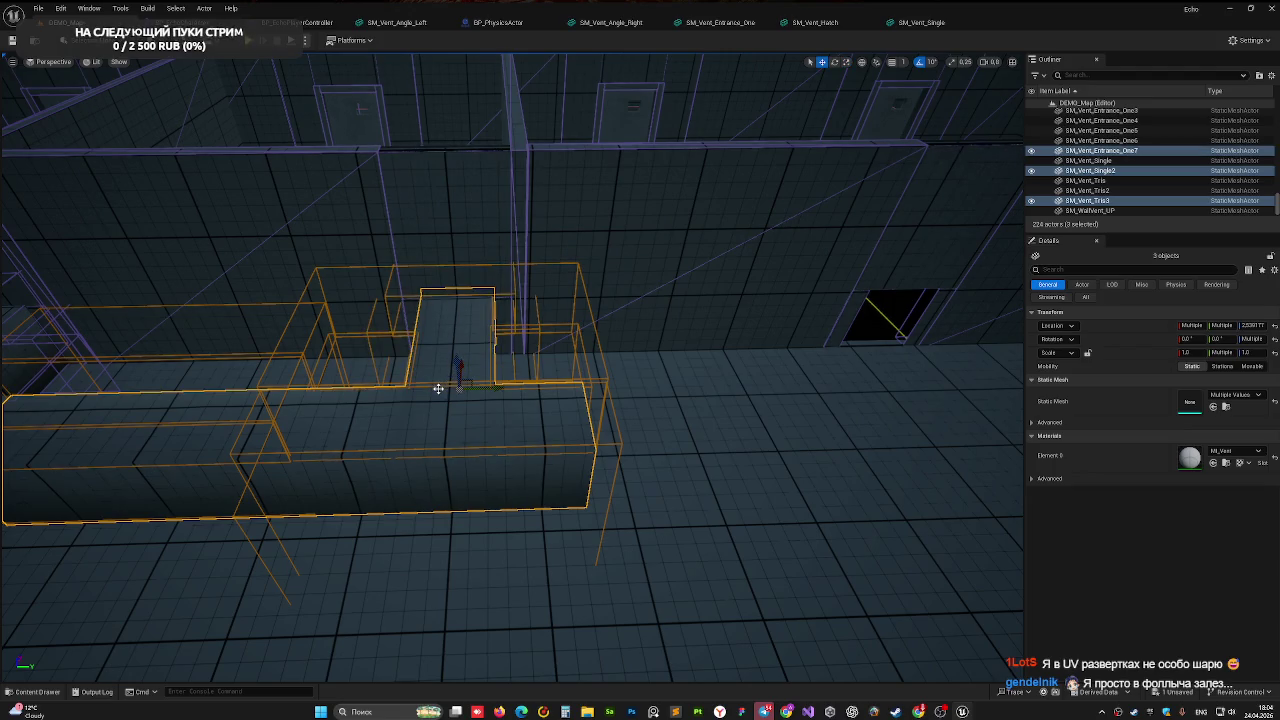
alt+drag(494, 389, 894, 386)
right_drag(737, 380, 749, 388)
drag(672, 436, 709, 436)
right_drag(709, 436, 426, 204)
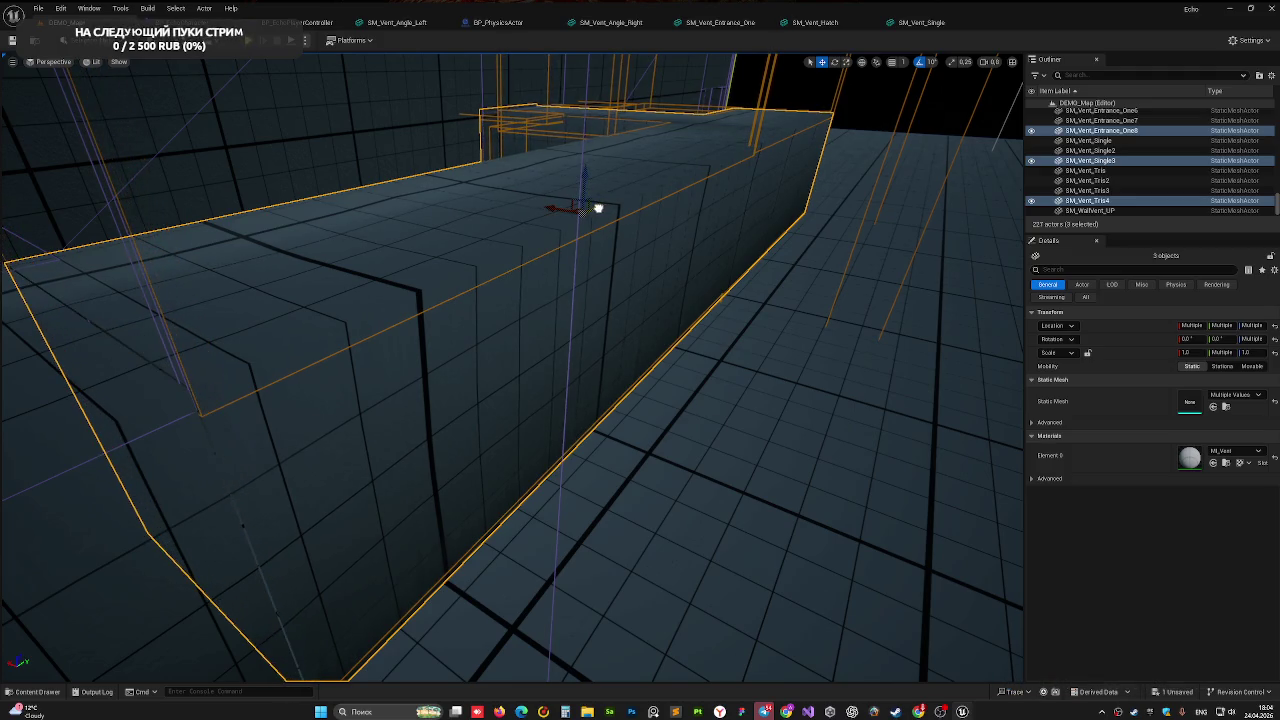
right_drag(597, 208, 597, 208)
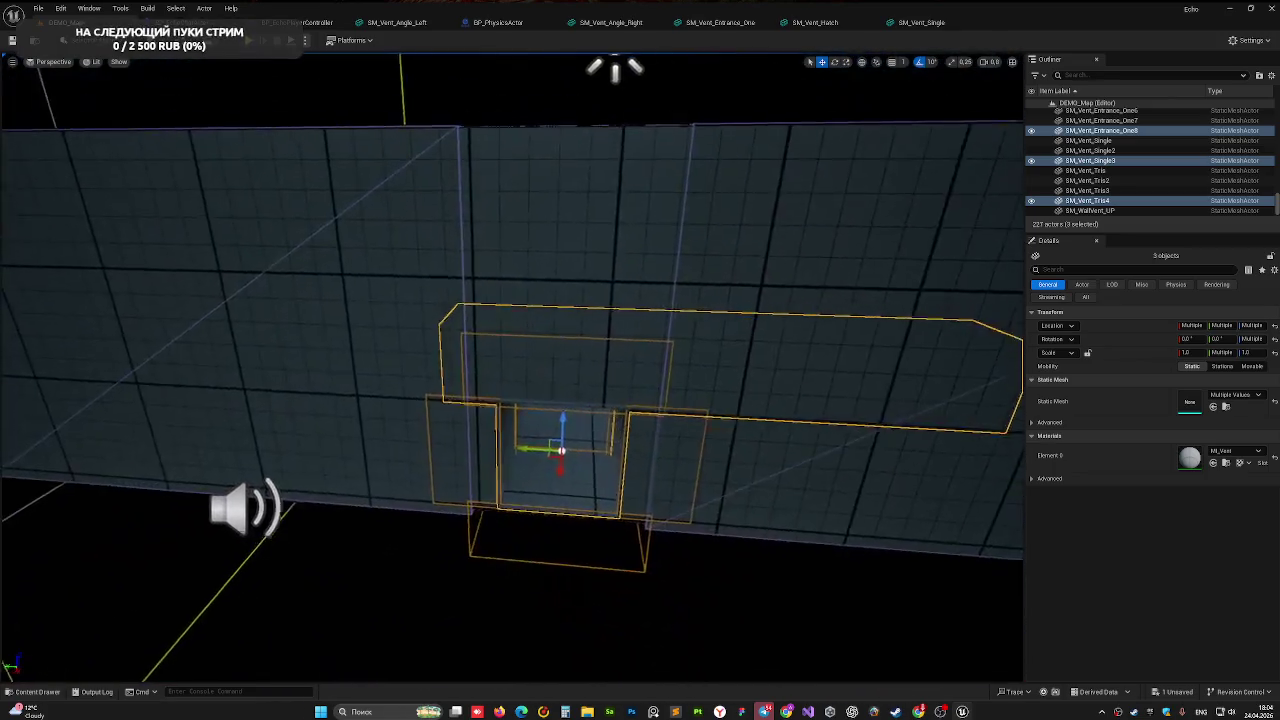
right_drag(614, 68, 614, 68)
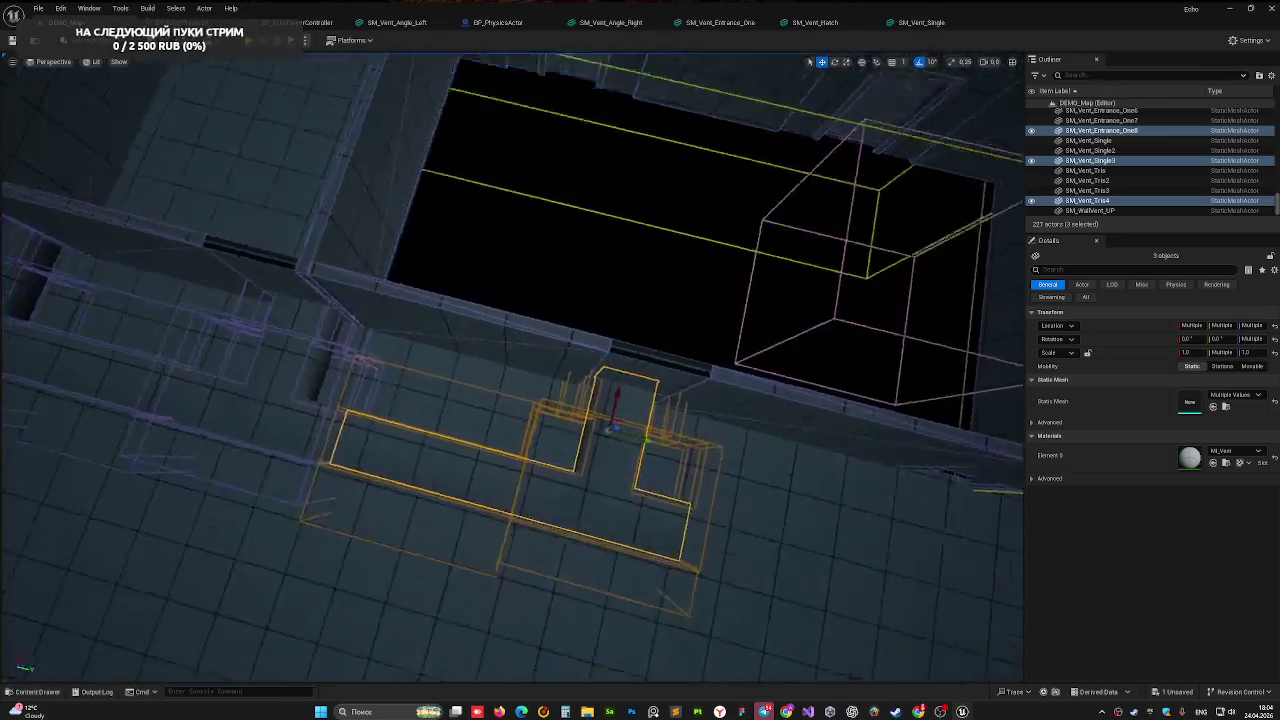
right_drag(473, 172, 473, 172)
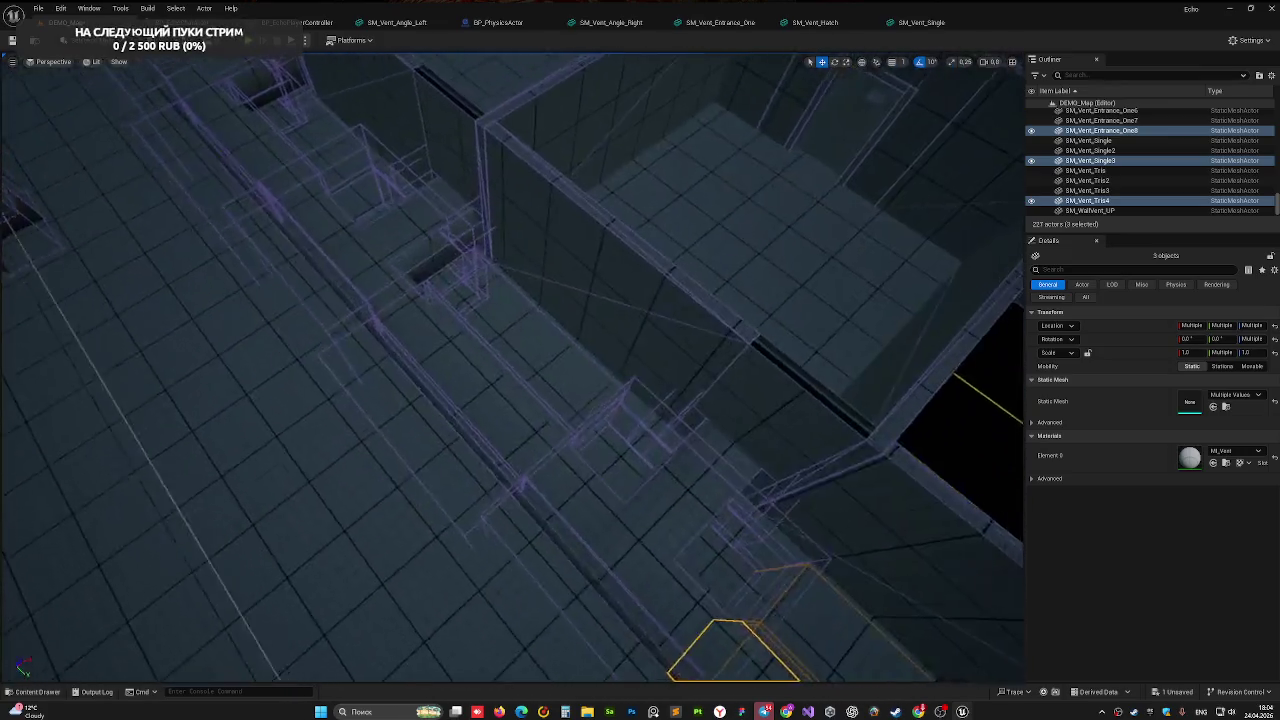
Select four vent pieces along the wall and nudge them into alignment
click(373, 263)
ctrl+click(336, 346)
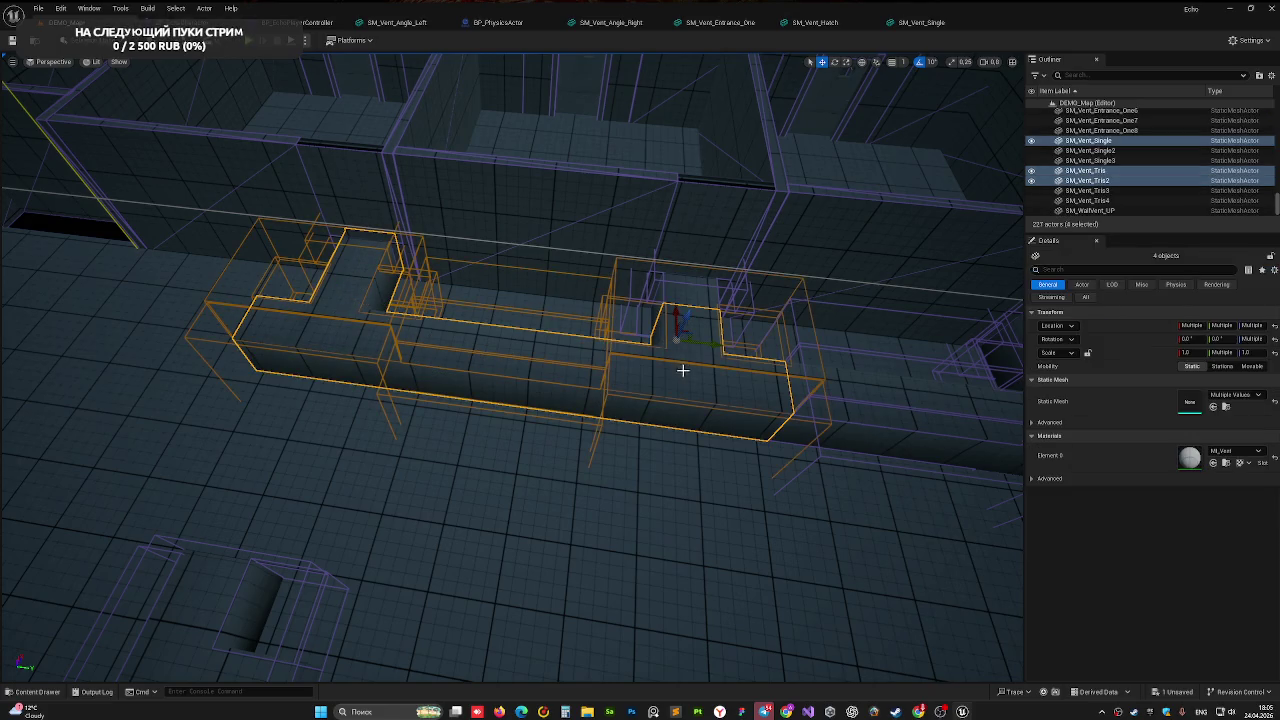
right_drag(742, 340, 742, 340)
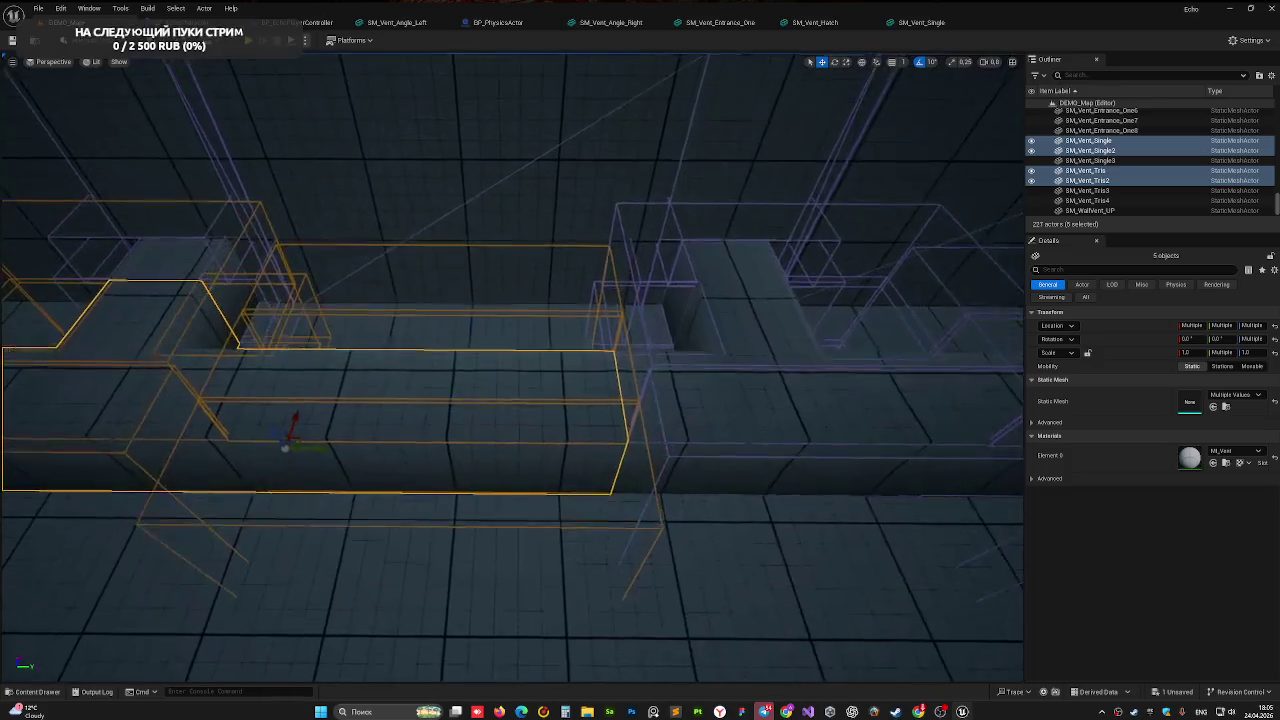
right_drag(441, 367, 441, 367)
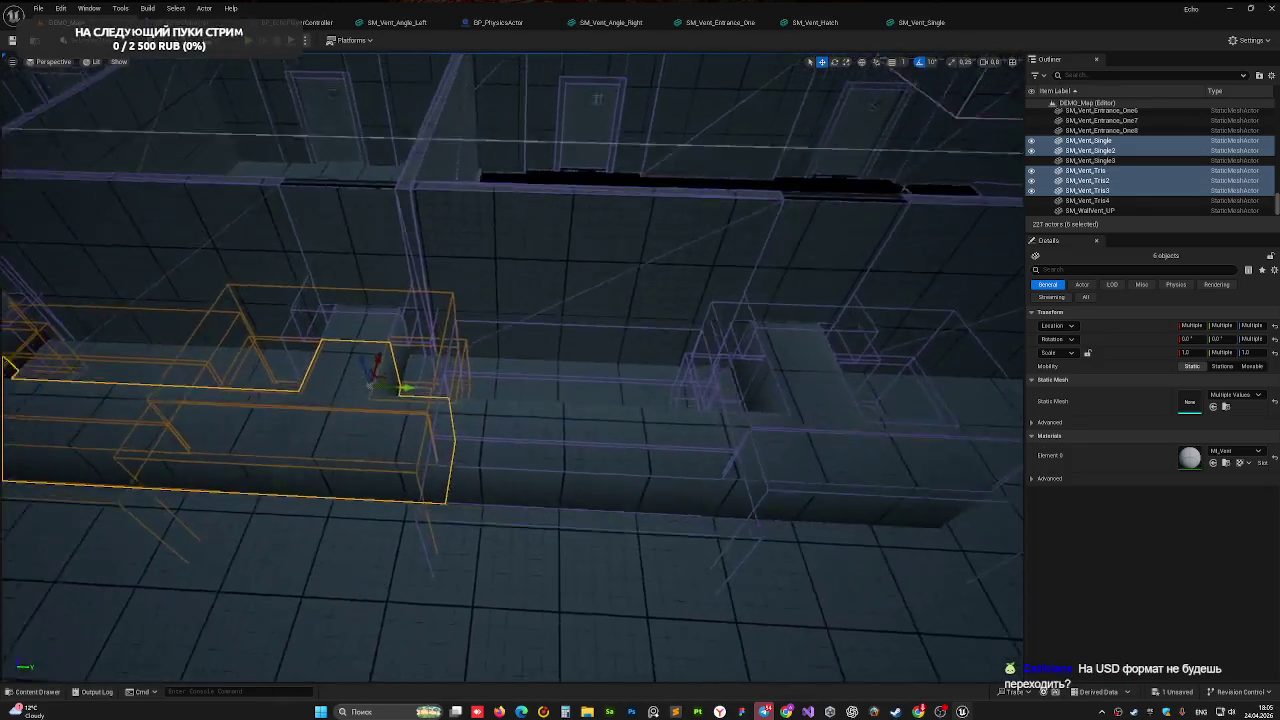
ctrl+click(50, 339)
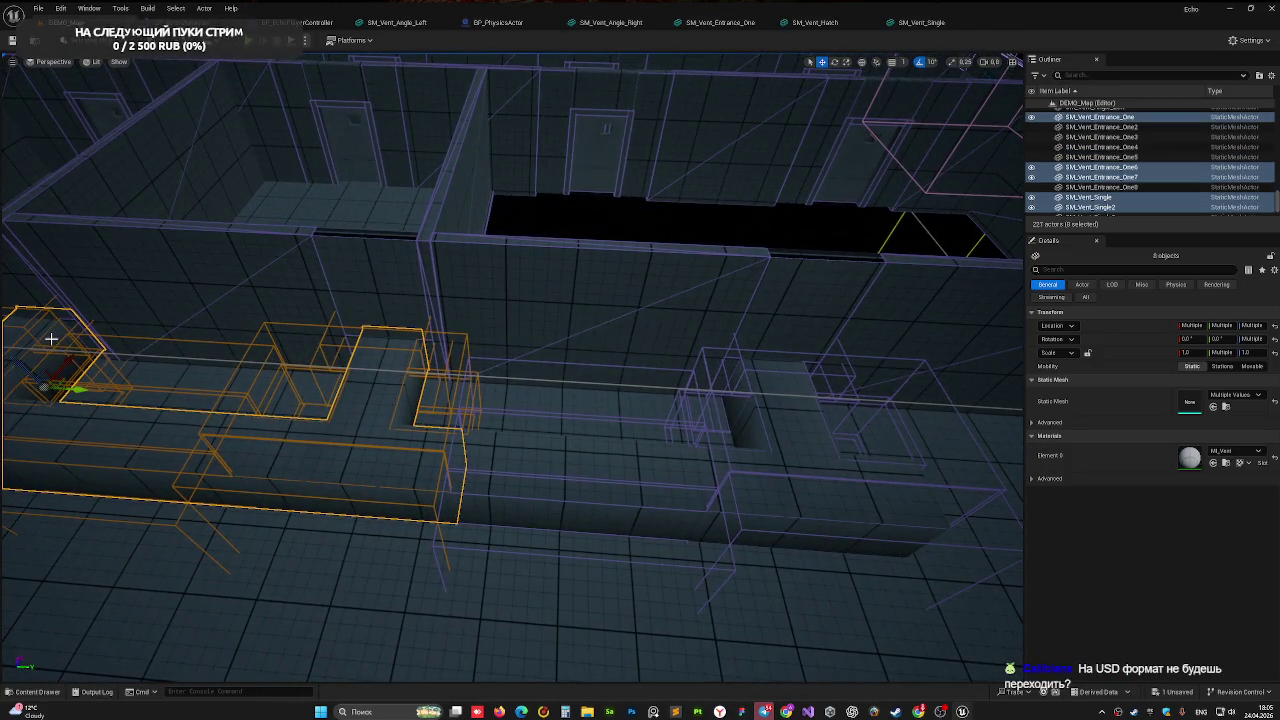
ctrl+click(792, 436)
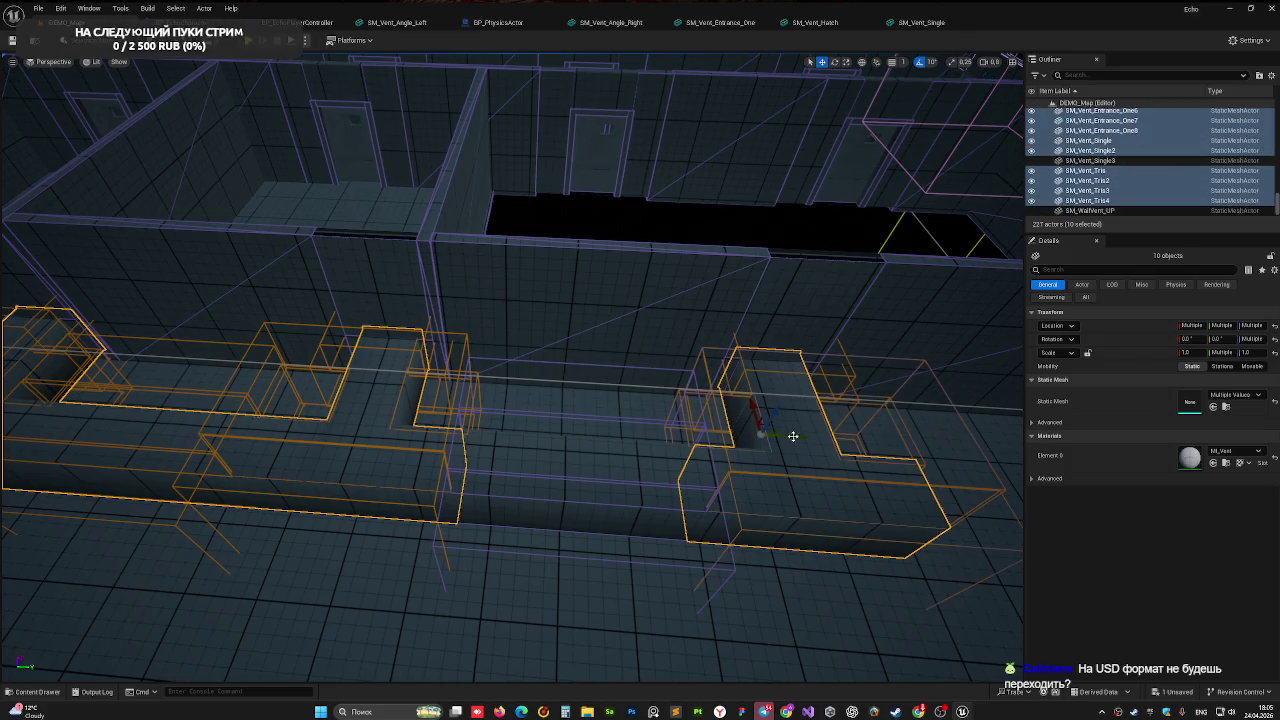
right_drag(660, 427, 660, 427)
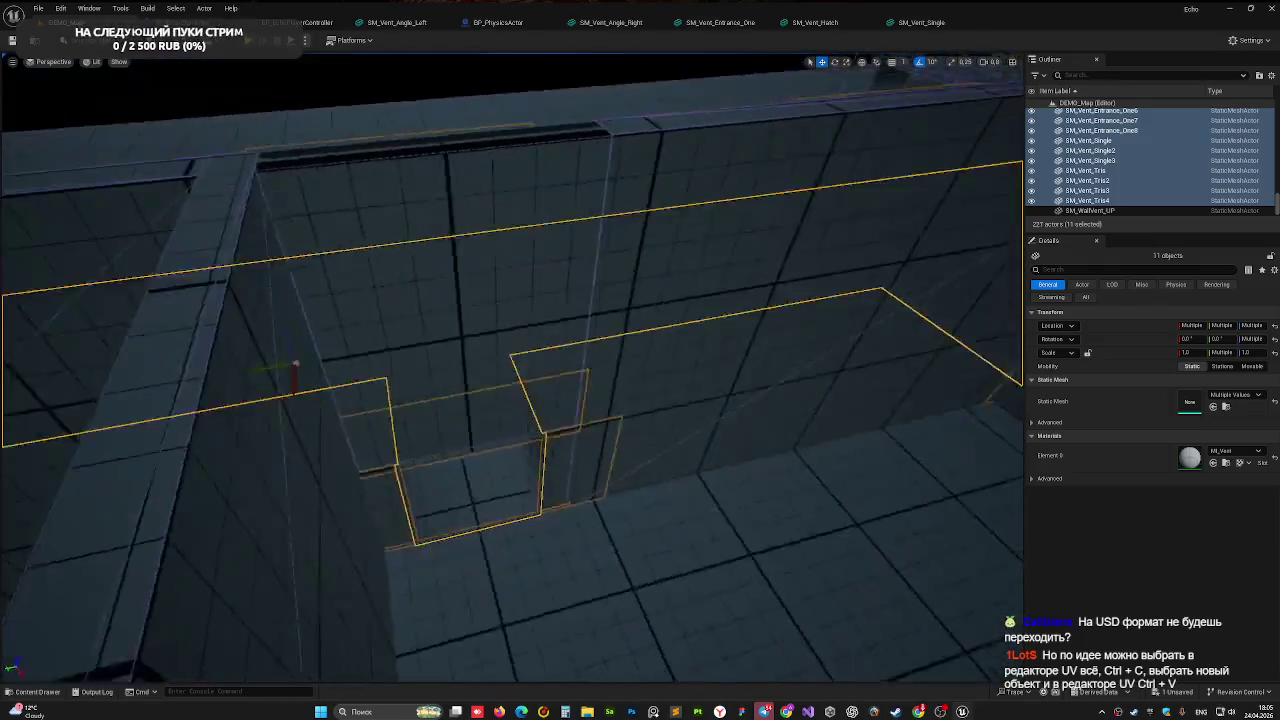
right_drag(640, 360, 677, 409)
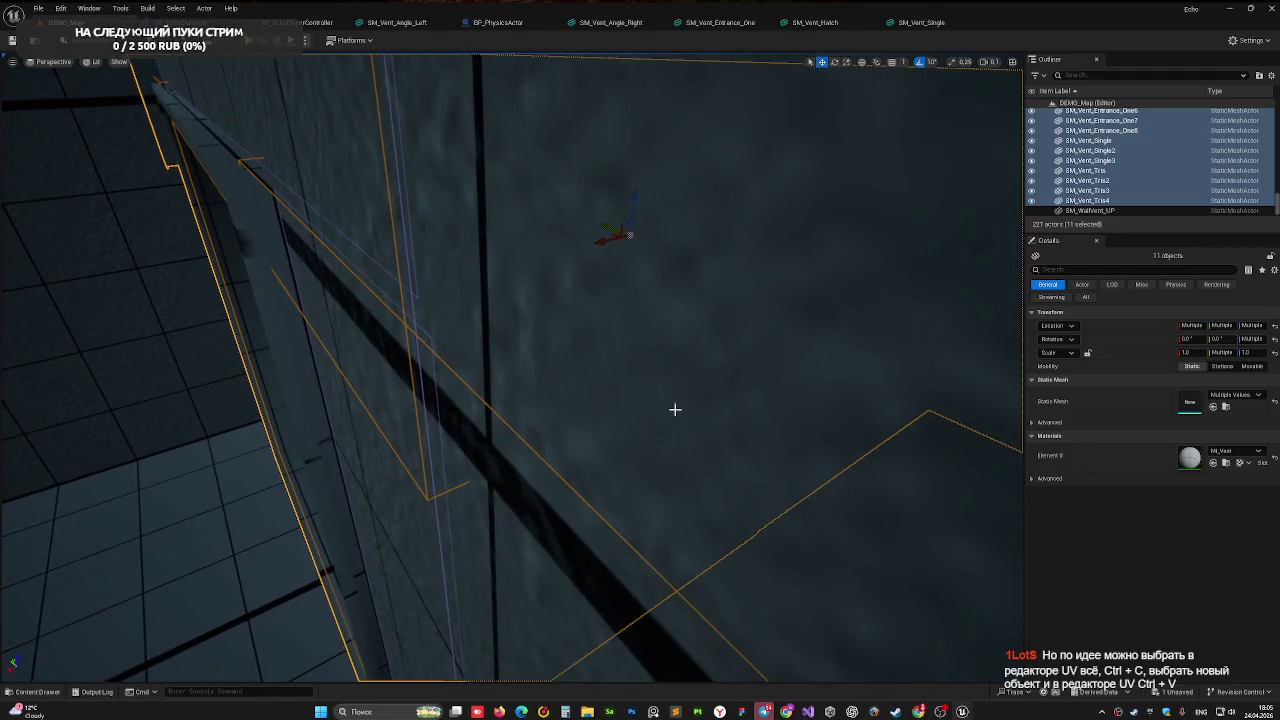
drag(605, 243, 607, 244)
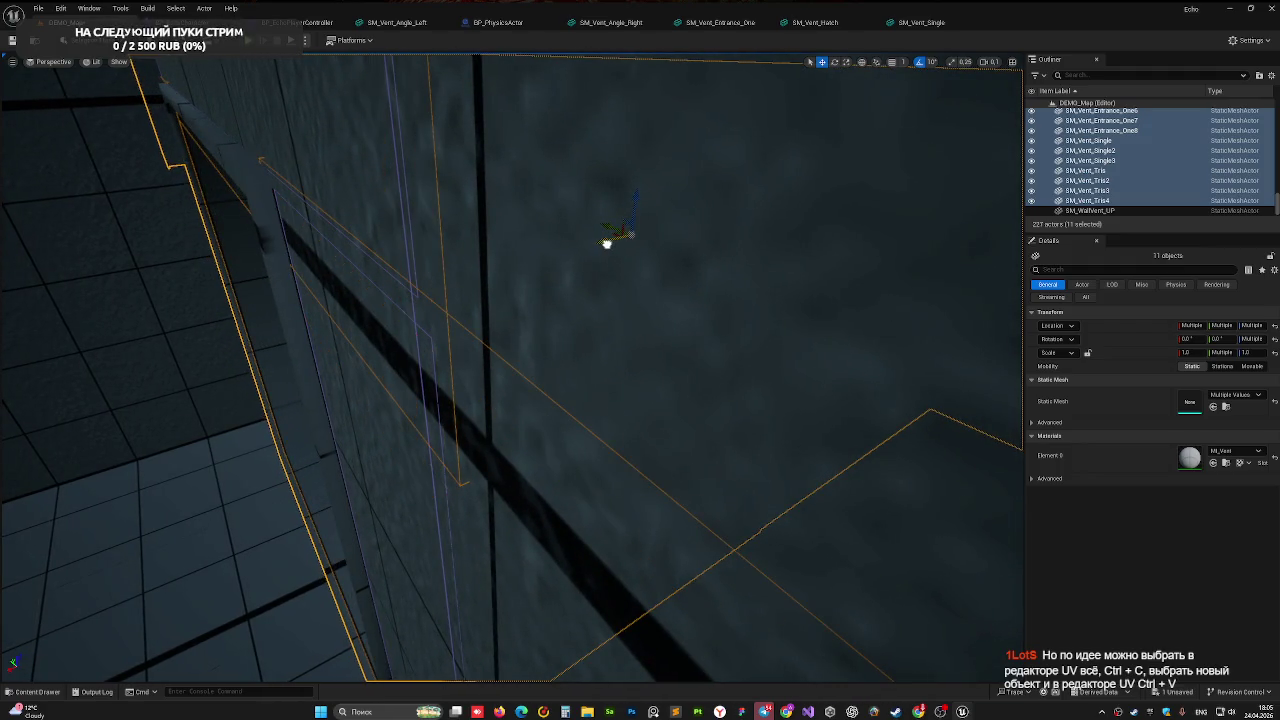
Save the level with Ctrl+S, then review the vents along the walls
right_drag(566, 260, 566, 260)
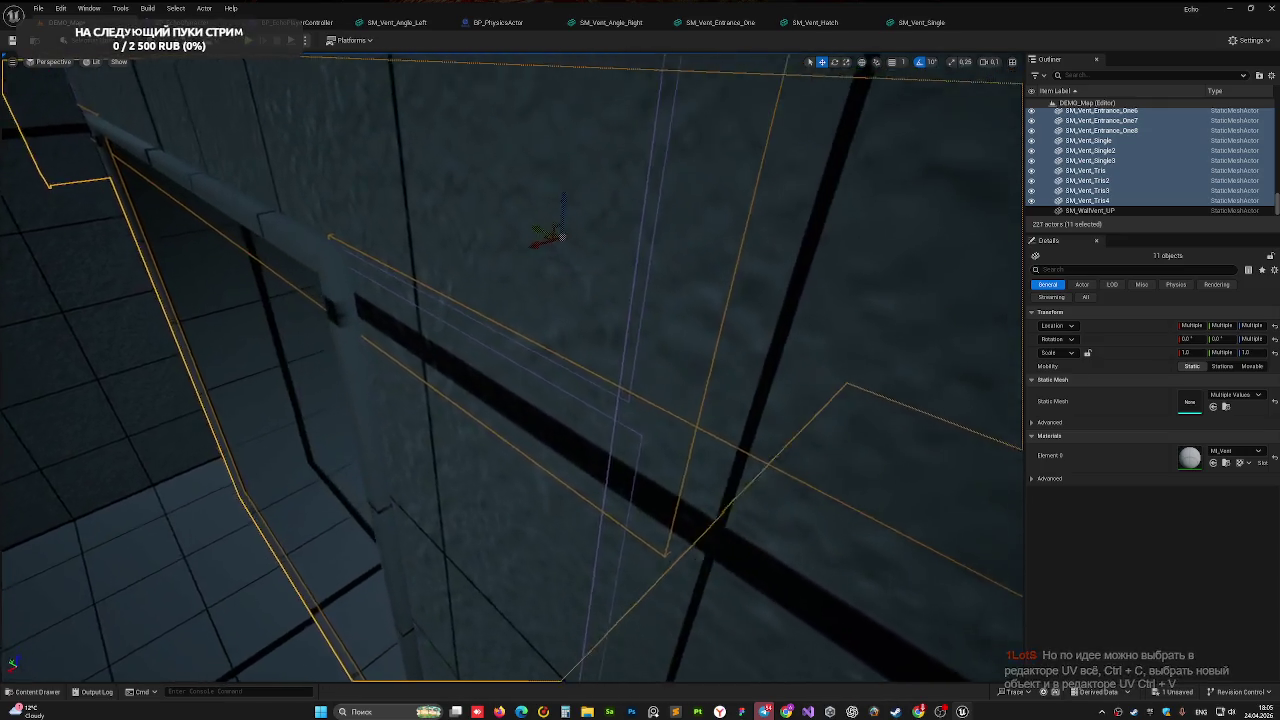
right_drag(443, 281, 443, 281)
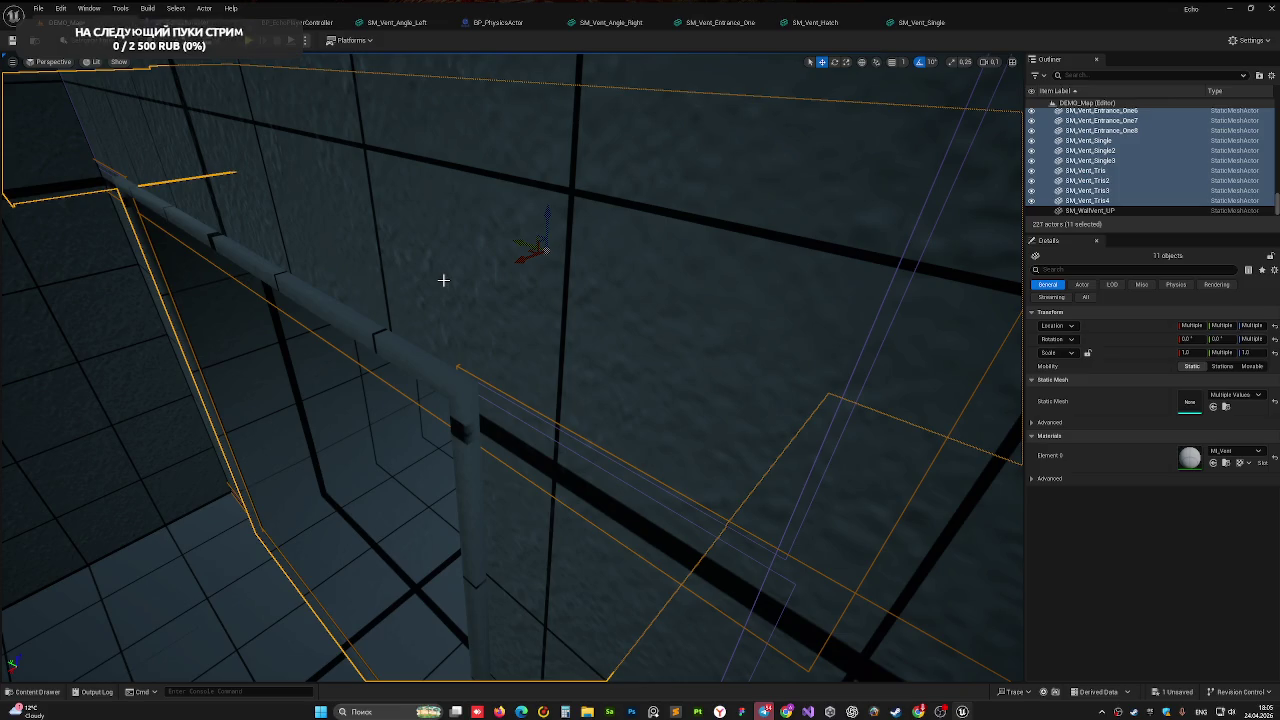
key(ctrl+s)
right_drag(443, 280, 443, 280)
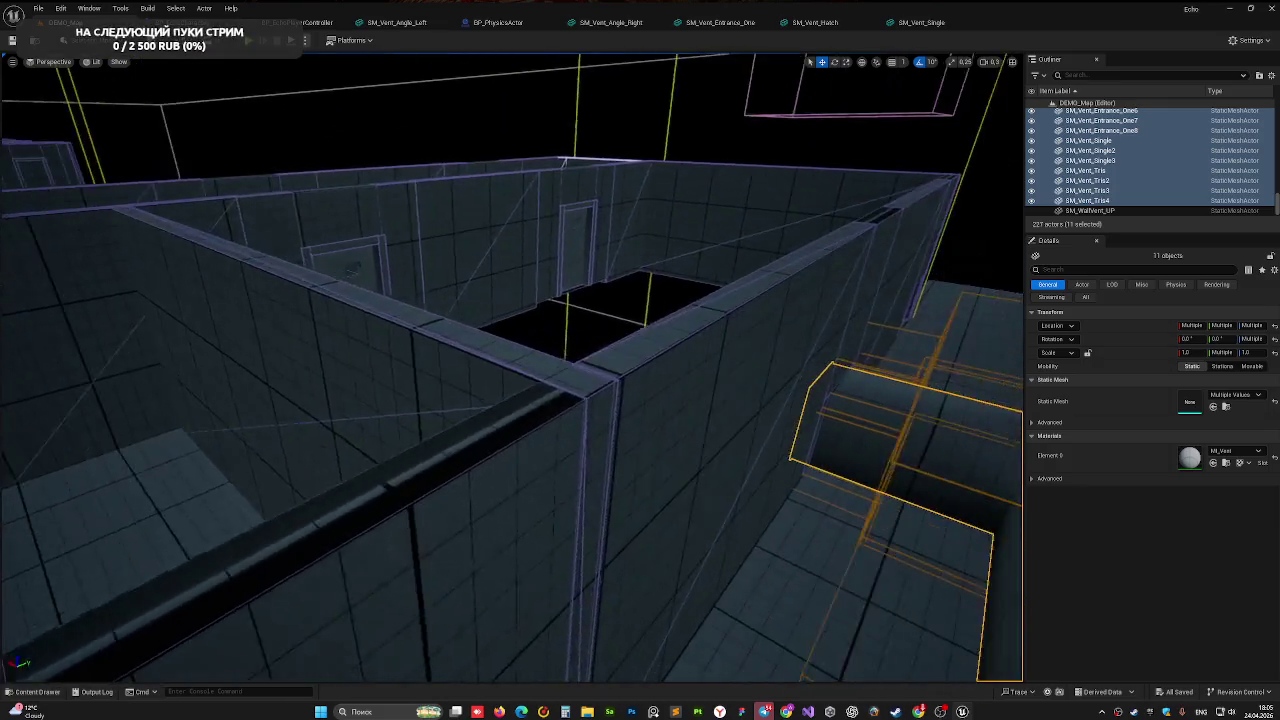
right_drag(550, 219, 550, 219)
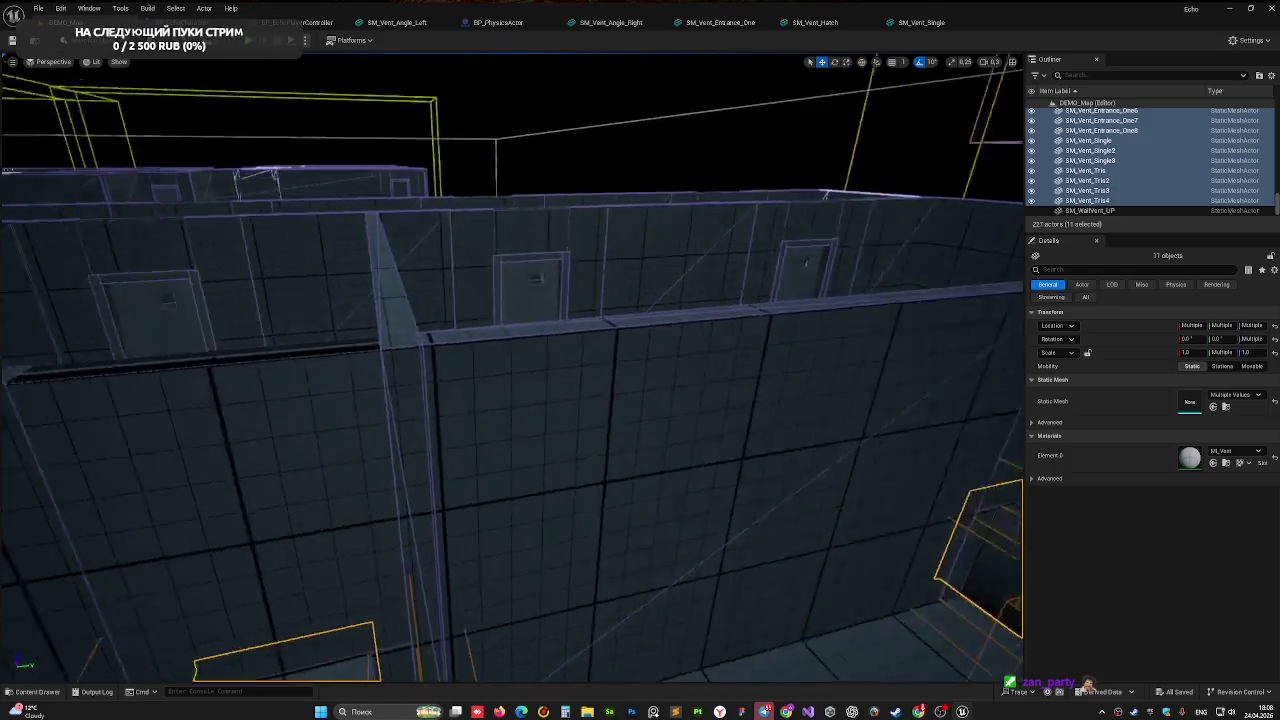
right_drag(420, 357, 524, 141)
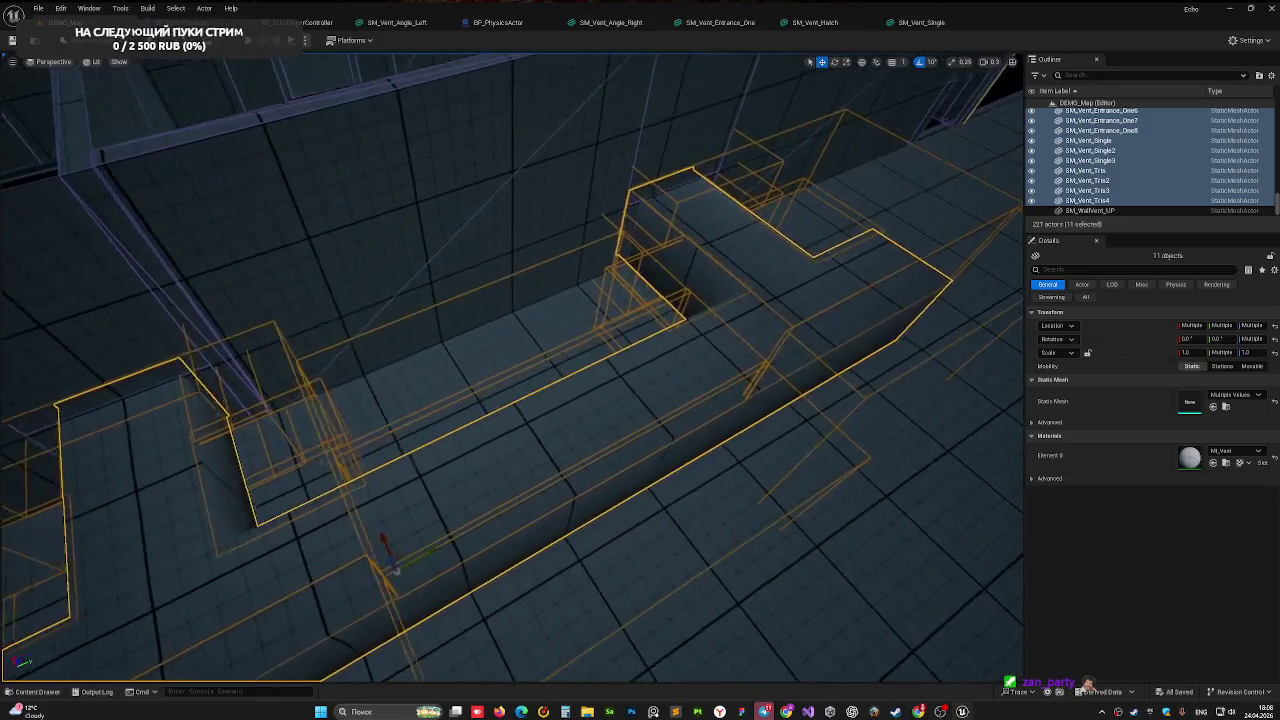
right_drag(503, 451, 503, 451)
click(726, 331)
right_drag(706, 234, 680, 271)
ctrl+click(680, 271)
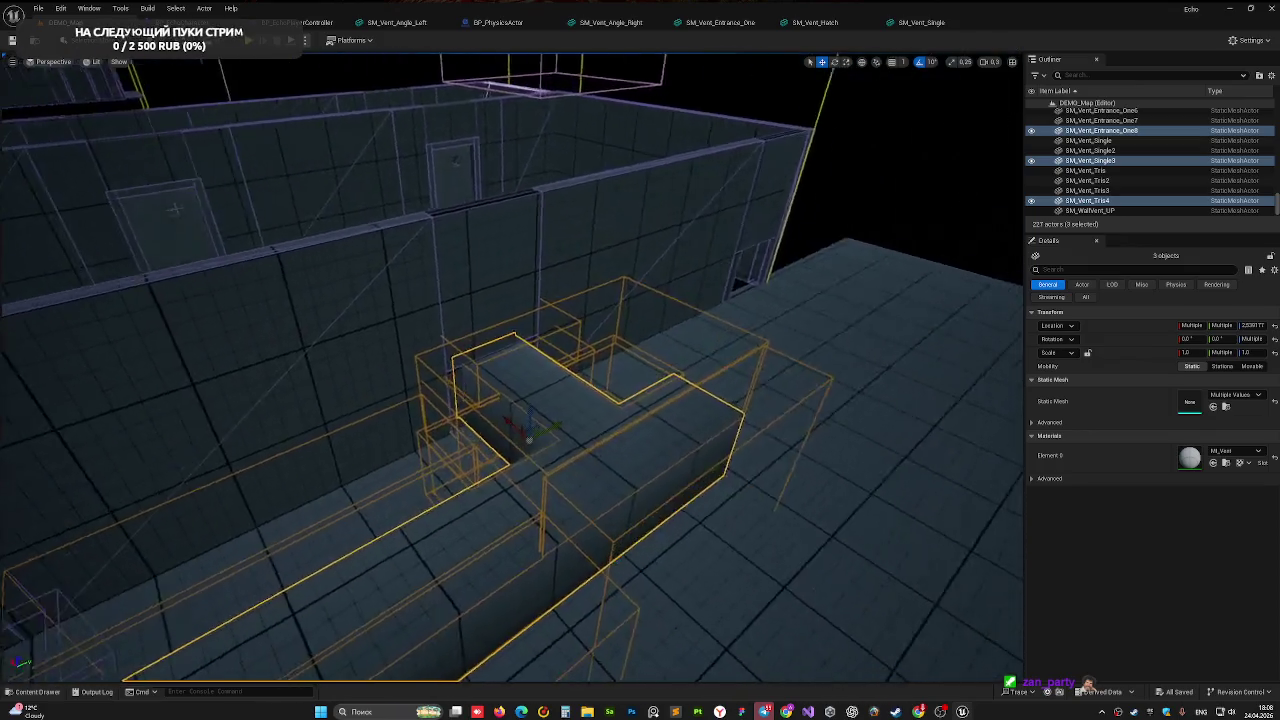
alt+drag(732, 363, 732, 363)
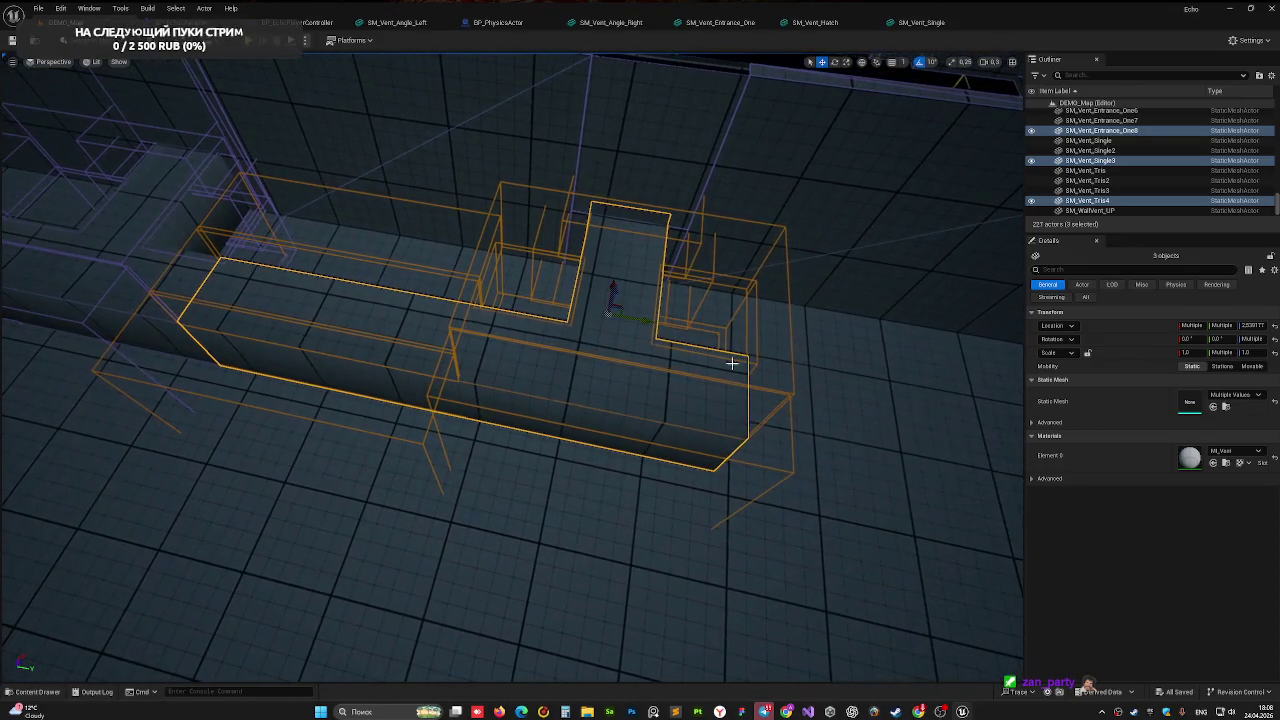
mouse_move(643, 323)
alt+shift+mouse_down()
mouse_move(761, 283)
mouse_move(823, 337)
mouse_move(929, 315)
alt+shift+mouse_up()
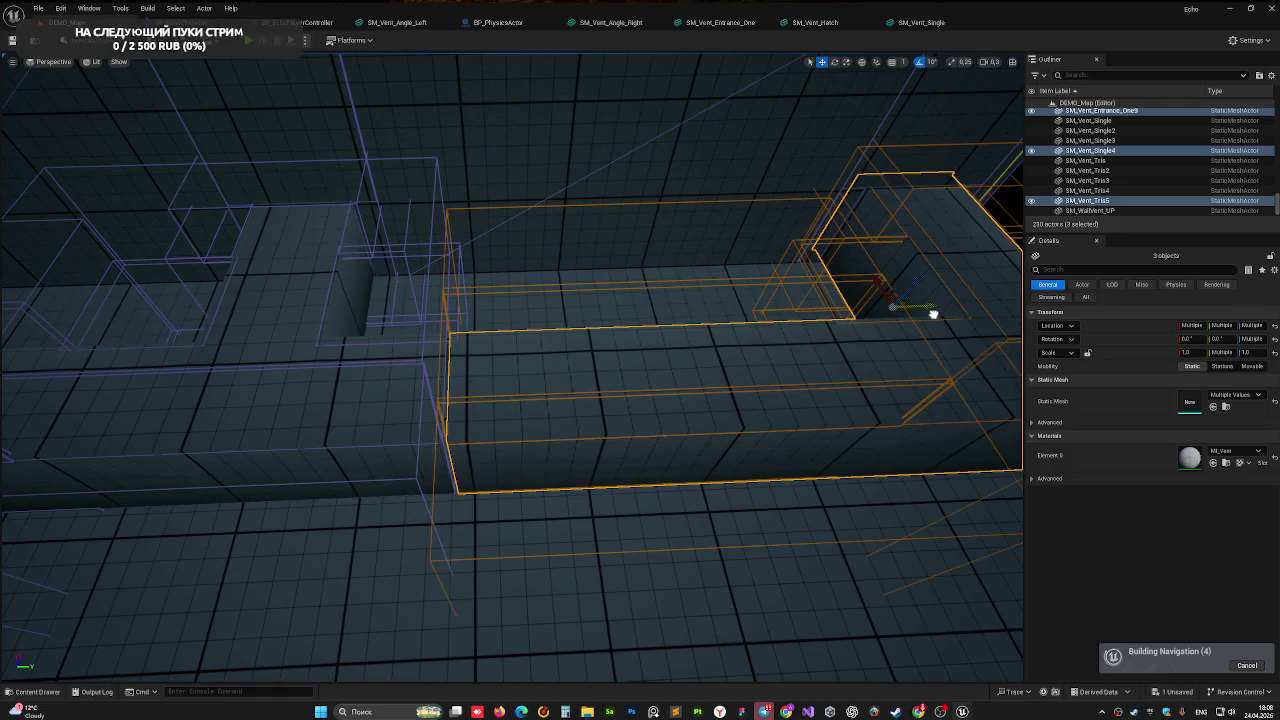
right_drag(929, 315, 900, 400)
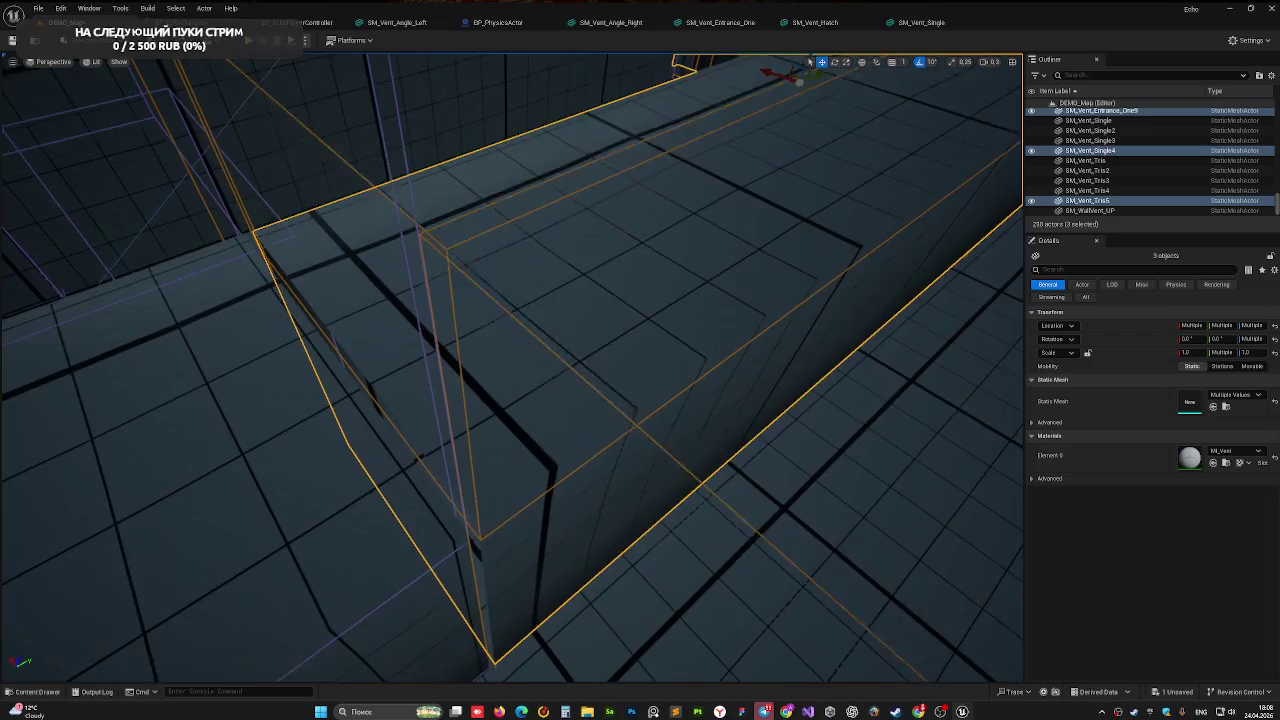
right_drag(790, 338, 790, 338)
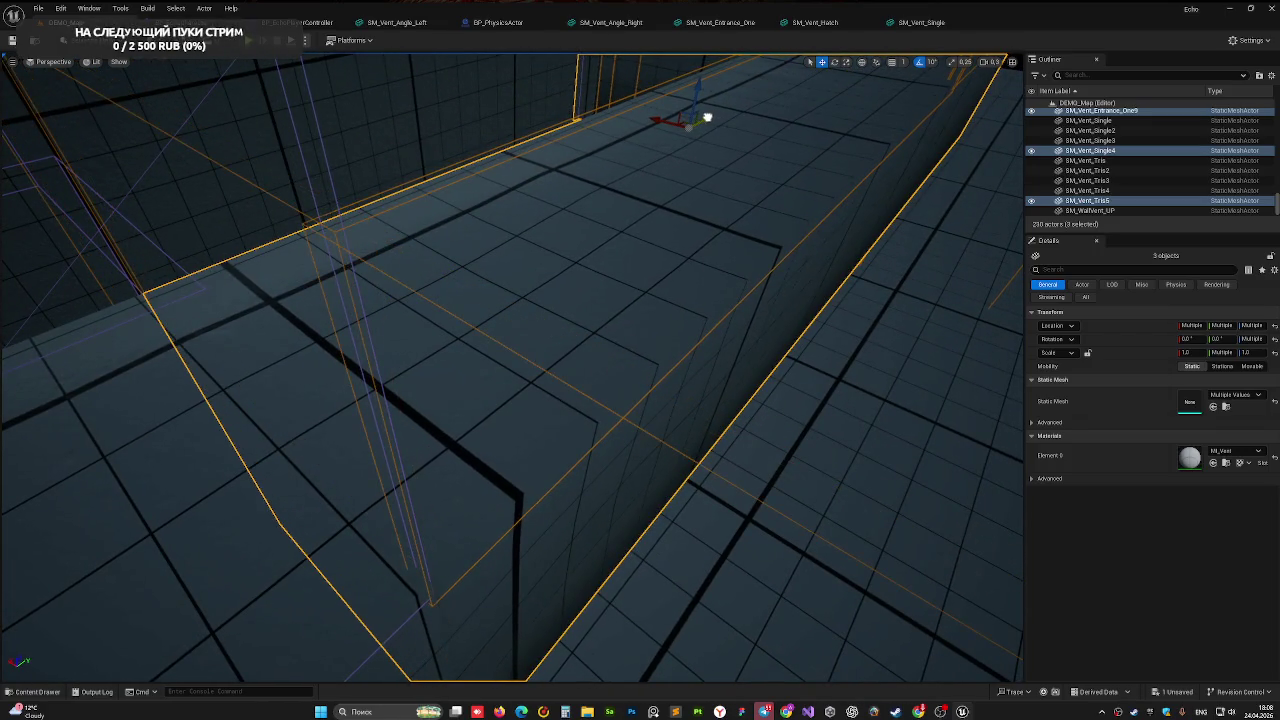
right_drag(682, 136, 580, 189)
click(580, 189)
right_drag(529, 274, 529, 274)
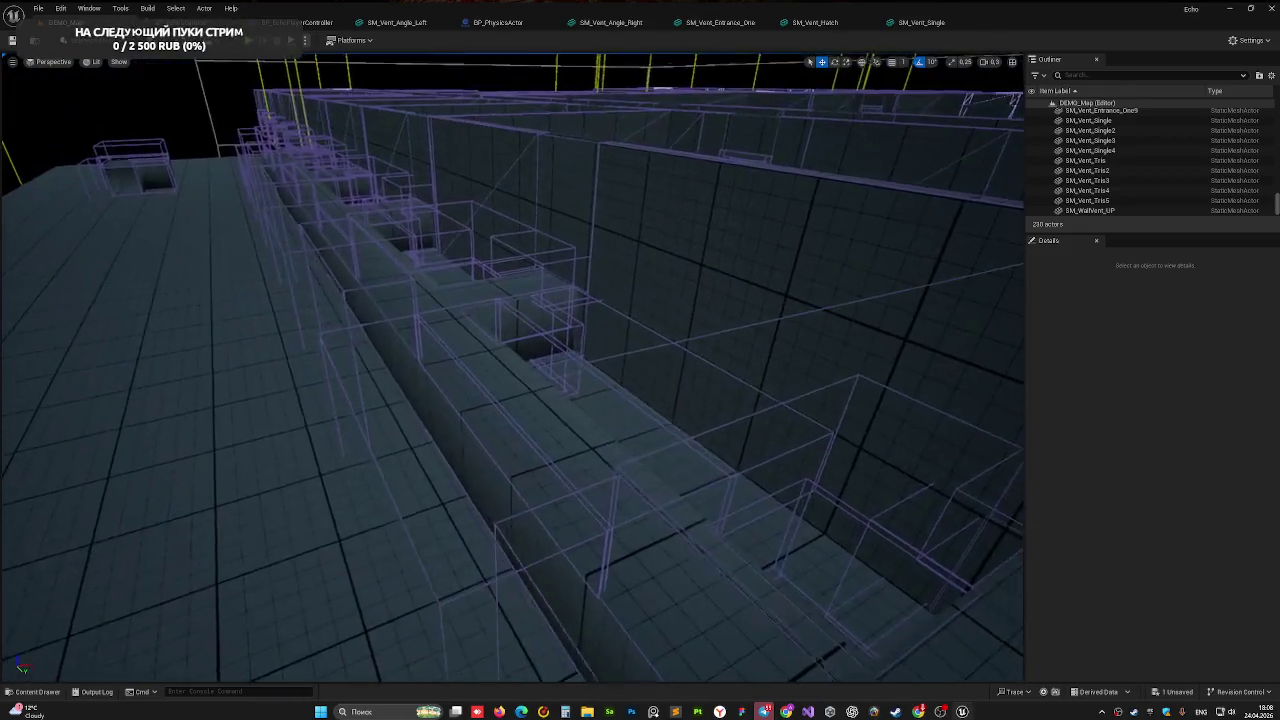
right_drag(175, 213, 175, 213)
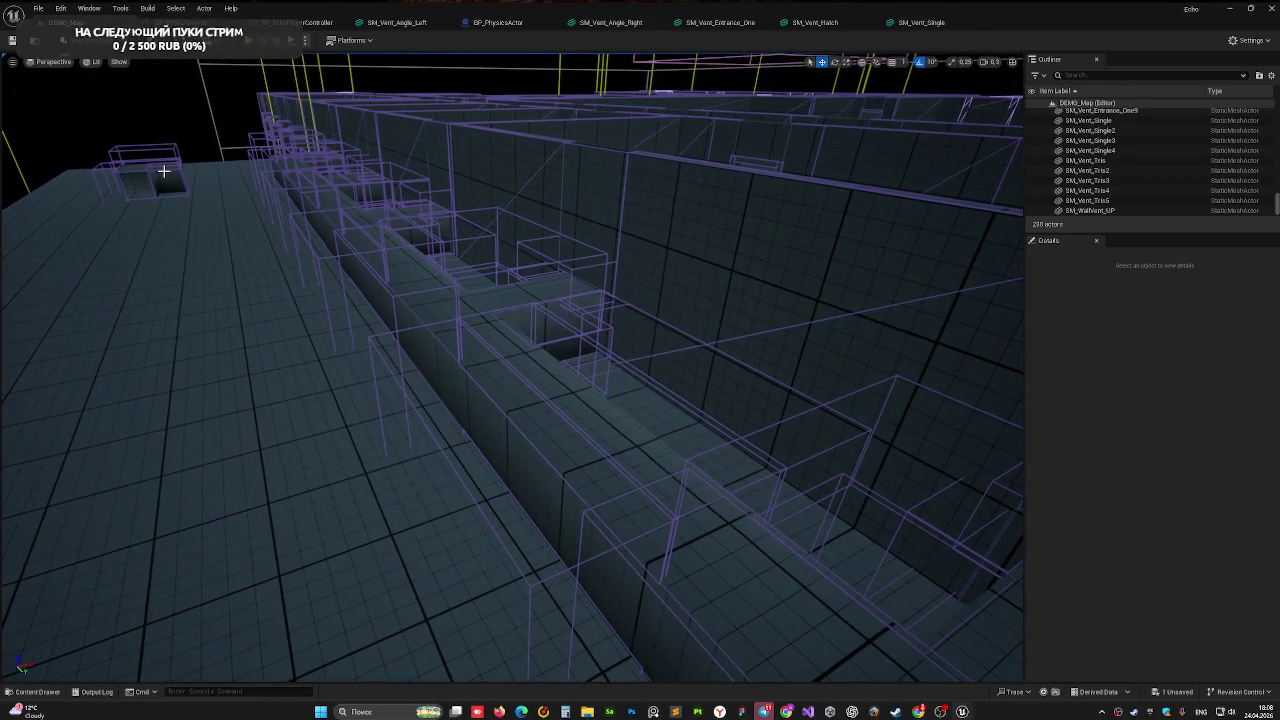
Move SM_Vent_Angle_Left beside the vent row and rotate it 90° on Z
click(164, 171)
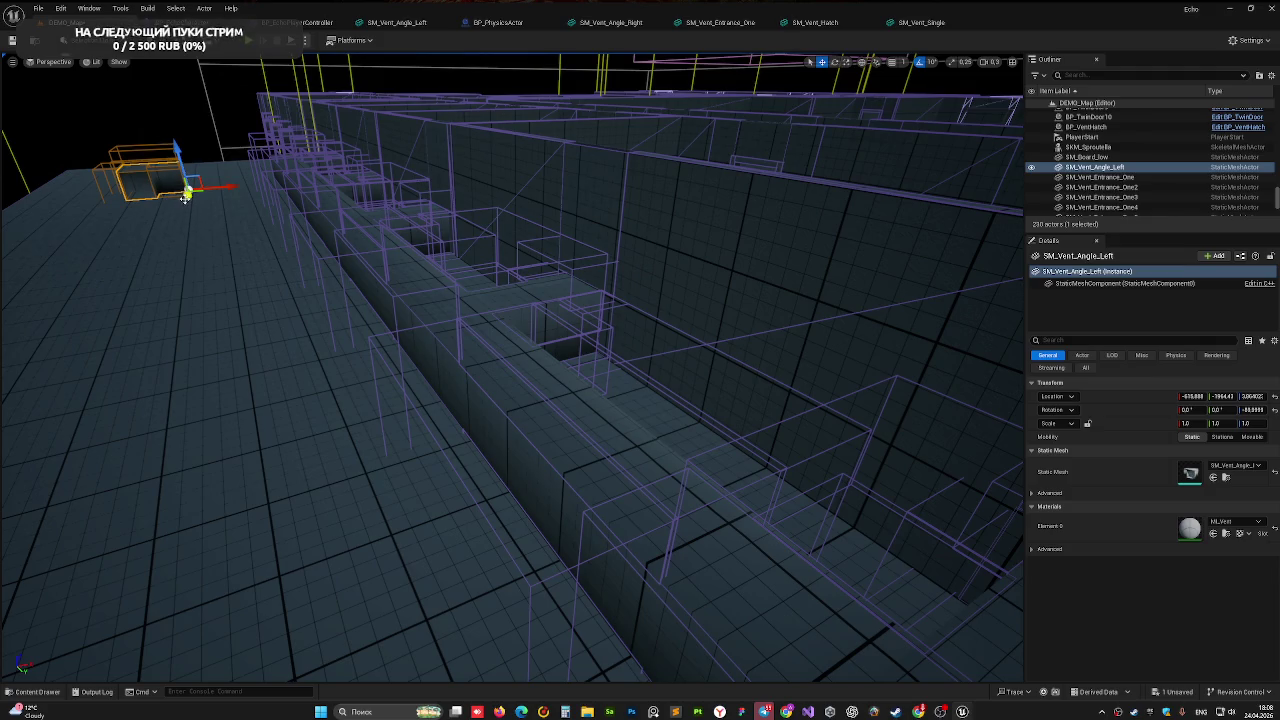
shift+drag(185, 197, 155, 65)
mouse_move(155, 65)
right_down()
mouse_move(357, 88)
mouse_move(300, 110)
mouse_move(230, 172)
right_up()
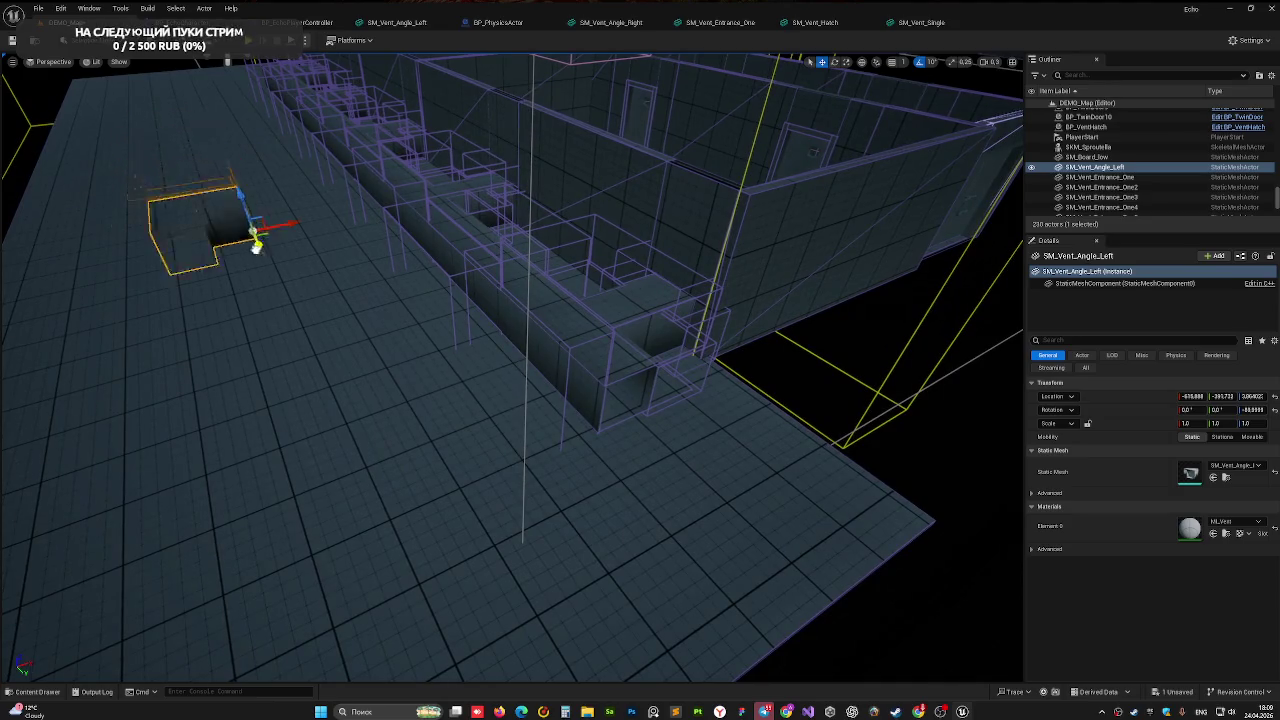
drag(380, 512, 573, 518)
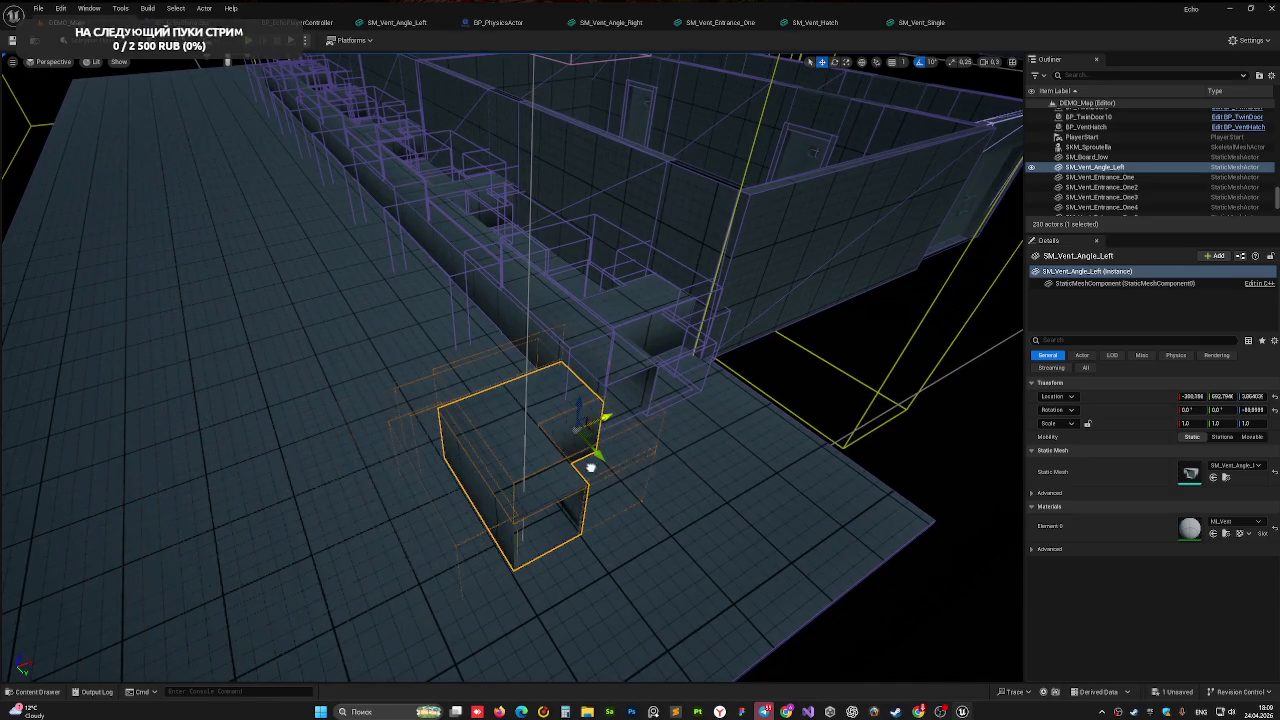
key(e)
drag(557, 472, 530, 440)
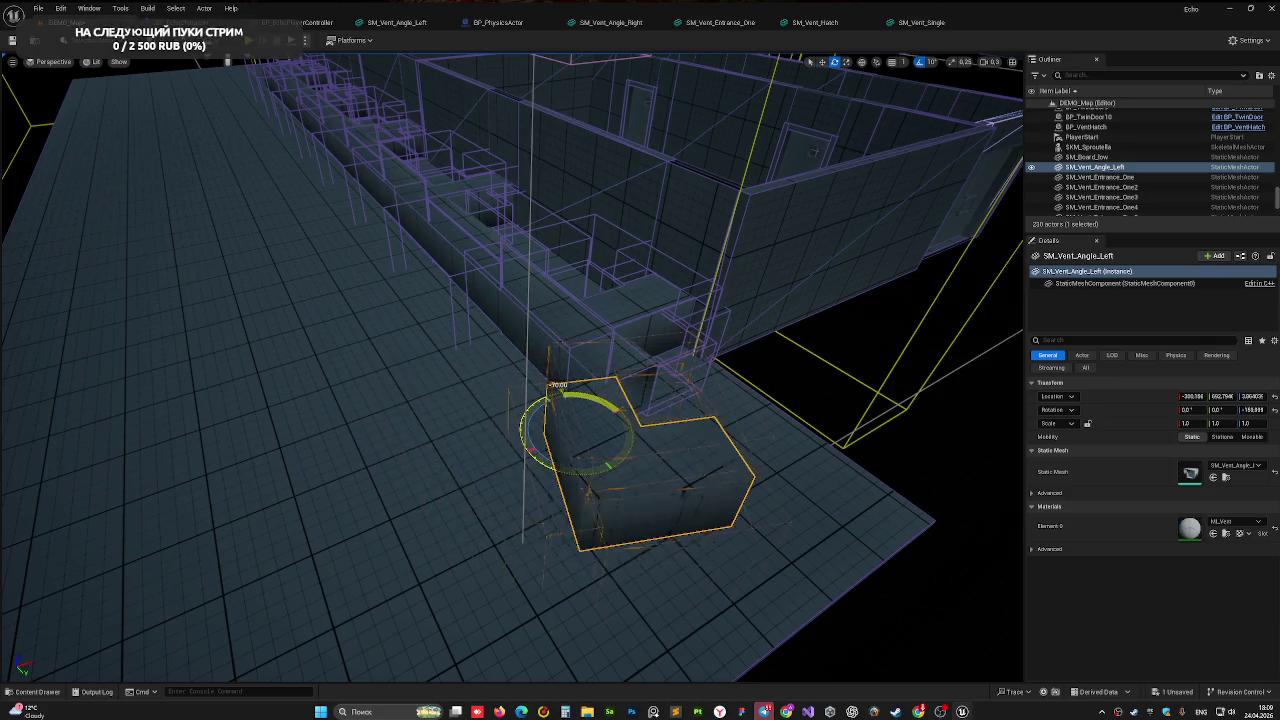
Nudge the corner piece along X and Y to close the gap with its neighbour
mouse_move(633, 469)
right_down()
mouse_move(590, 500)
mouse_move(626, 463)
right_up()
drag(514, 463, 509, 450)
right_drag(509, 450, 548, 550)
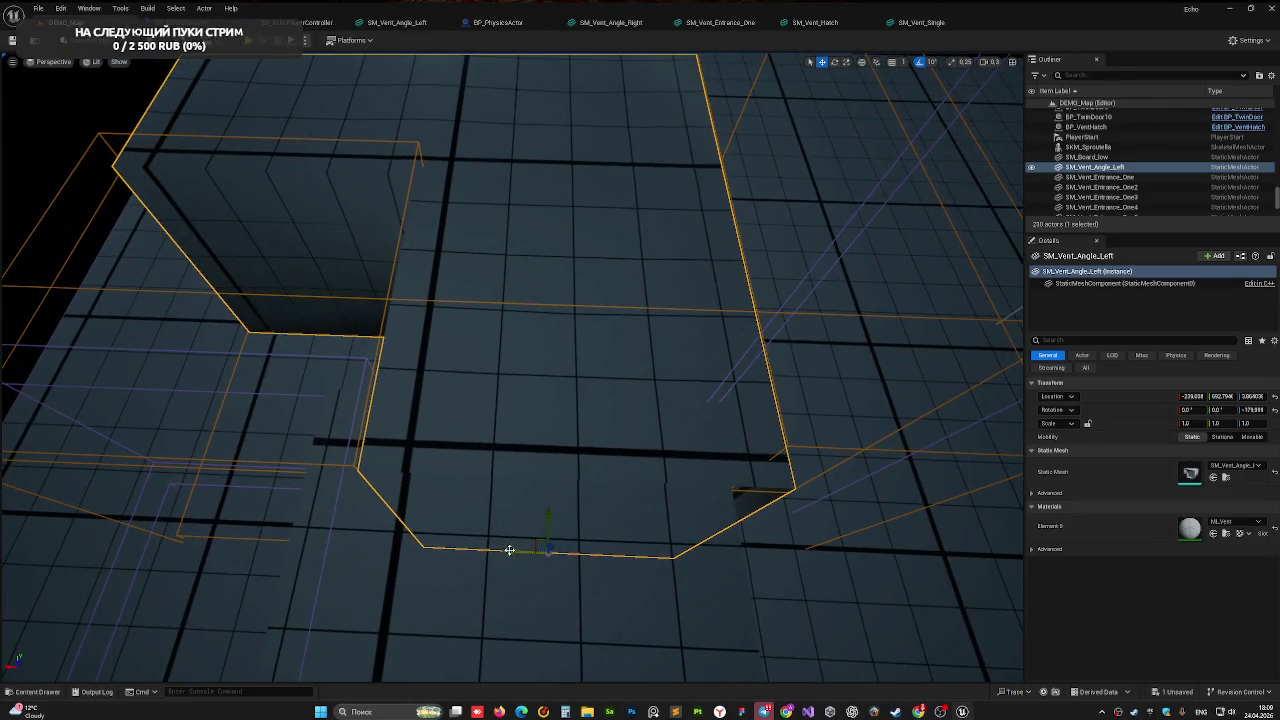
drag(509, 550, 481, 548)
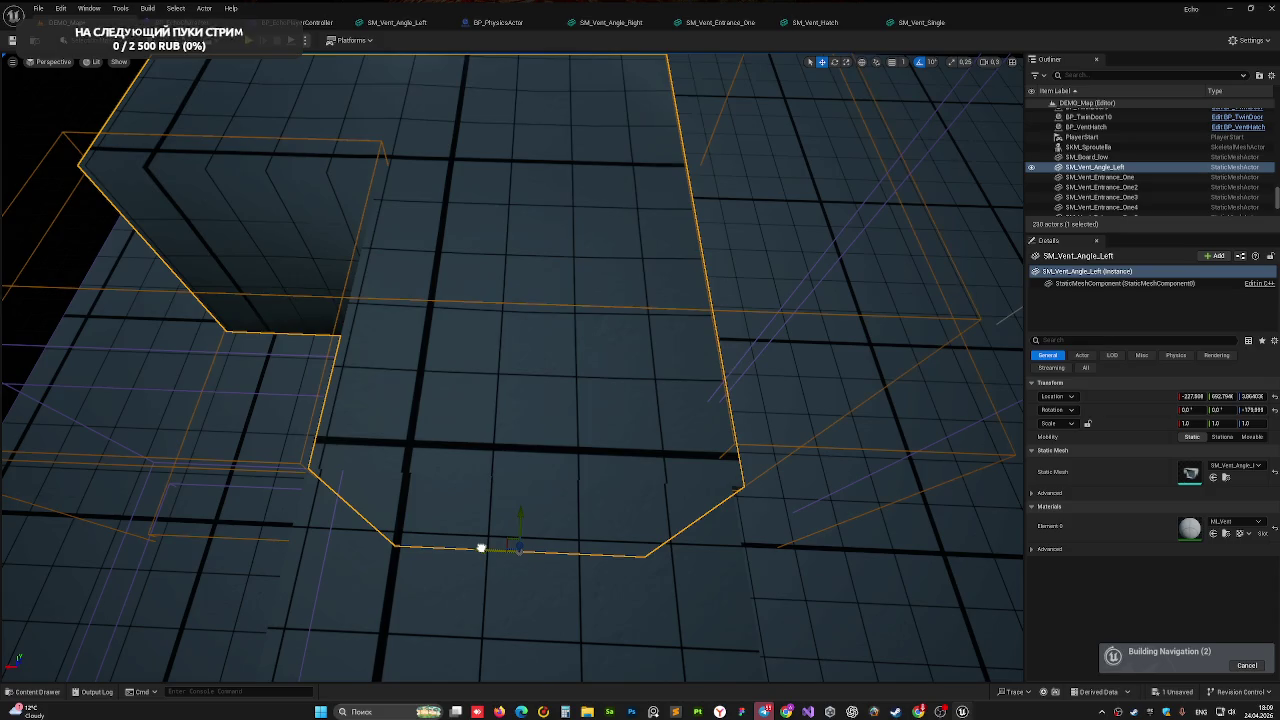
mouse_move(533, 508)
shift+mouse_down()
mouse_move(531, 551)
mouse_move(534, 533)
shift+mouse_up()
right_drag(534, 533, 540, 560)
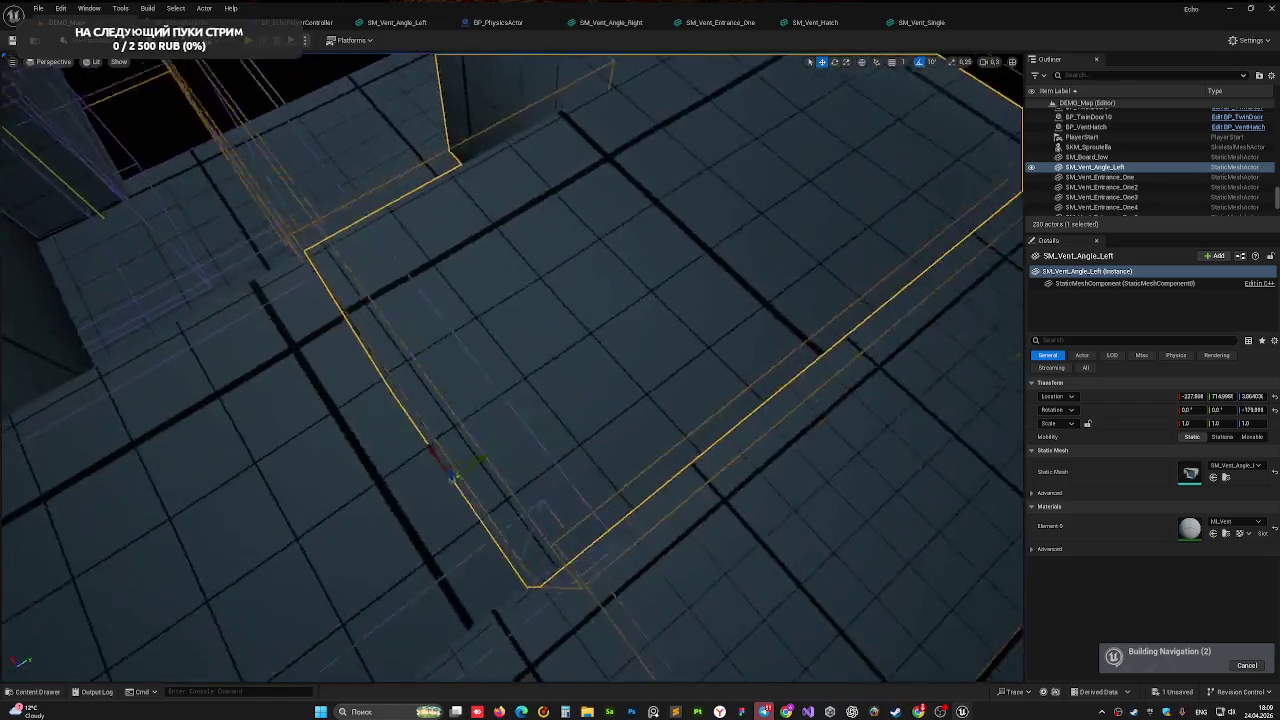
right_drag(633, 534, 633, 534)
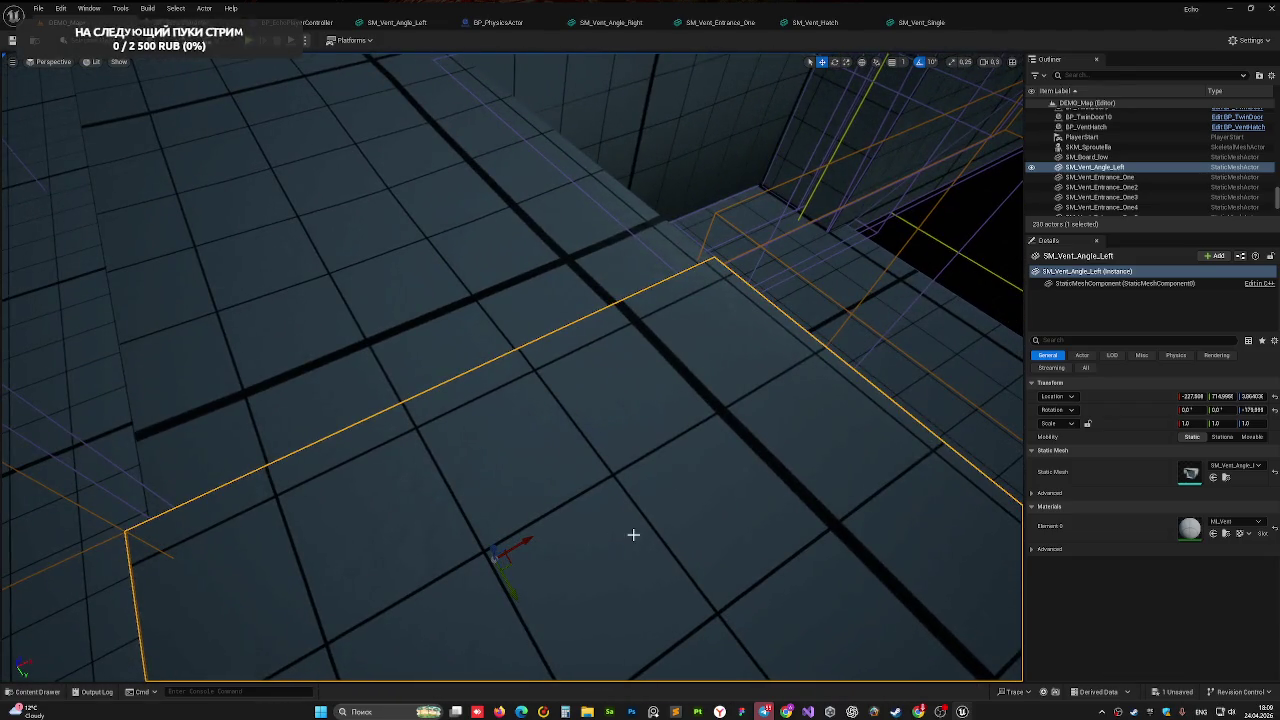
shift+drag(526, 538, 529, 537)
right_drag(529, 537, 529, 537)
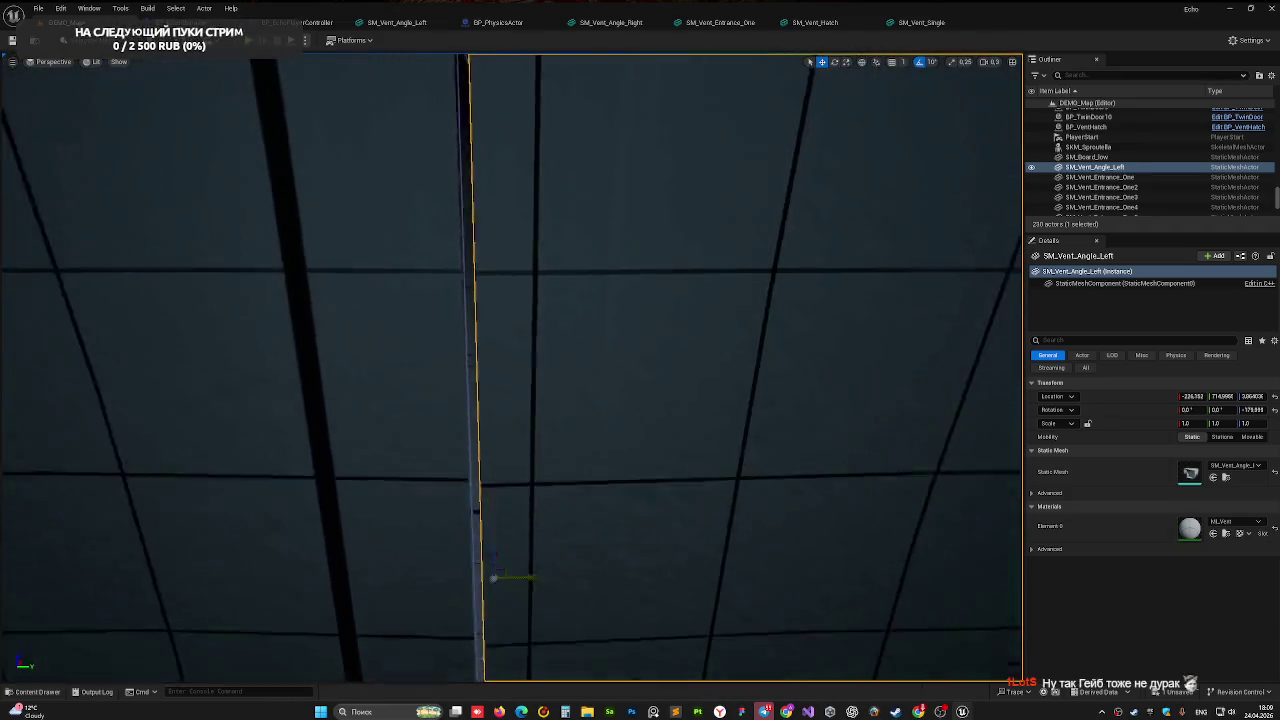
right_drag(423, 491, 423, 491)
click(423, 491)
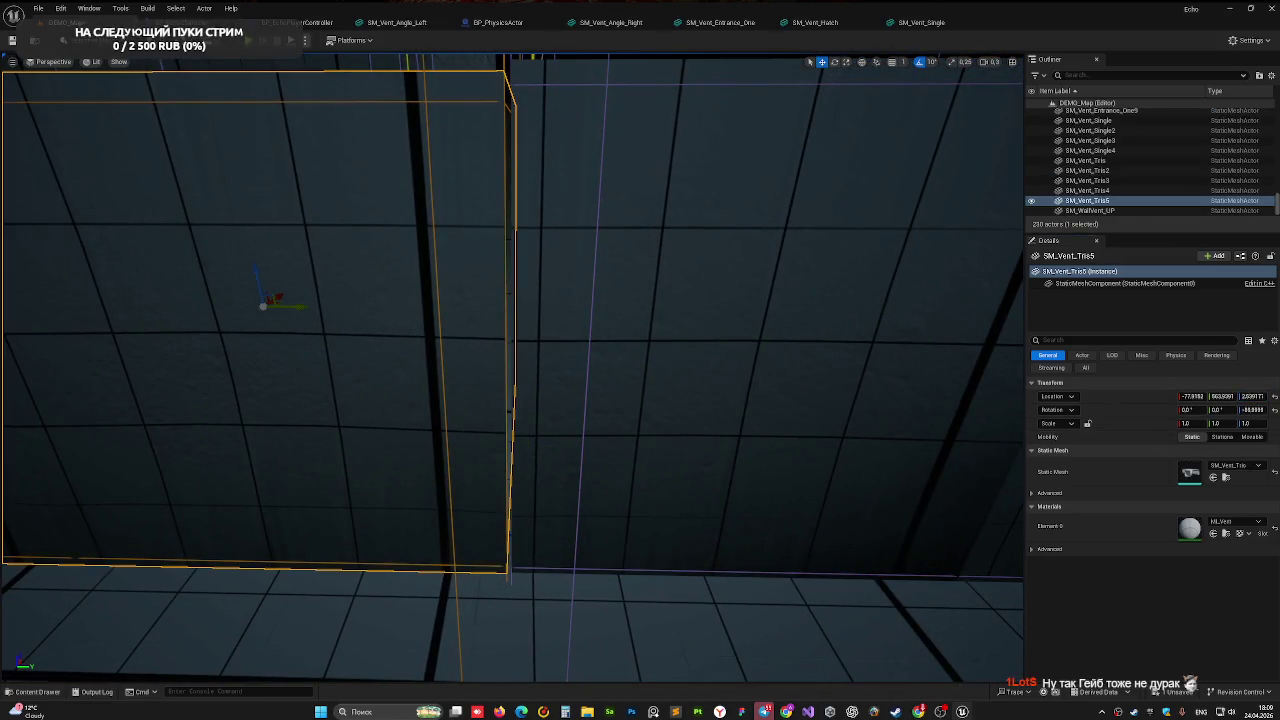
Adjust the corner piece's Location Z and shift it slightly sideways
click(760, 330)
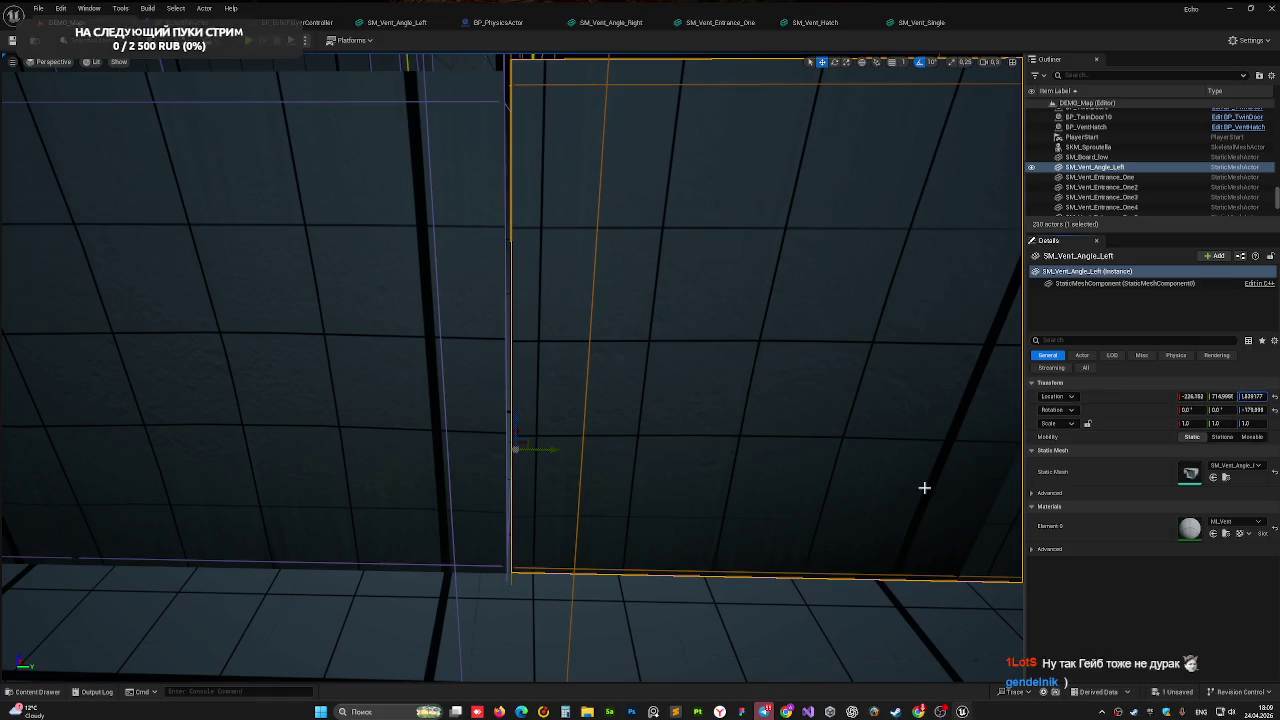
key(Return)
right_drag(524, 349, 511, 470)
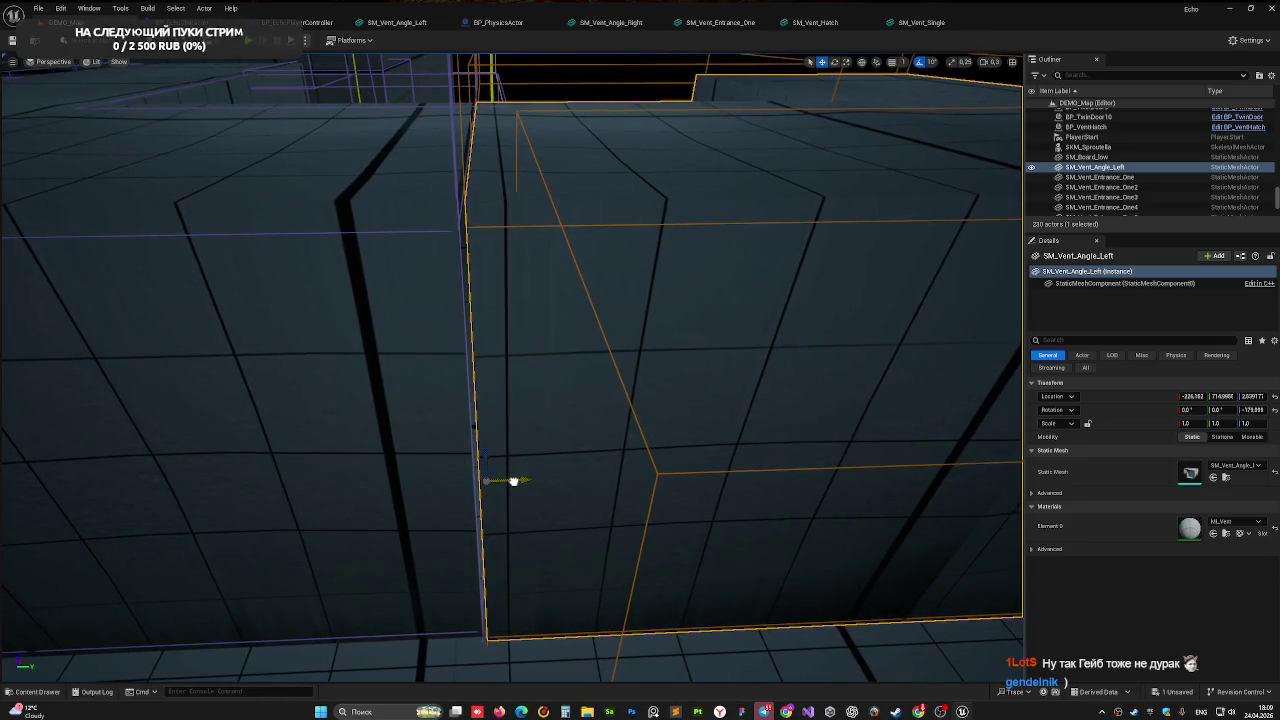
drag(513, 481, 507, 480)
Orbit around the corner piece to confirm it sits flush, then fly along the vent row
right_drag(470, 335, 520, 380)
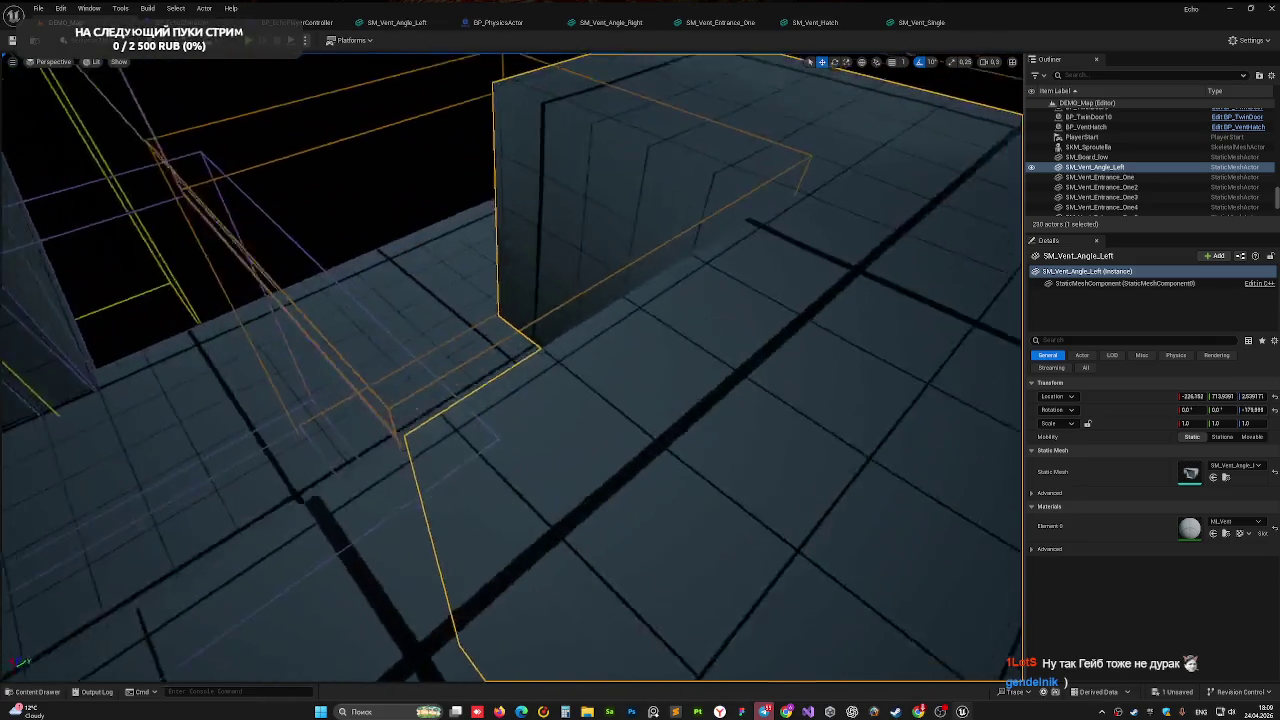
right_drag(467, 326, 475, 320)
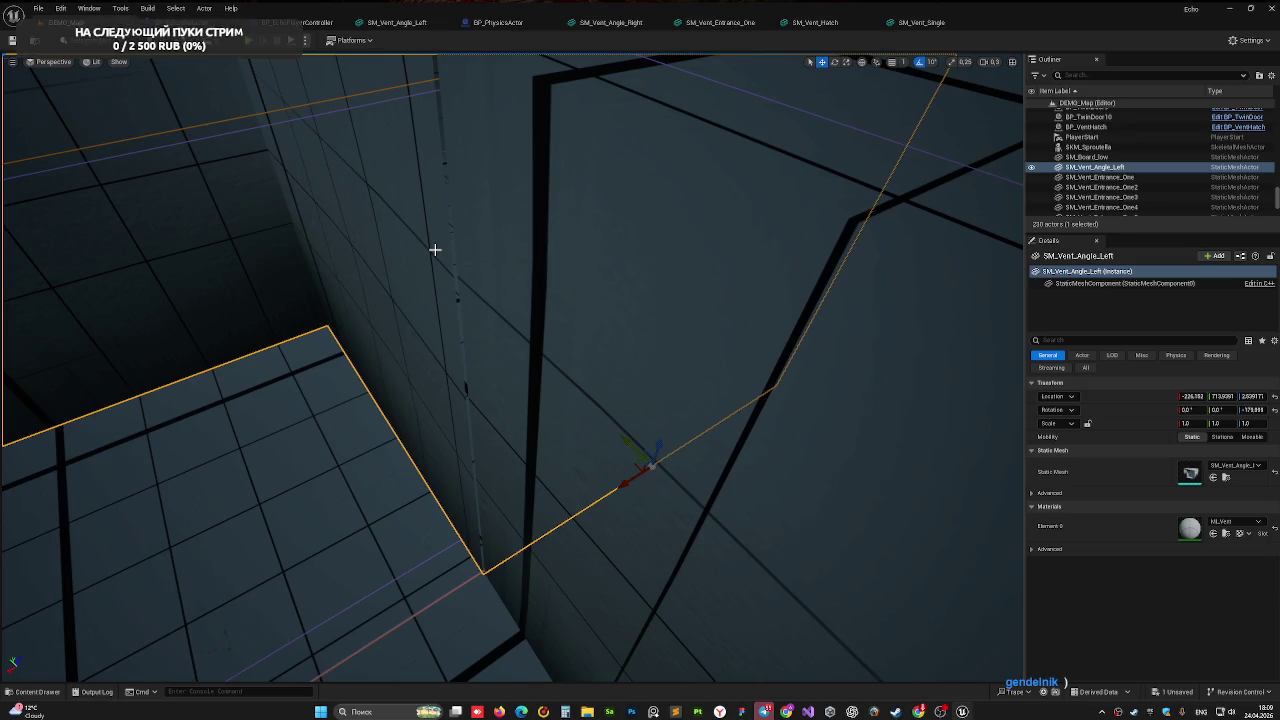
right_drag(435, 249, 458, 290)
right_drag(457, 232, 457, 232)
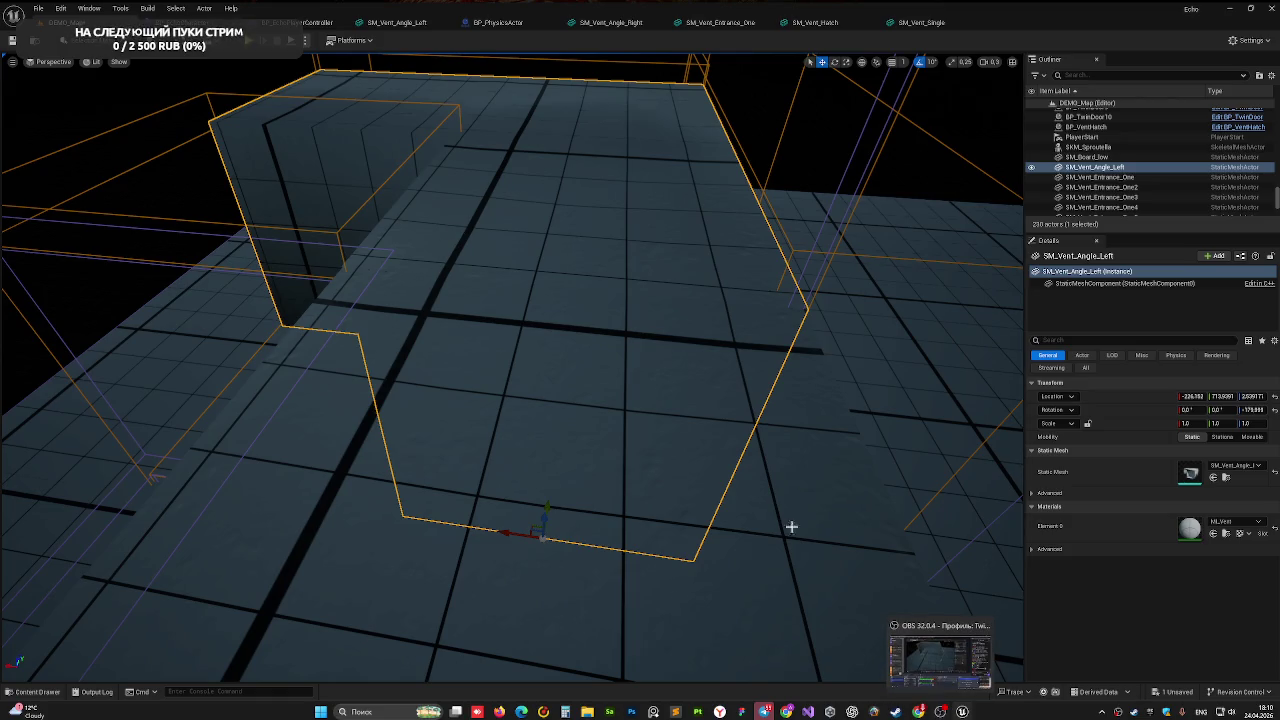
right_drag(528, 317, 586, 351)
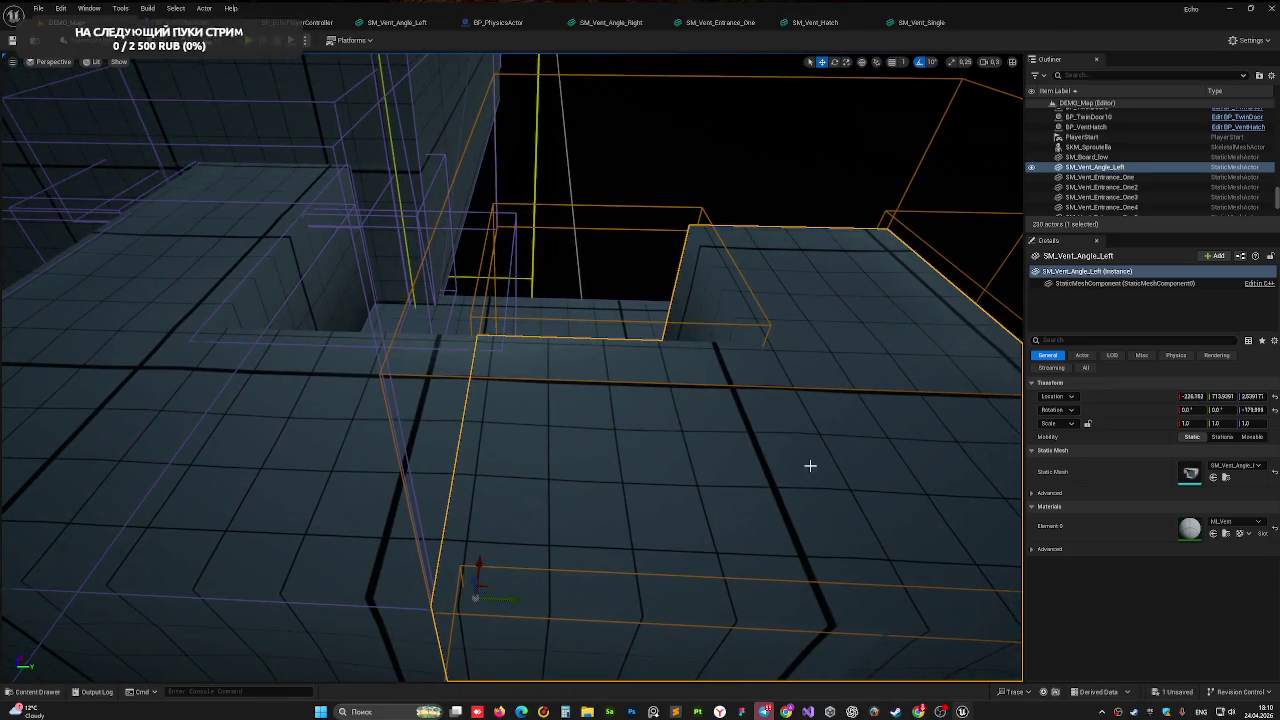
right_drag(540, 381, 540, 381)
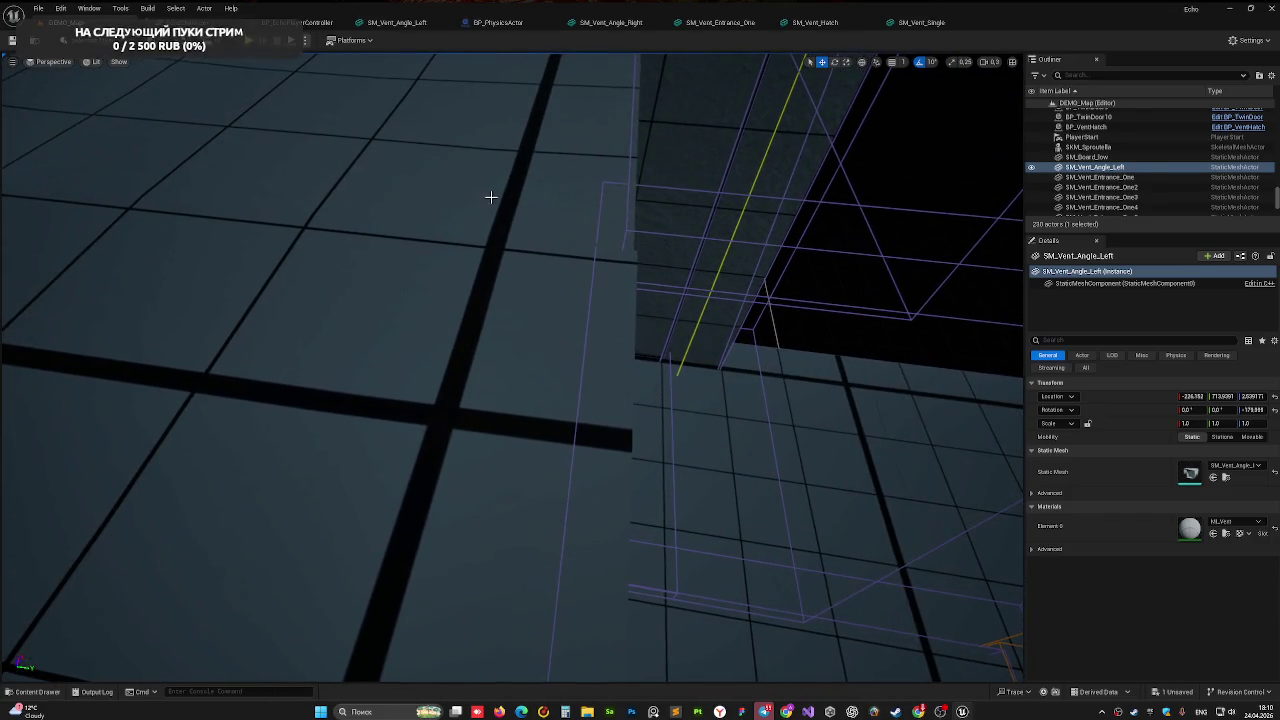
click(542, 208)
right_drag(540, 381, 540, 381)
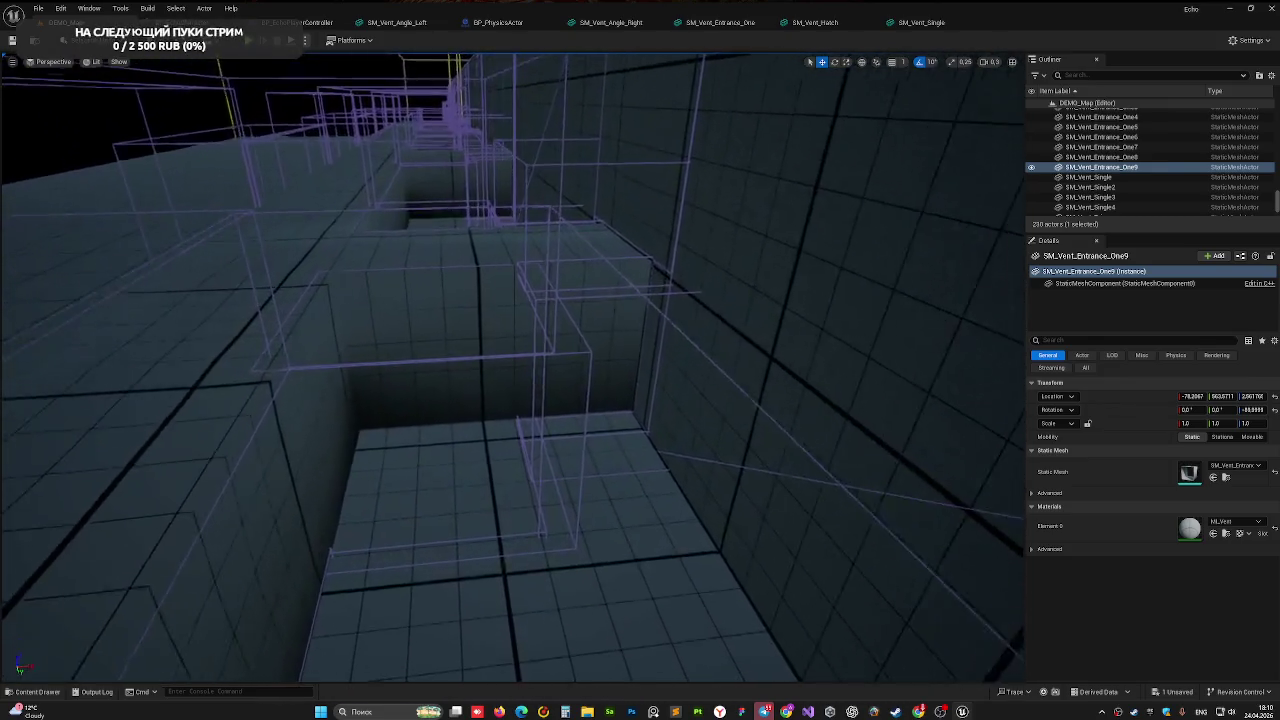
right_drag(540, 381, 540, 381)
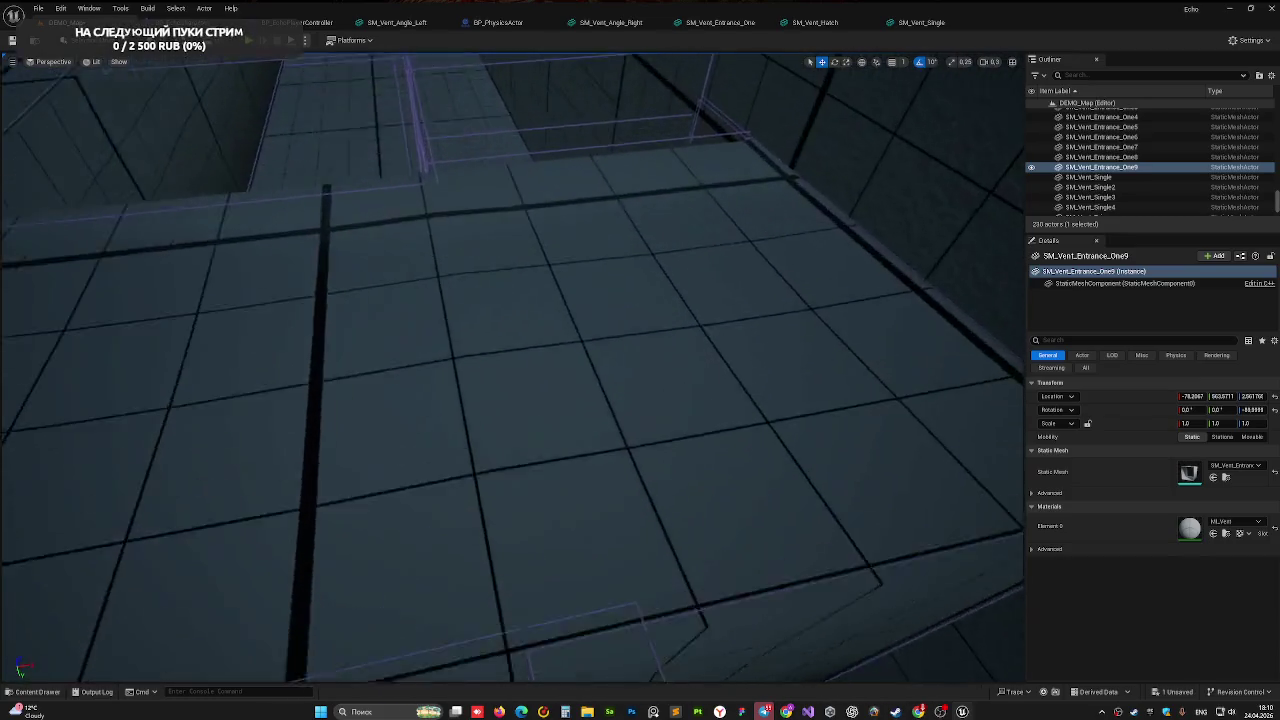
right_drag(542, 208, 542, 208)
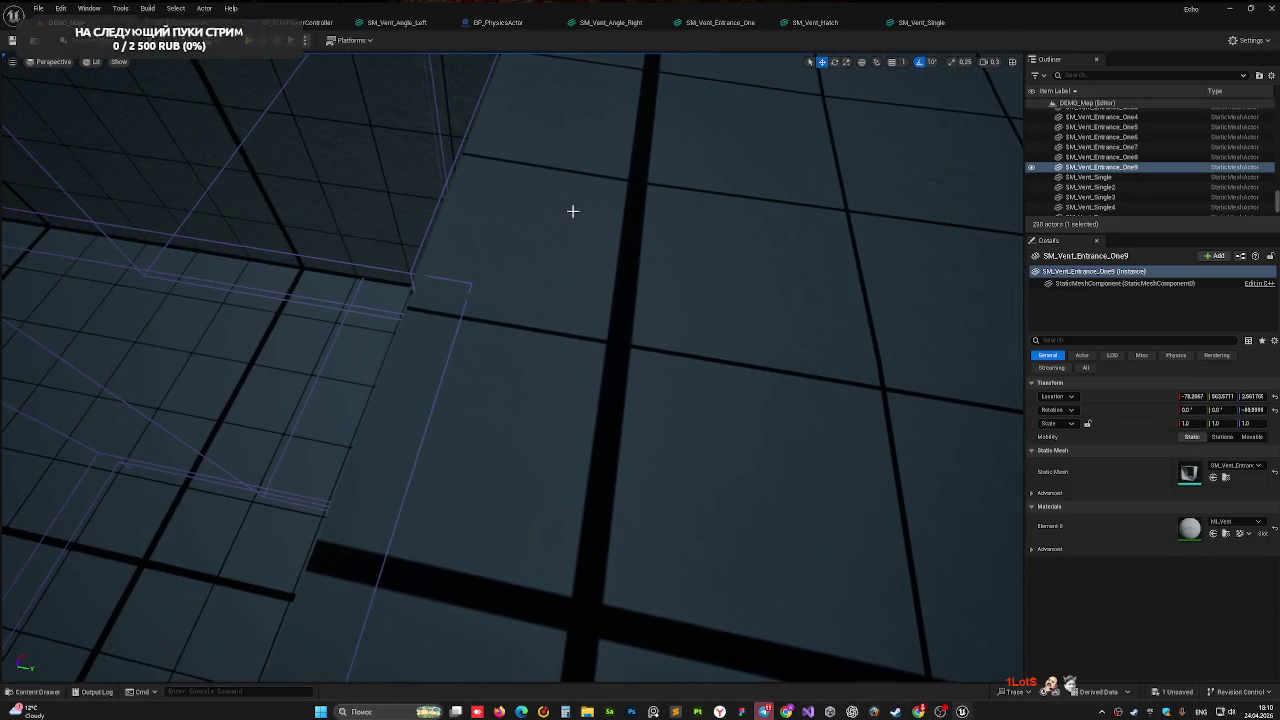
click(572, 211)
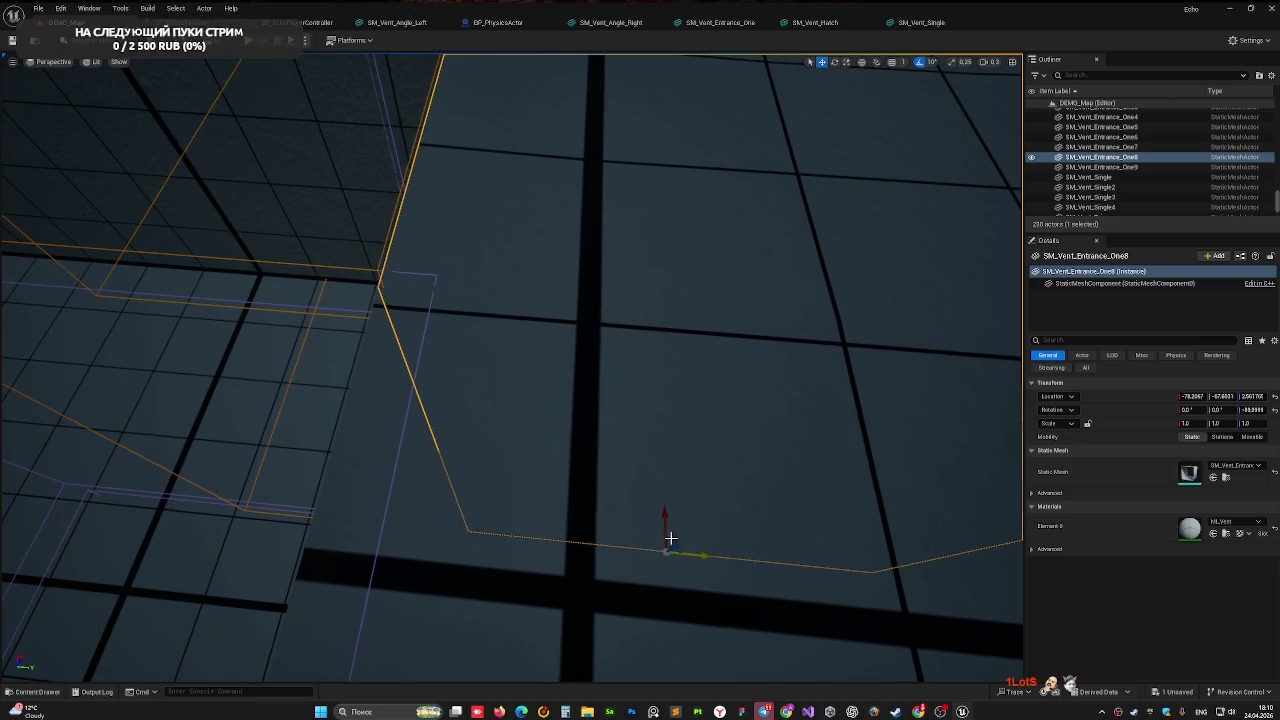
right_drag(299, 349, 299, 349)
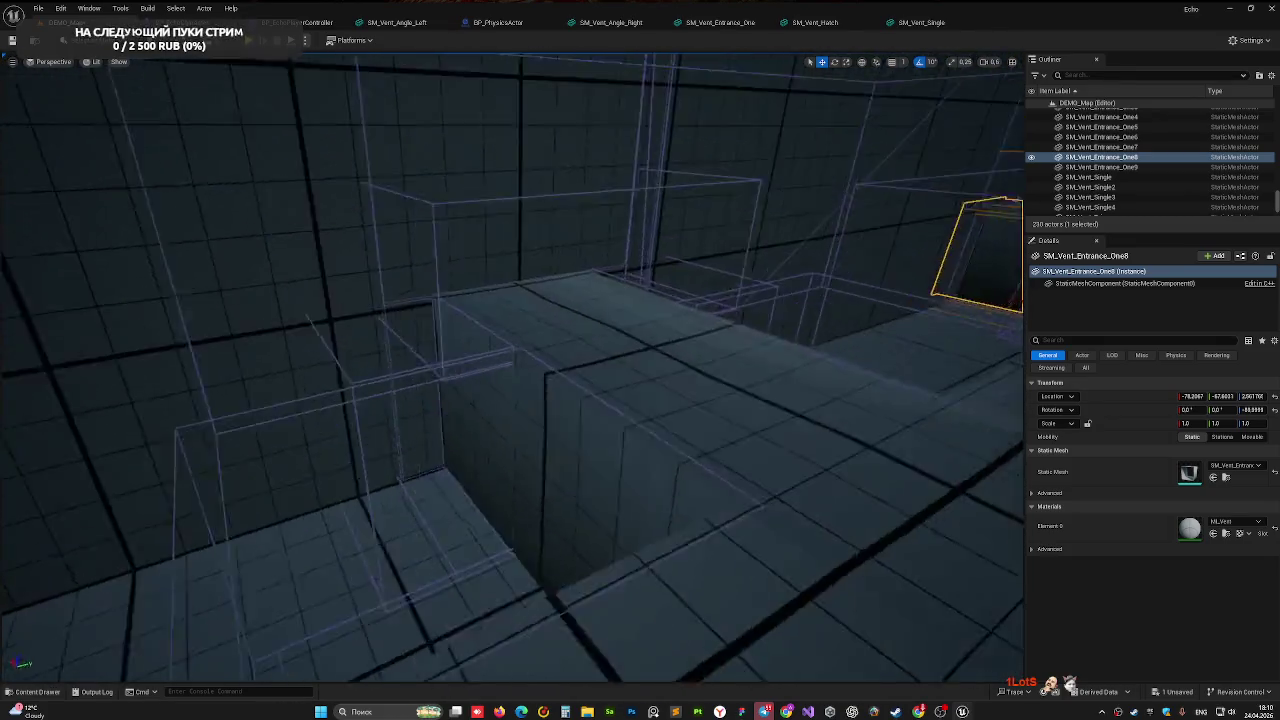
right_drag(389, 360, 389, 360)
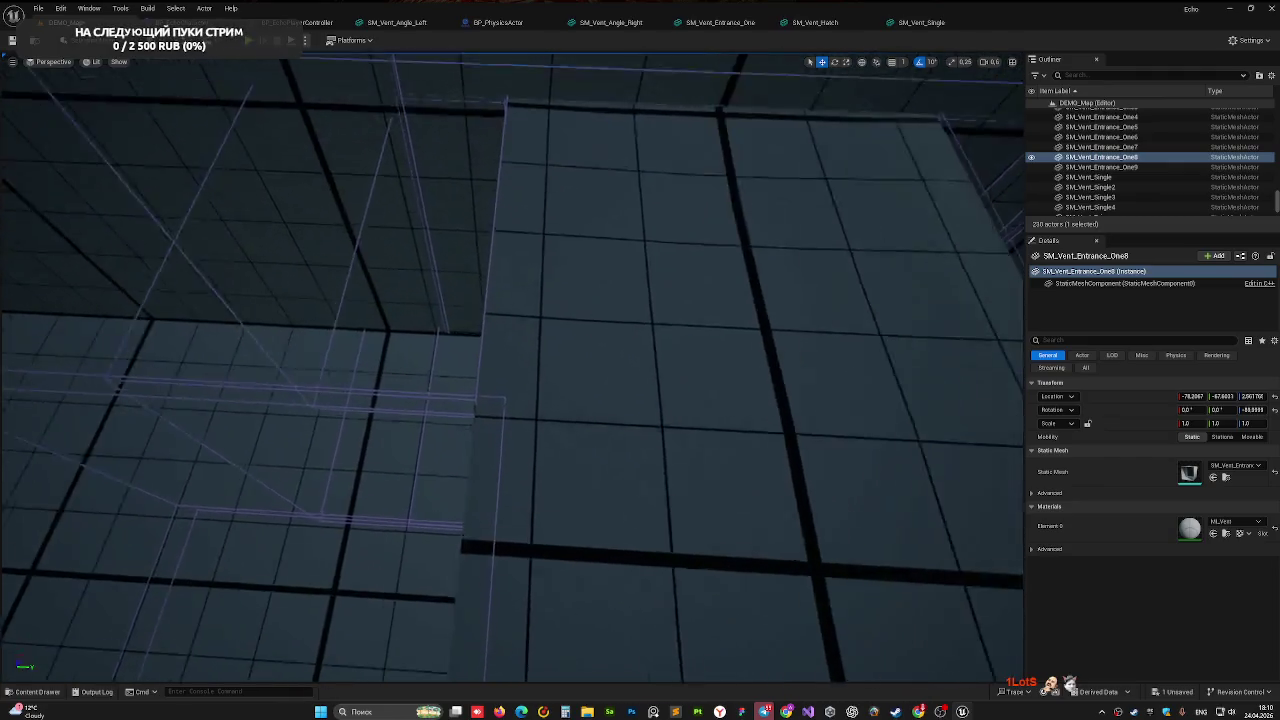
click(853, 452)
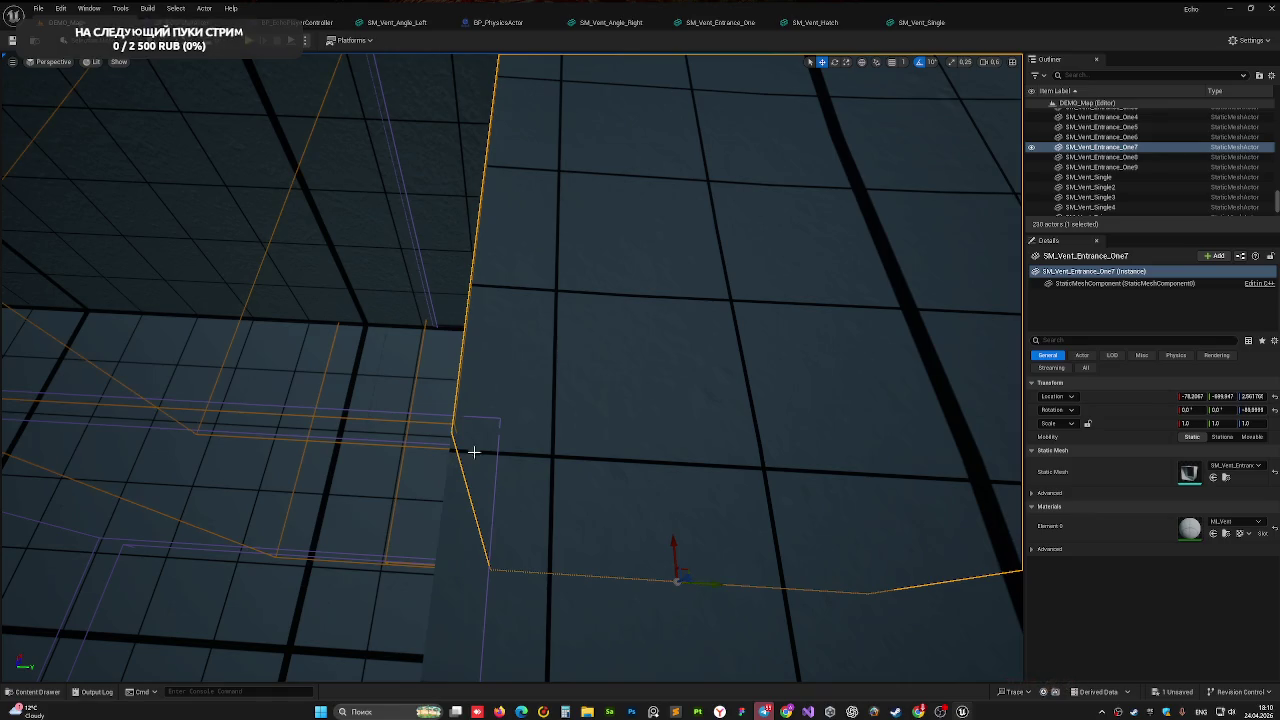
right_drag(474, 452, 474, 452)
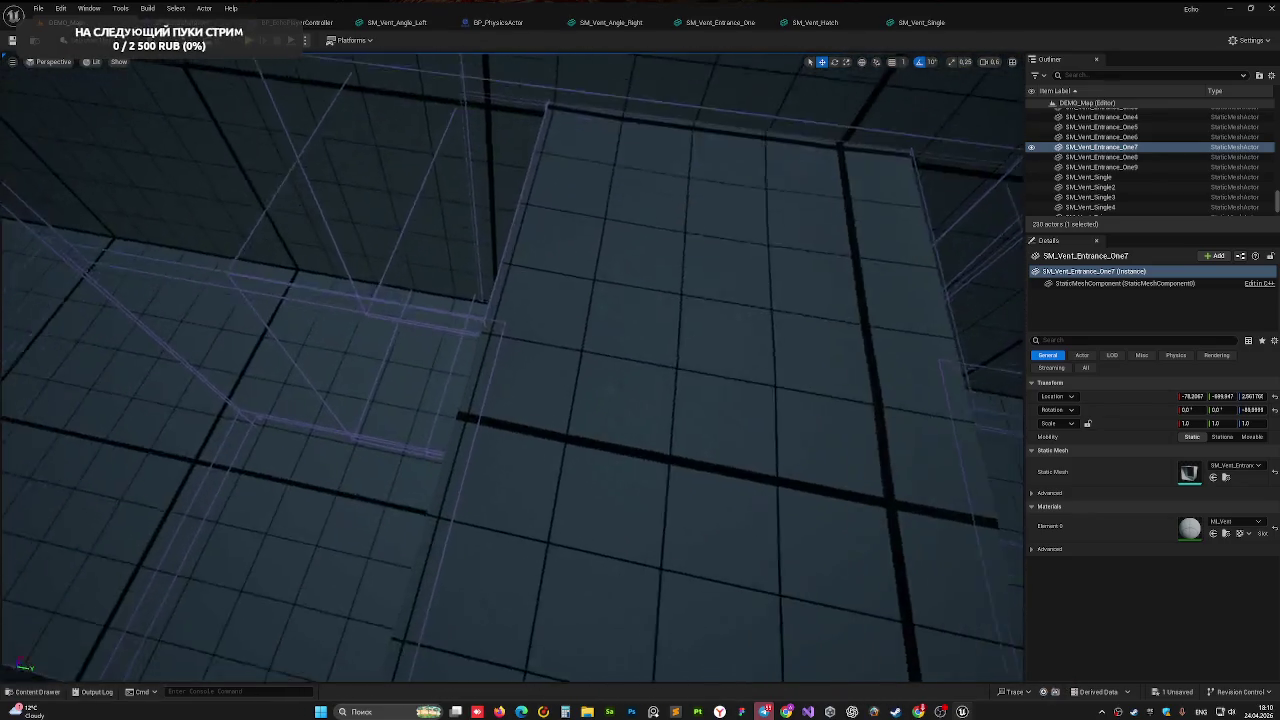
click(563, 294)
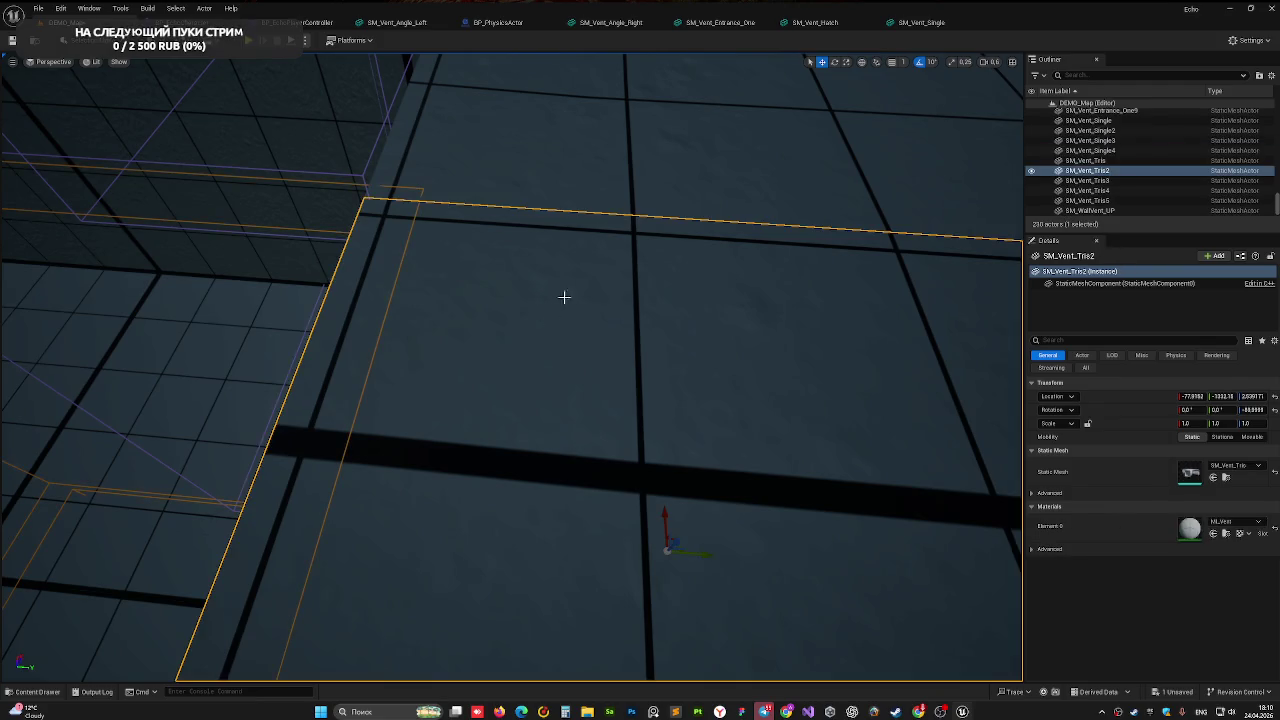